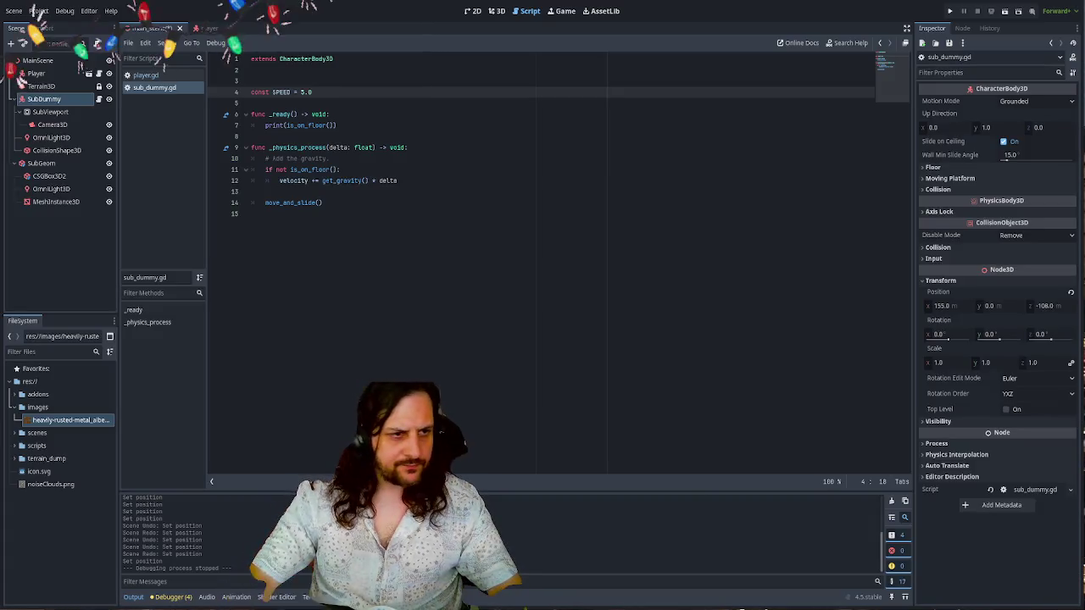
- In sub_dummy.gd, jump to line 9's _physics_process and place the caret on empty line 13
left_click(251, 59)
key("ctrl+l")
type("9")
key("Return")
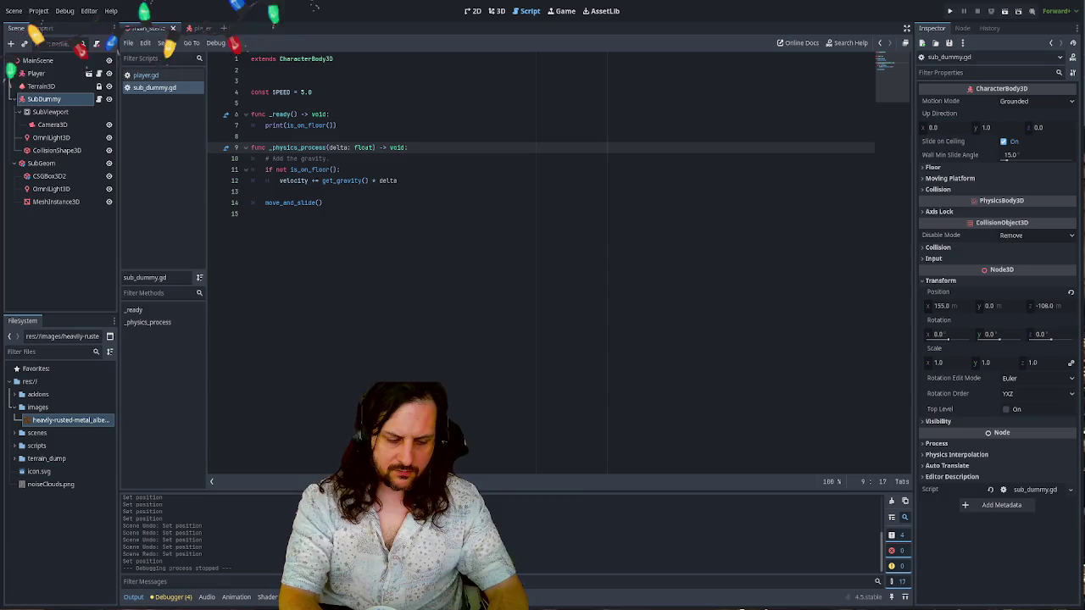
left_click(472, 160)
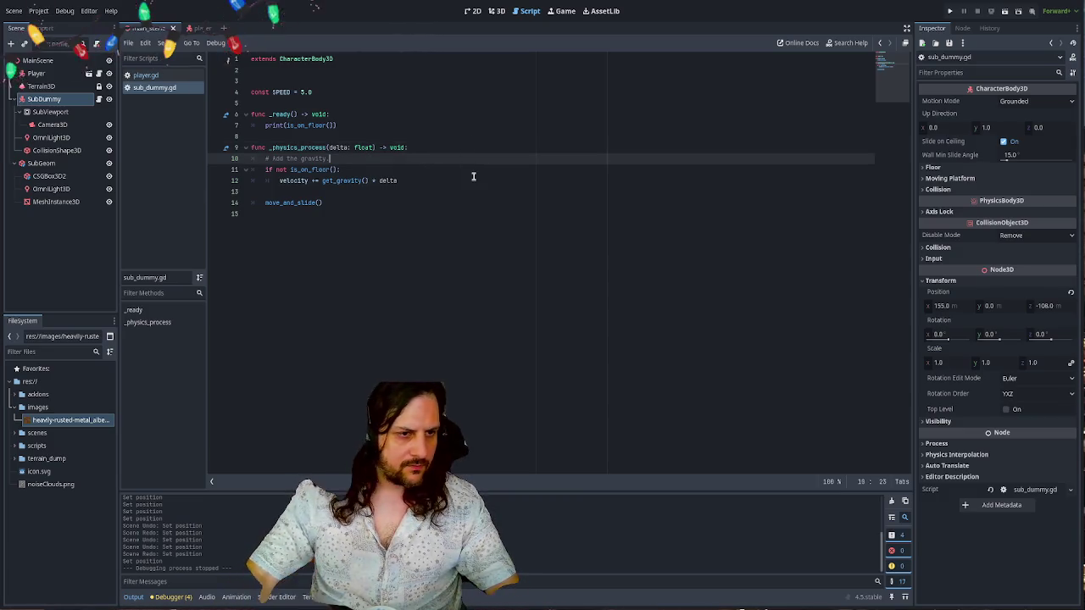
left_click(405, 199)
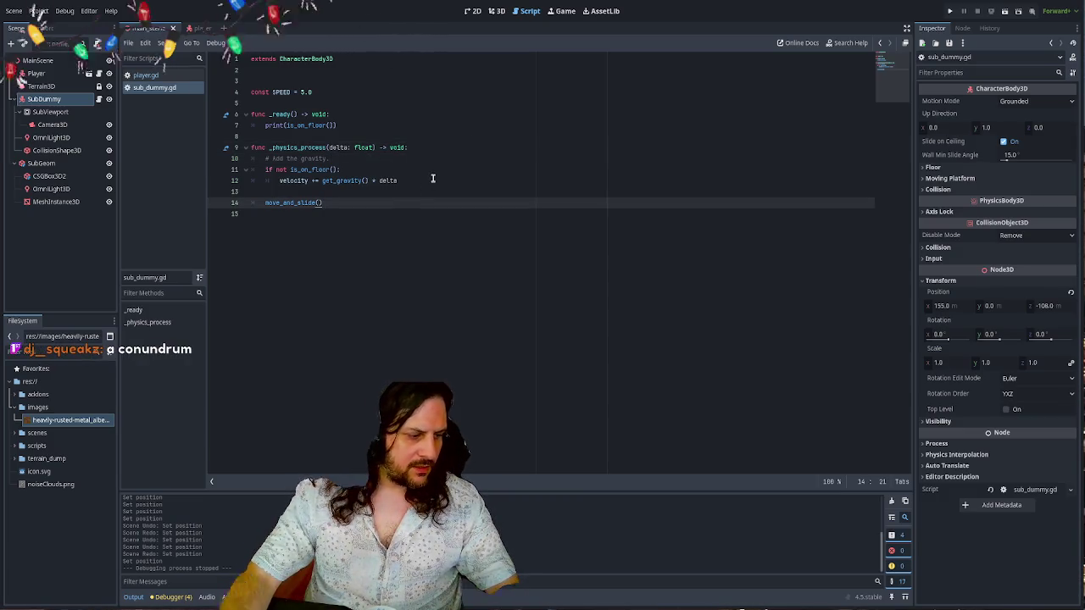
left_click(433, 178)
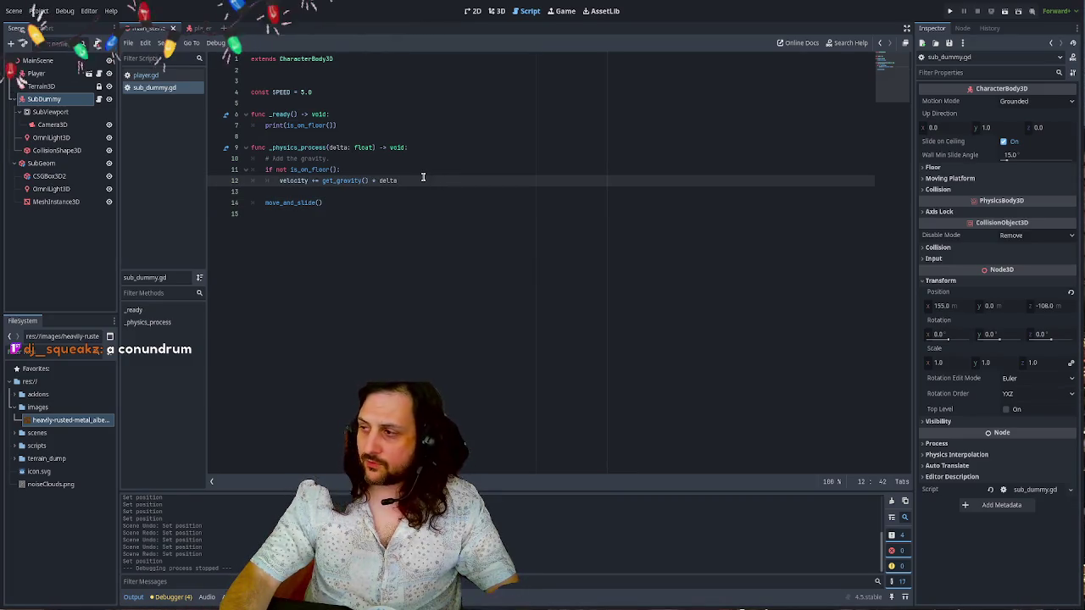
left_click(434, 192)
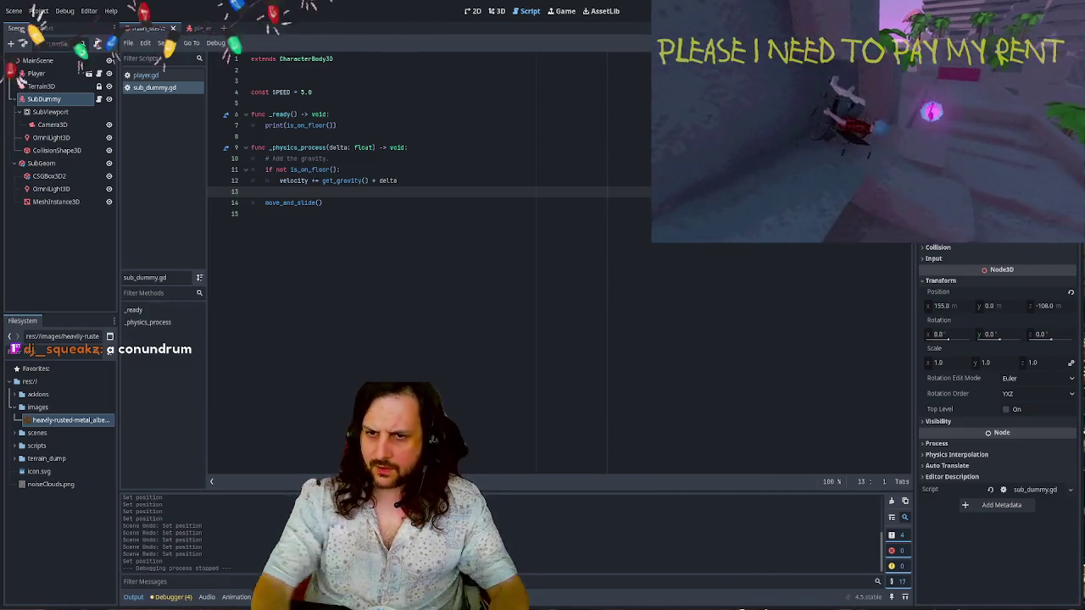
- Show the 3D scene view and orbit it to face the rusted room's back wall
left_click(495, 11)
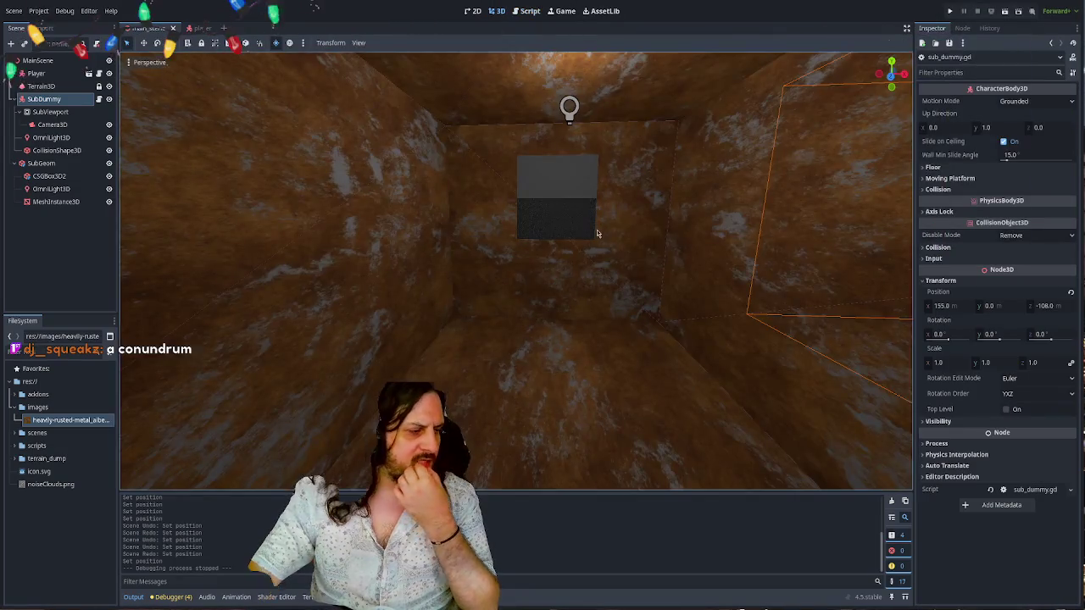
scroll(614, 229, "down", 1)
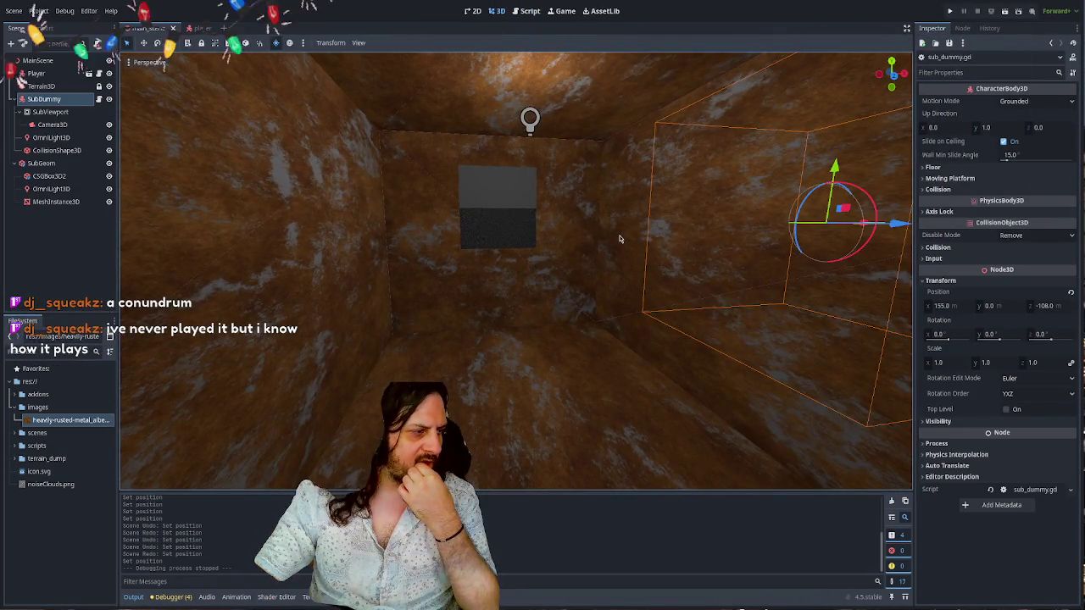
left_click_drag(617, 240, 596, 249)
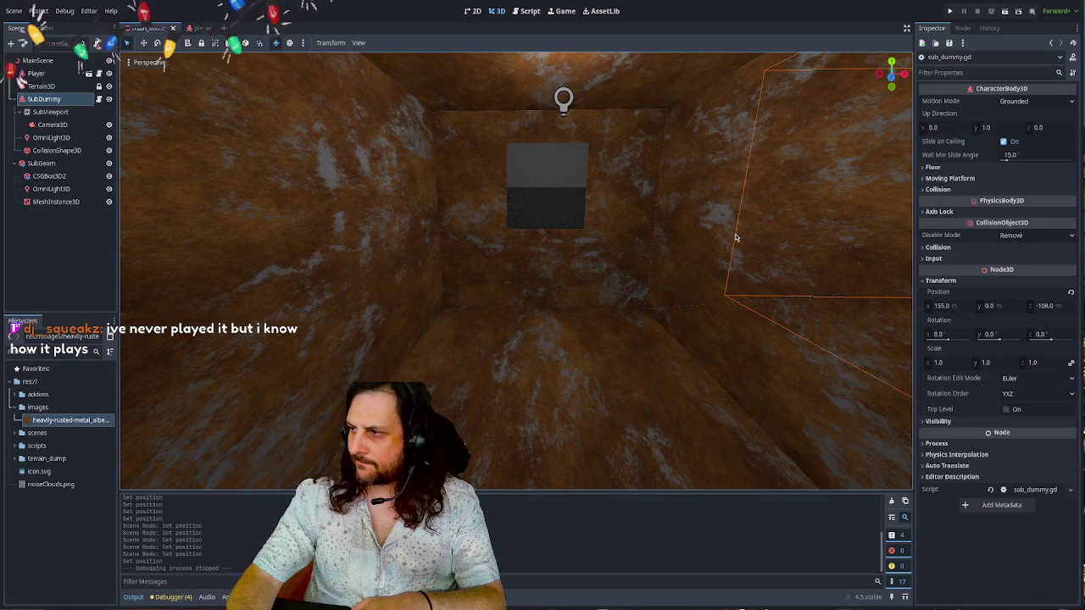
scroll(195, 534, "up", 5)
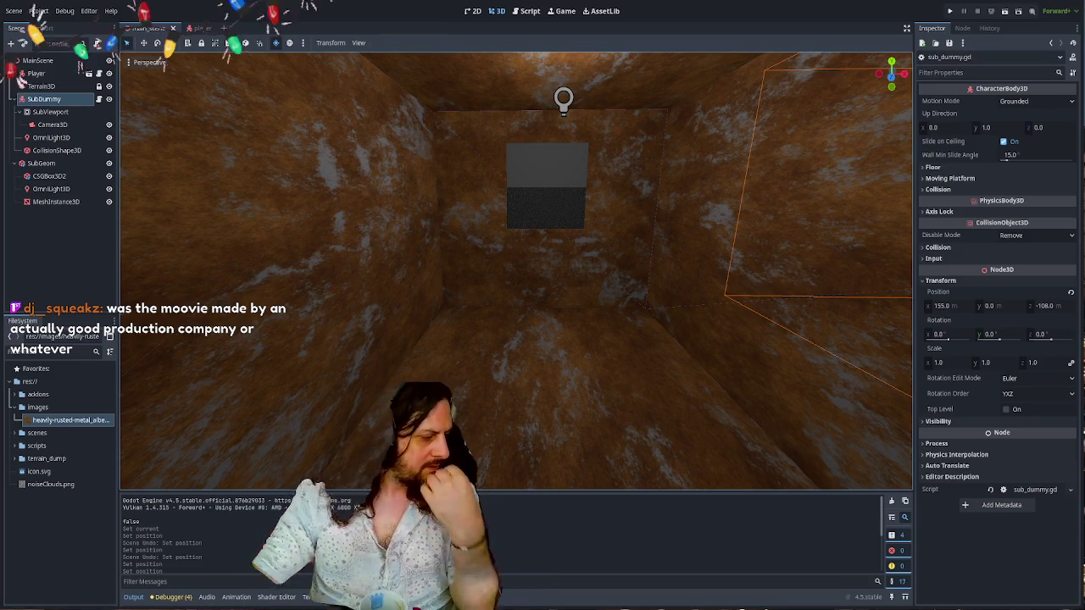
key("alt+Tab")
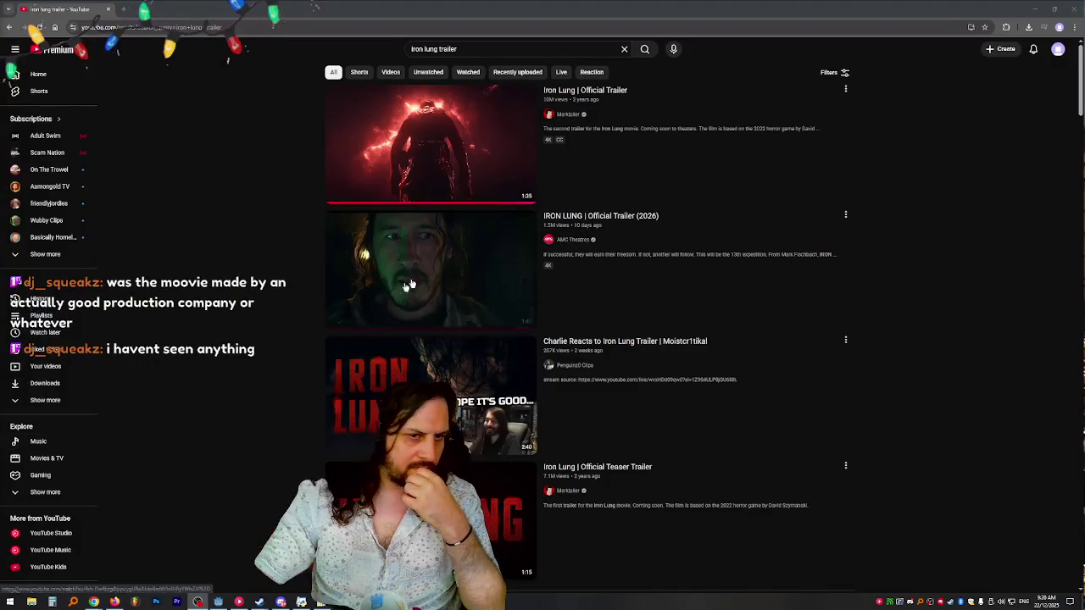
- Play the AMC Theatres IRON LUNG Official Trailer (2026) full screen, restarted from 0:00
mouse_move(438, 143)
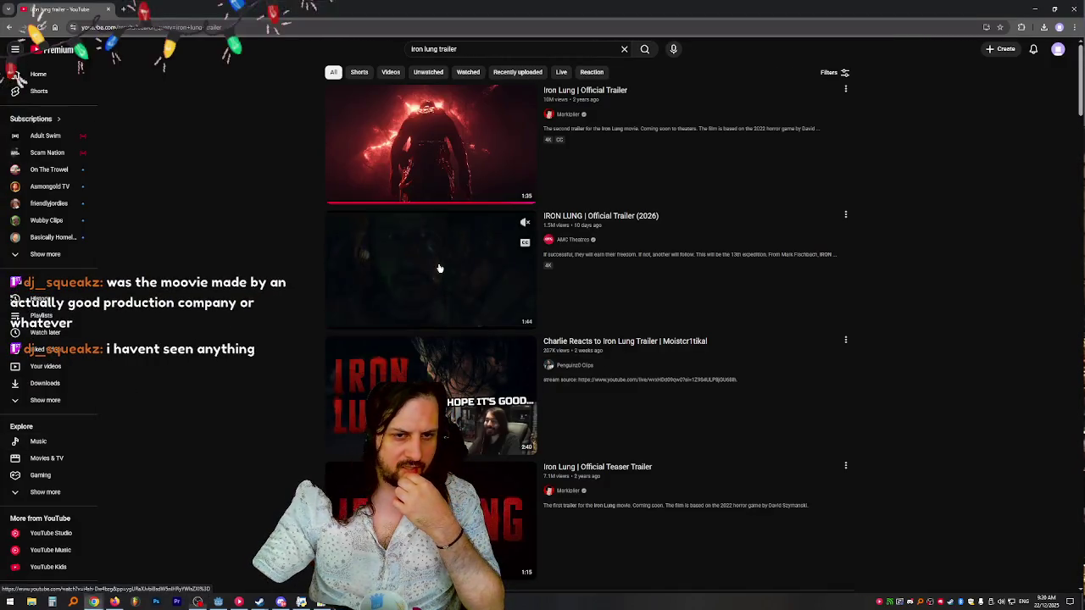
left_click(438, 269)
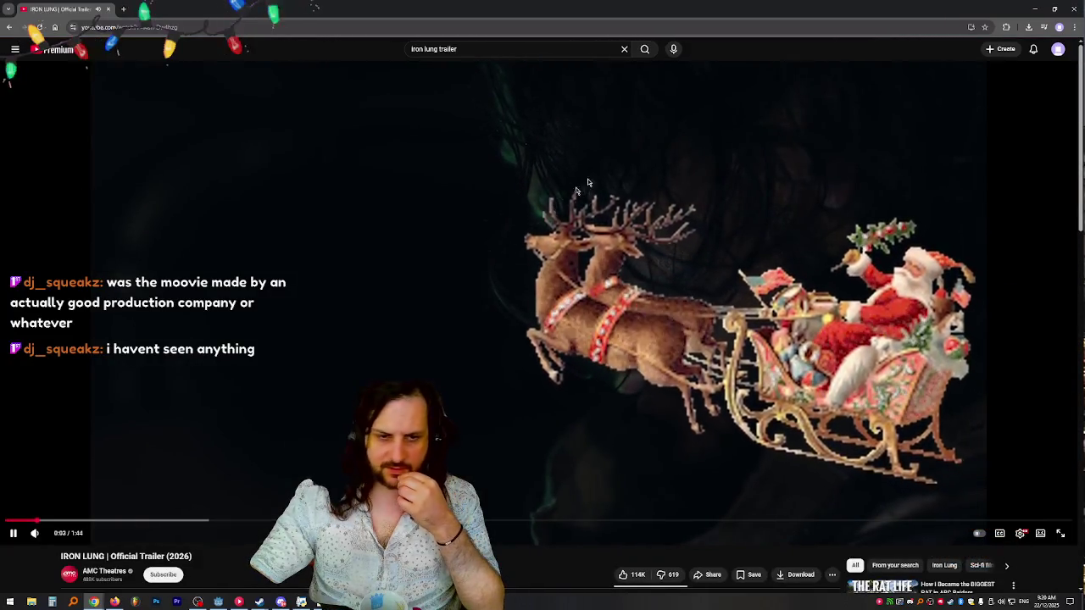
key("f")
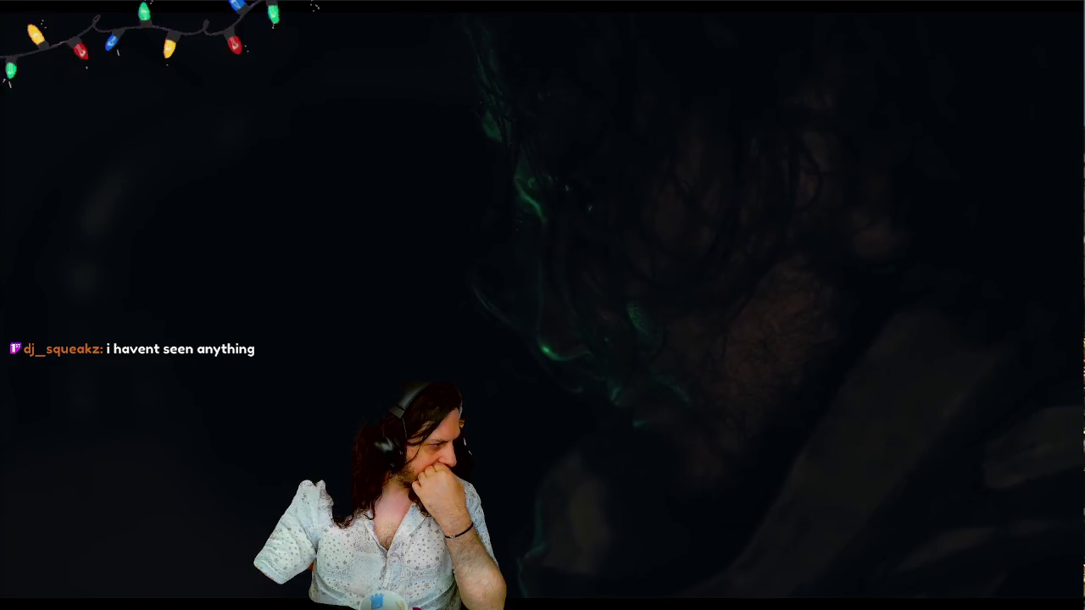
key("0")
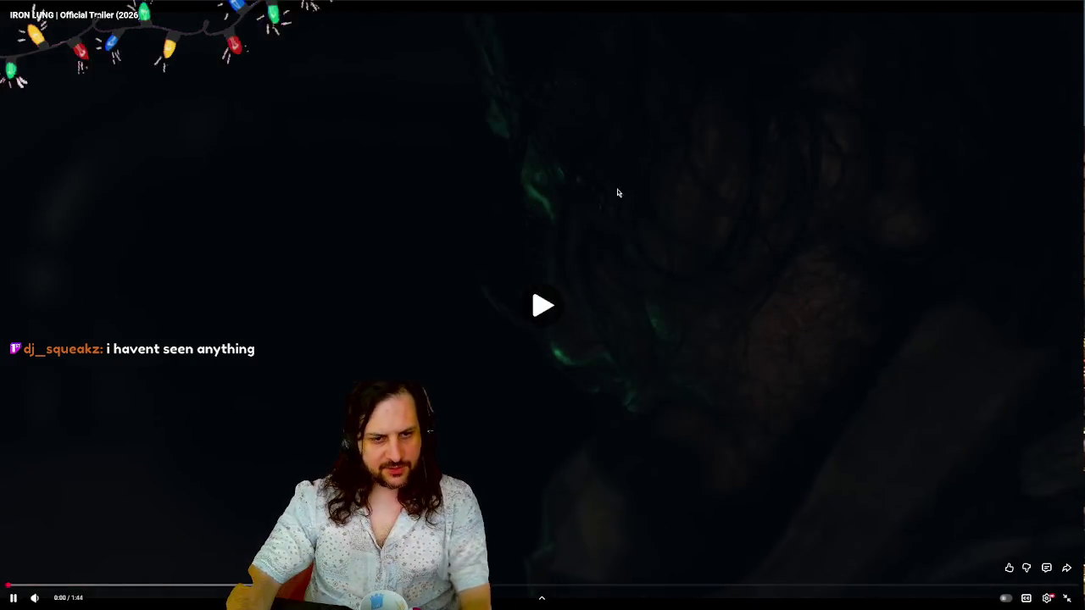
key("k")
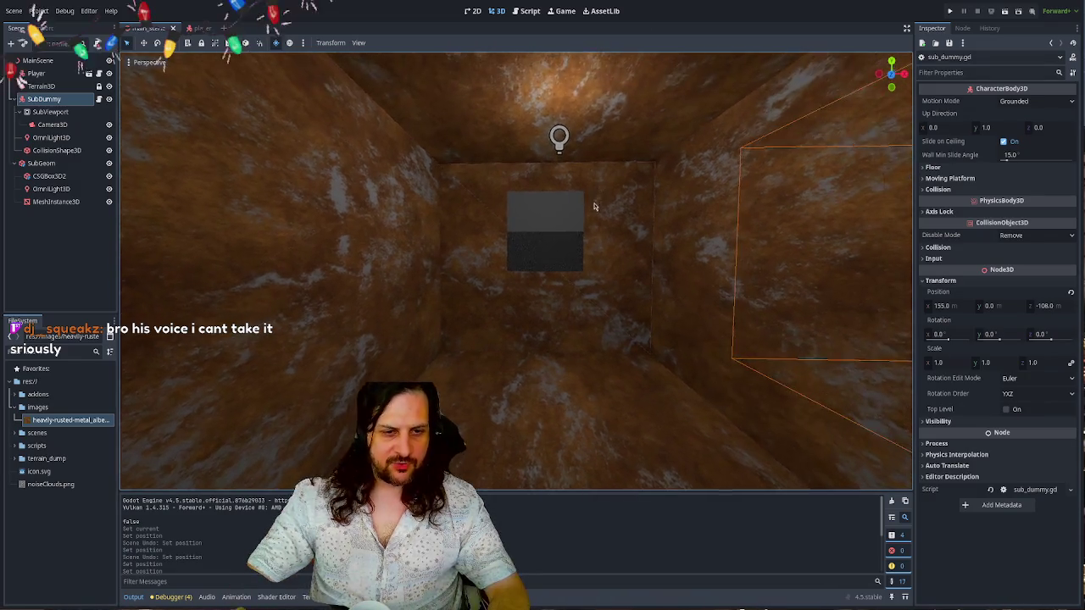
- Select the MeshInstance3D screen box, frame it in the viewport, and zoom in closer
left_click(559, 233)
left_click(559, 233)
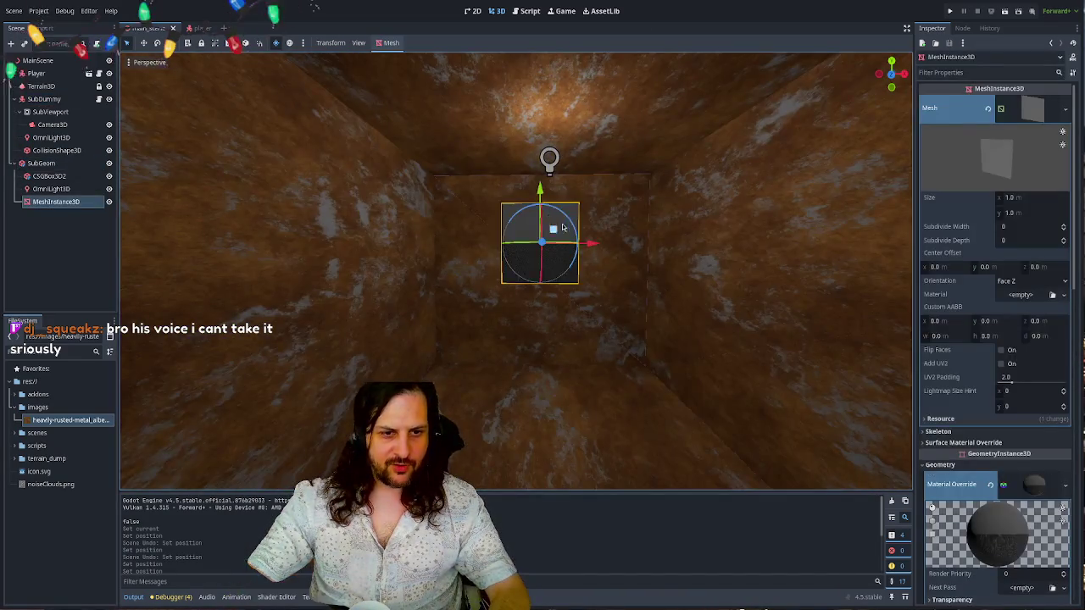
key("f")
left_click(70, 235)
left_click(333, 210)
scroll(175, 189, "up", 2)
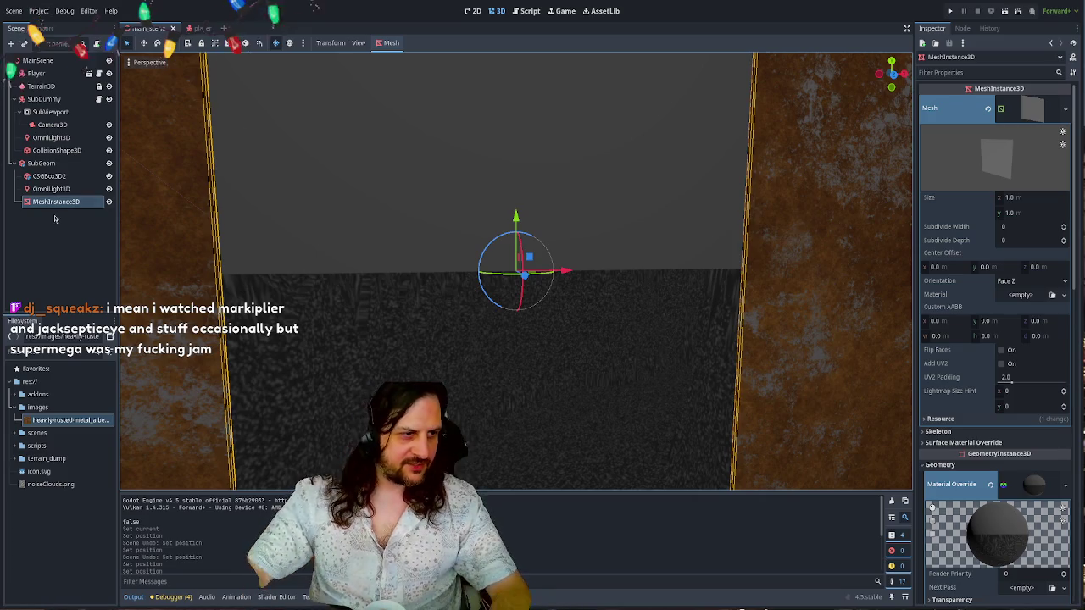
- Check the SubViewport node's settings, then reselect the MeshInstance3D screen's properties
left_click(55, 219)
left_click(54, 202)
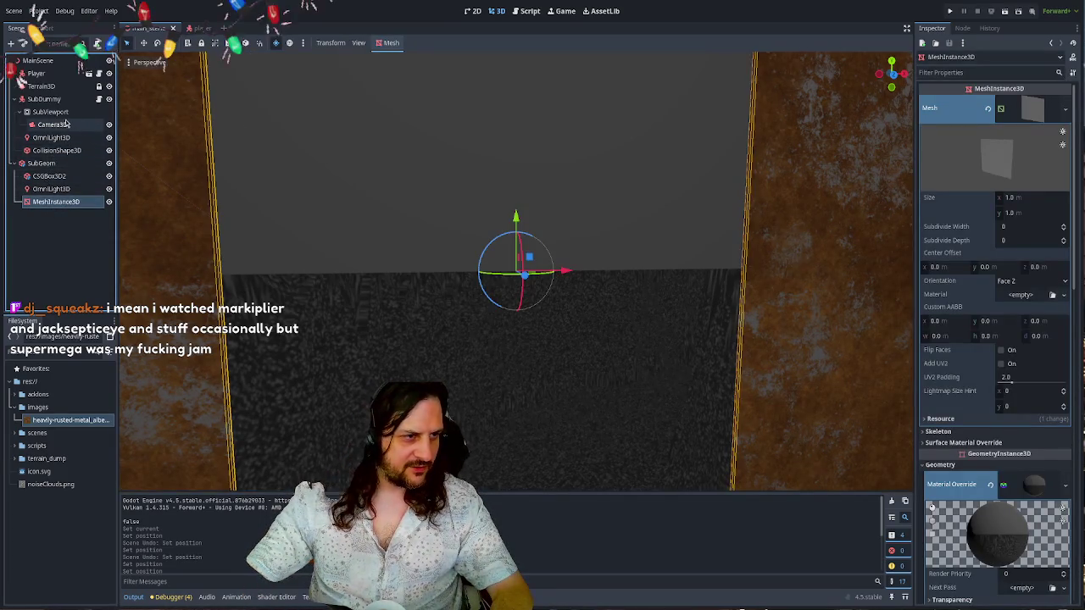
left_click(68, 119)
left_click(58, 202)
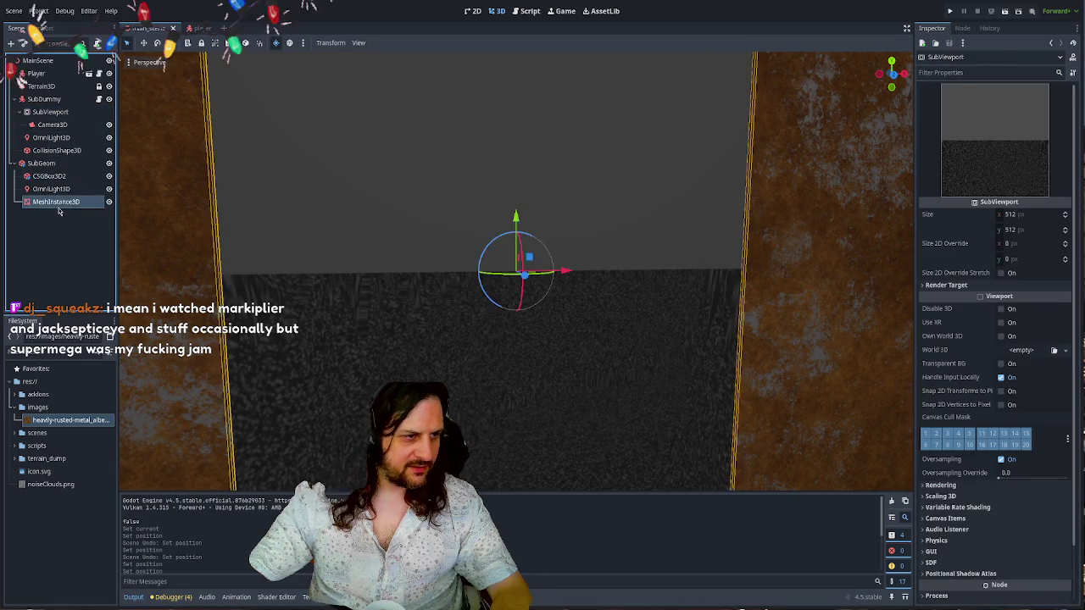
scroll(940, 297, "down", 5)
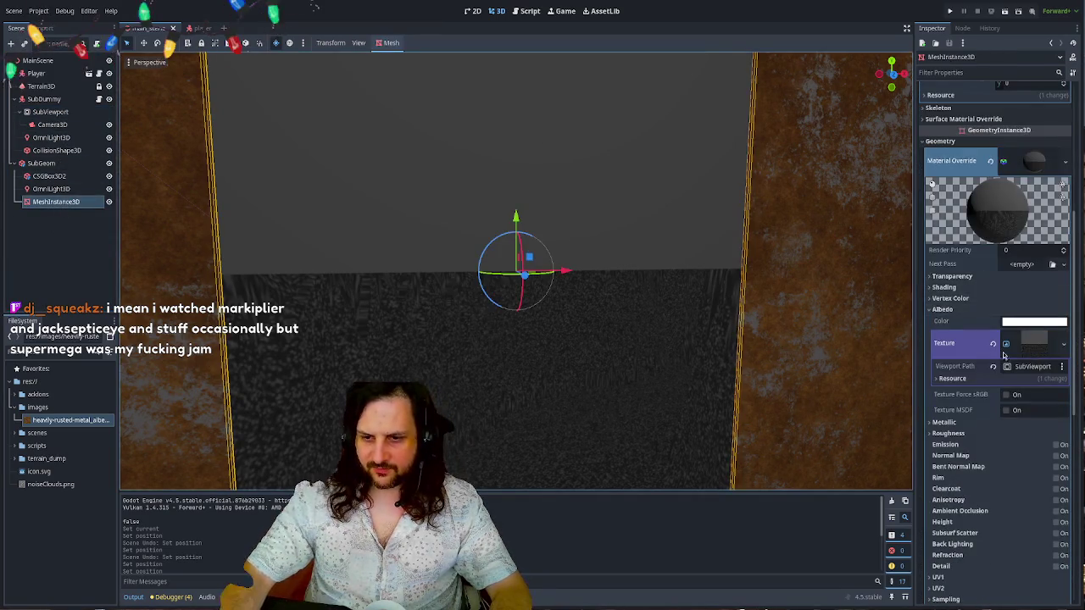
- Tick Emission in the screen's material override, past the Albedo section
left_click(948, 310)
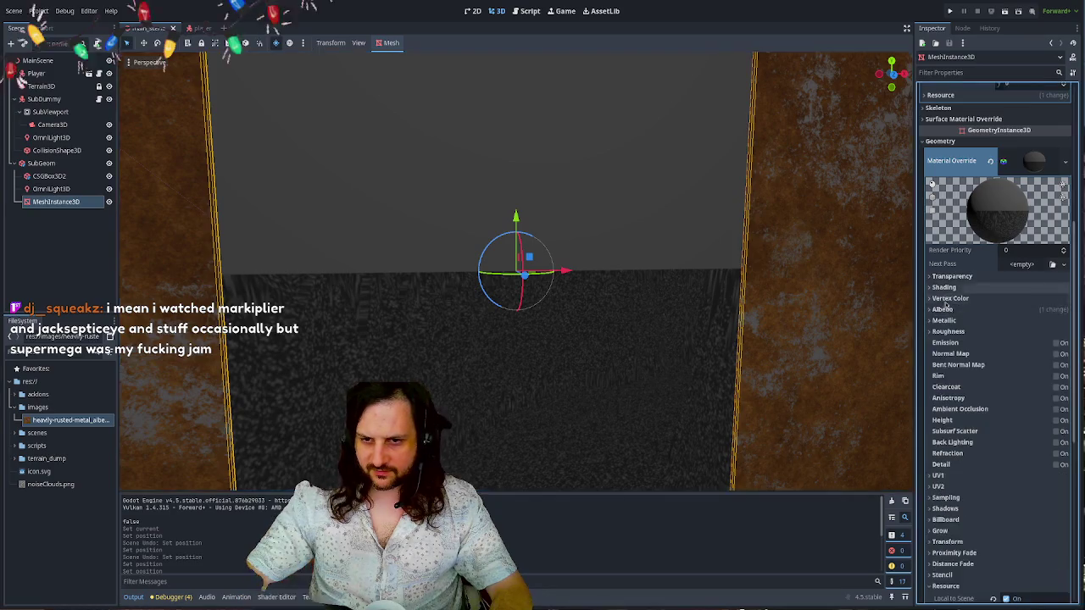
left_click(949, 311)
scroll(951, 315, "down", 3)
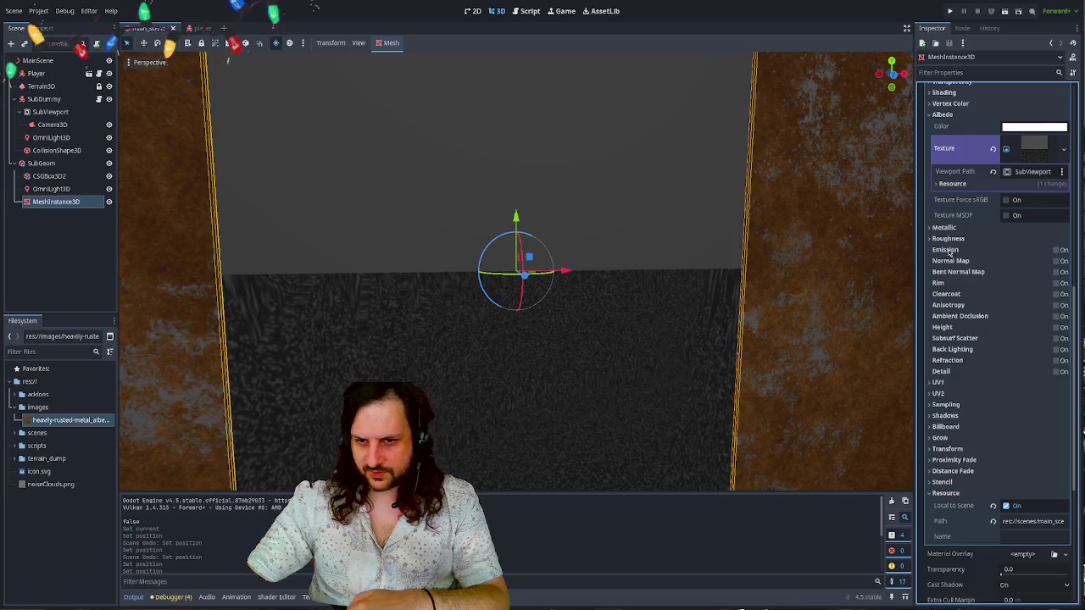
left_click(1056, 250)
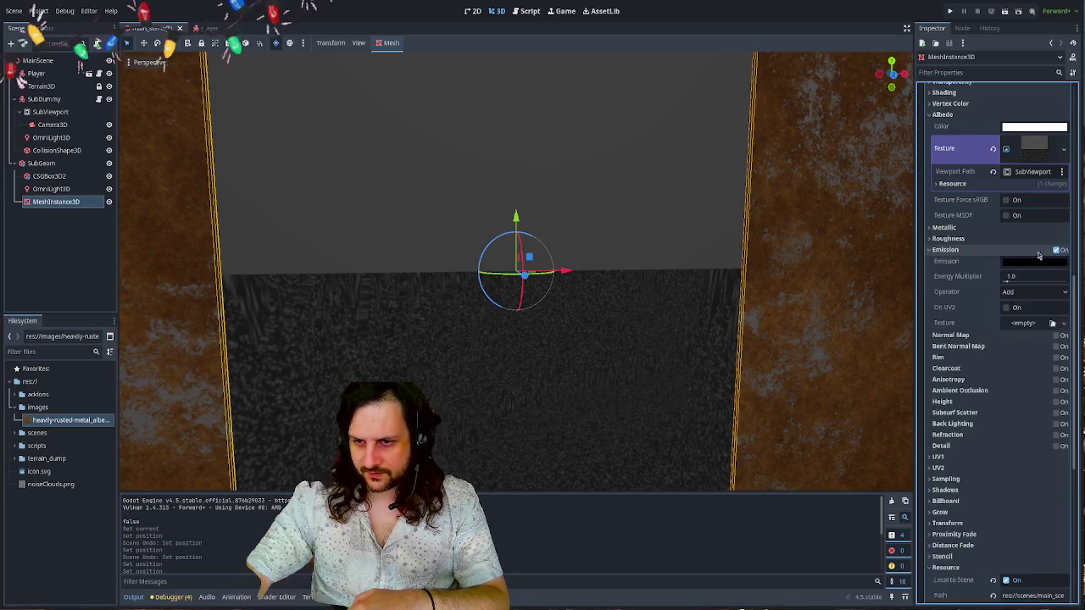
key("alt+Tab")
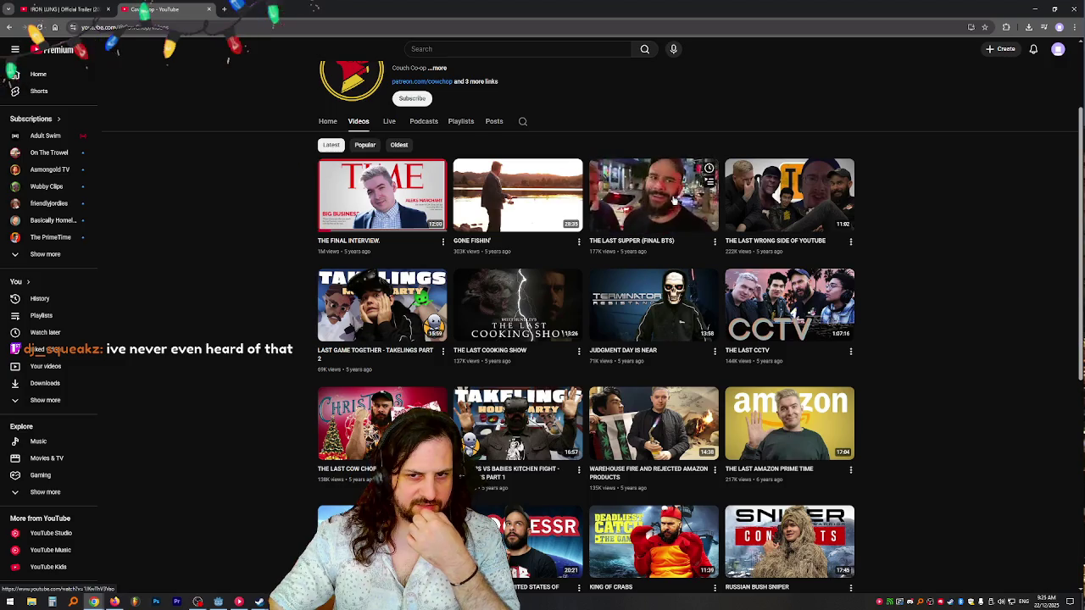
- Open THE LAST WRONG SIDE OF YOUTUBE, lower its volume slightly, and pause it
left_click(816, 203)
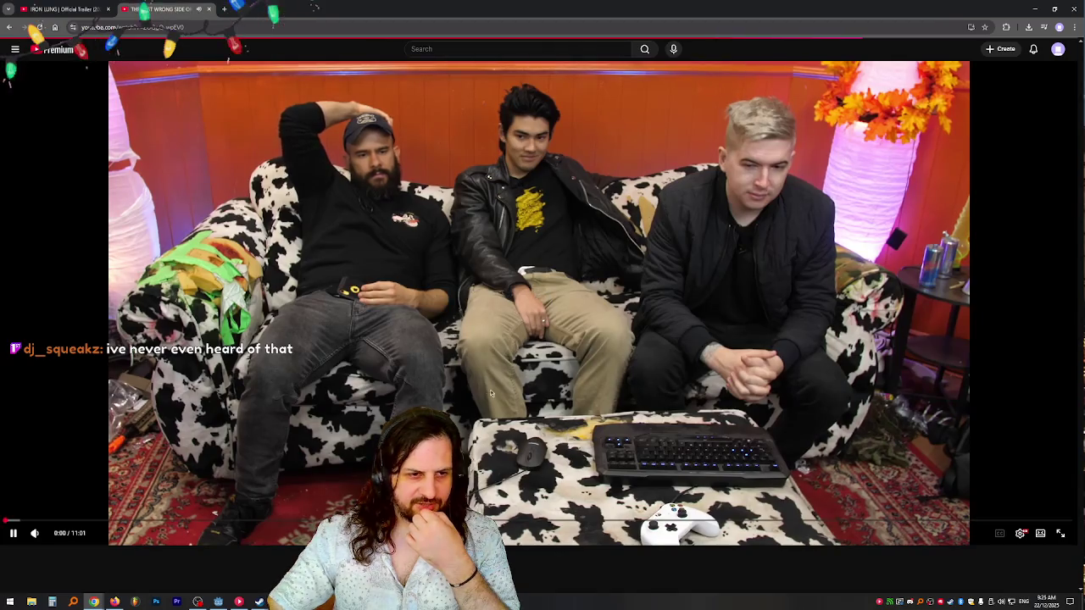
left_click(781, 154)
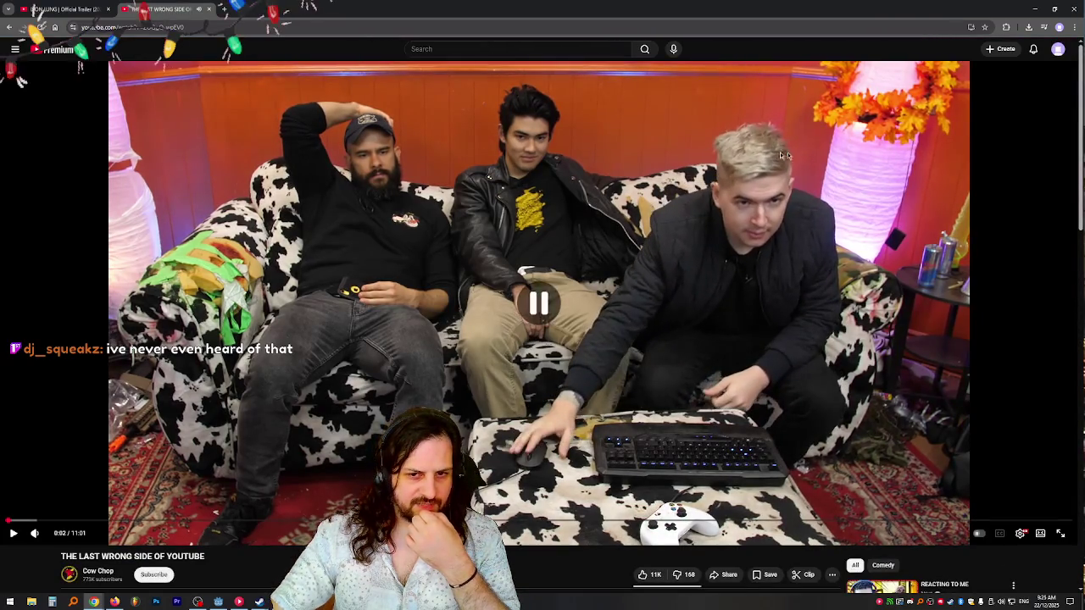
left_click(748, 276)
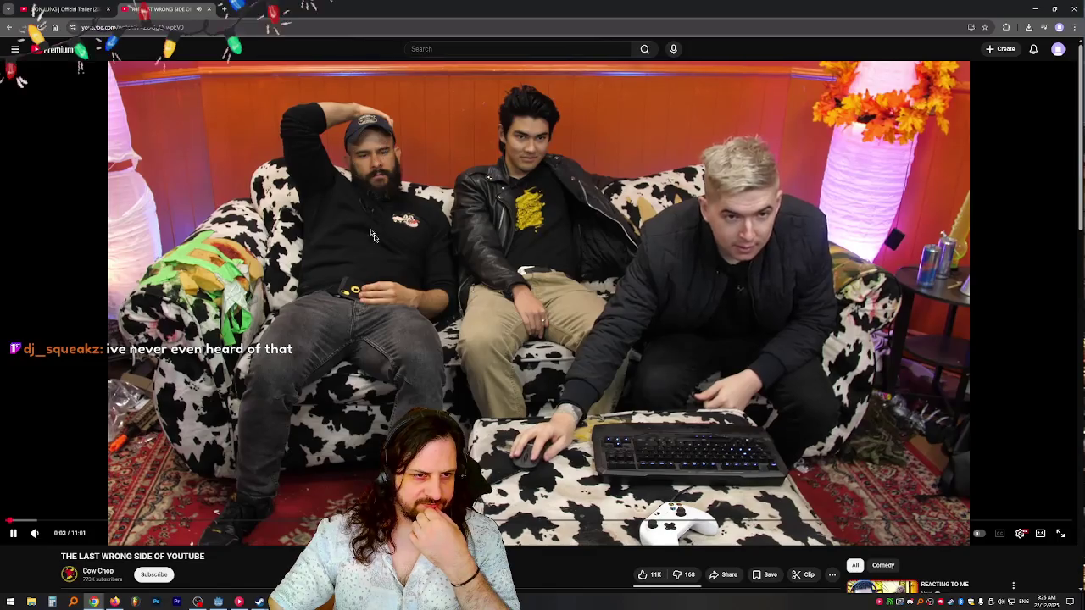
left_click(254, 339)
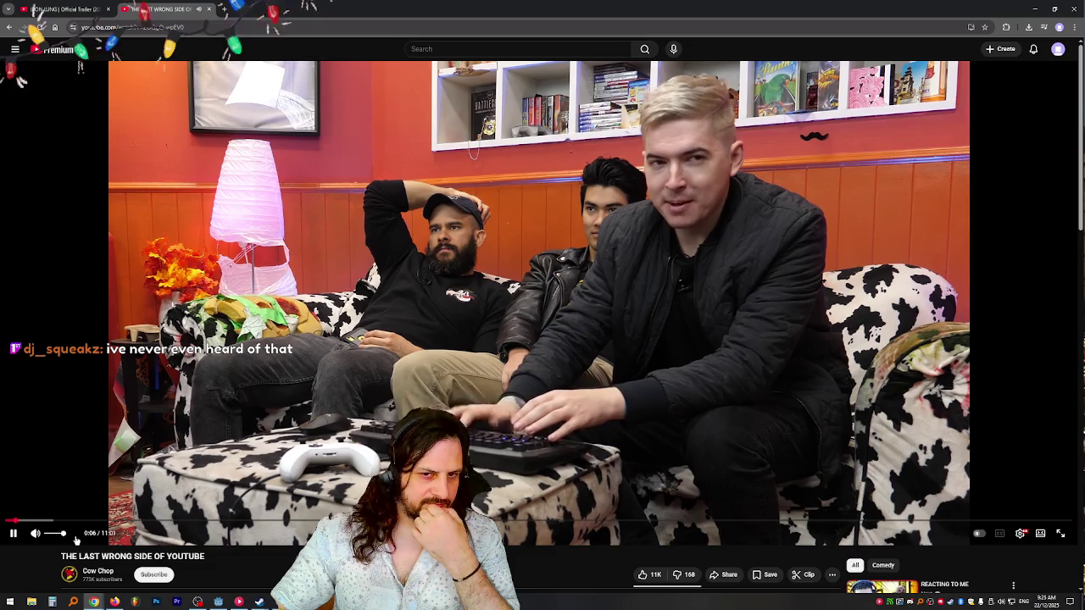
left_click(52, 534)
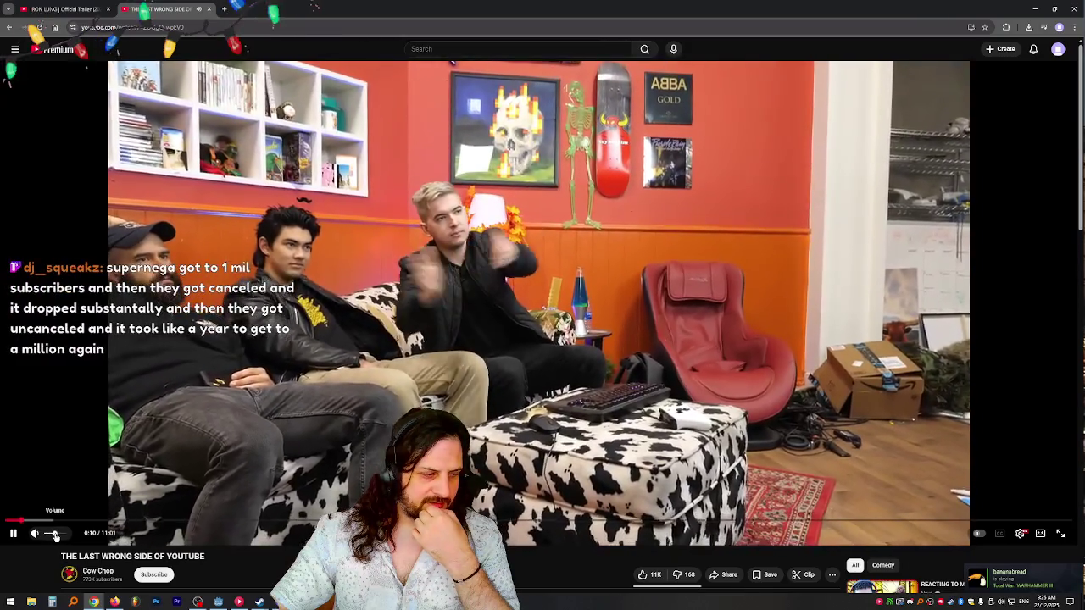
left_click(56, 535)
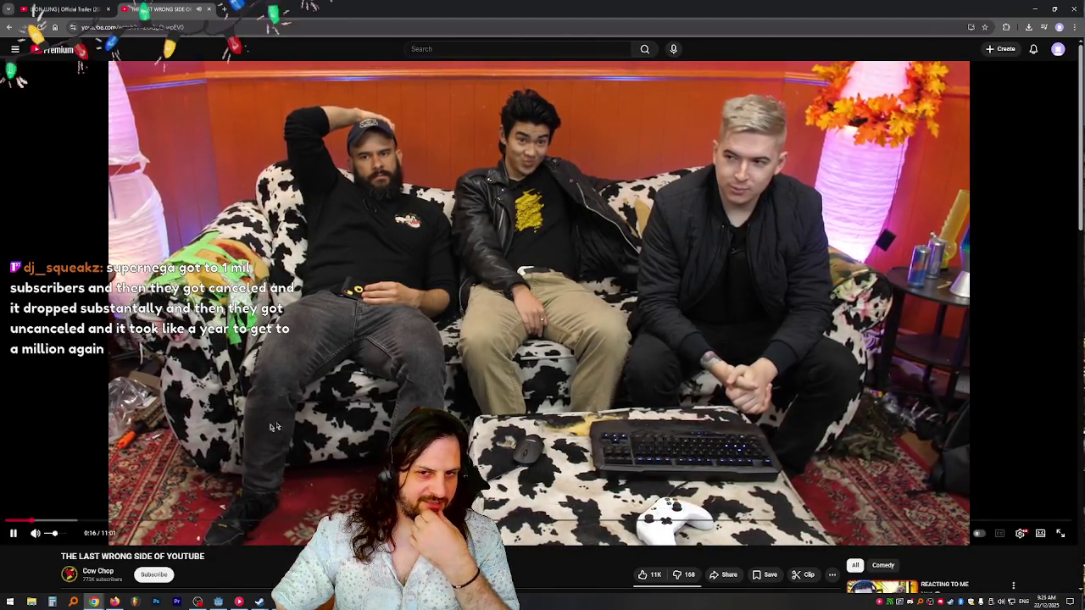
left_click(258, 449)
scroll(251, 477, "down", 2)
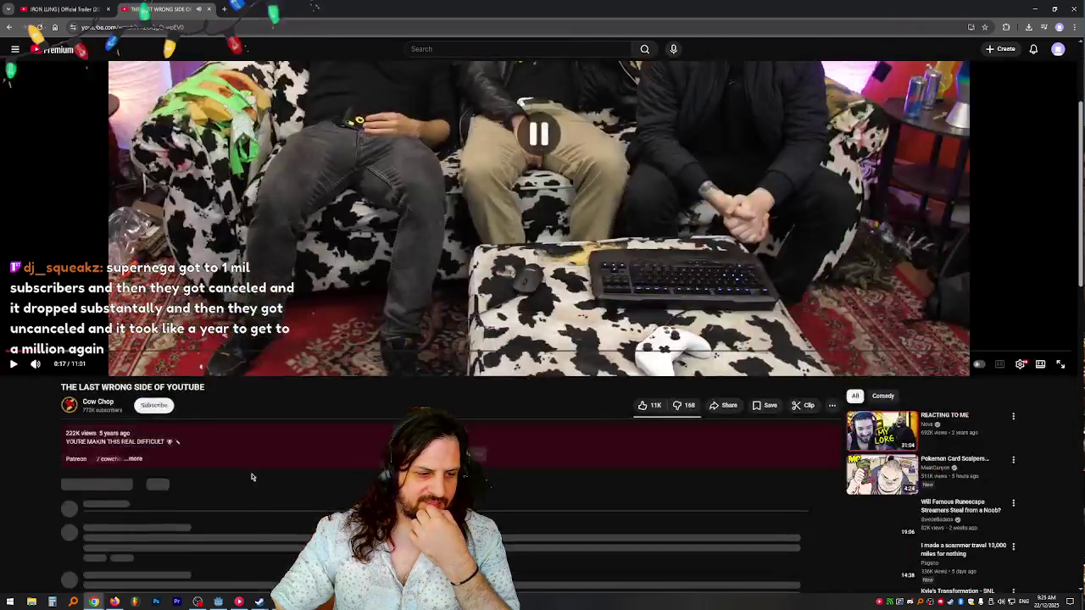
left_click(100, 405)
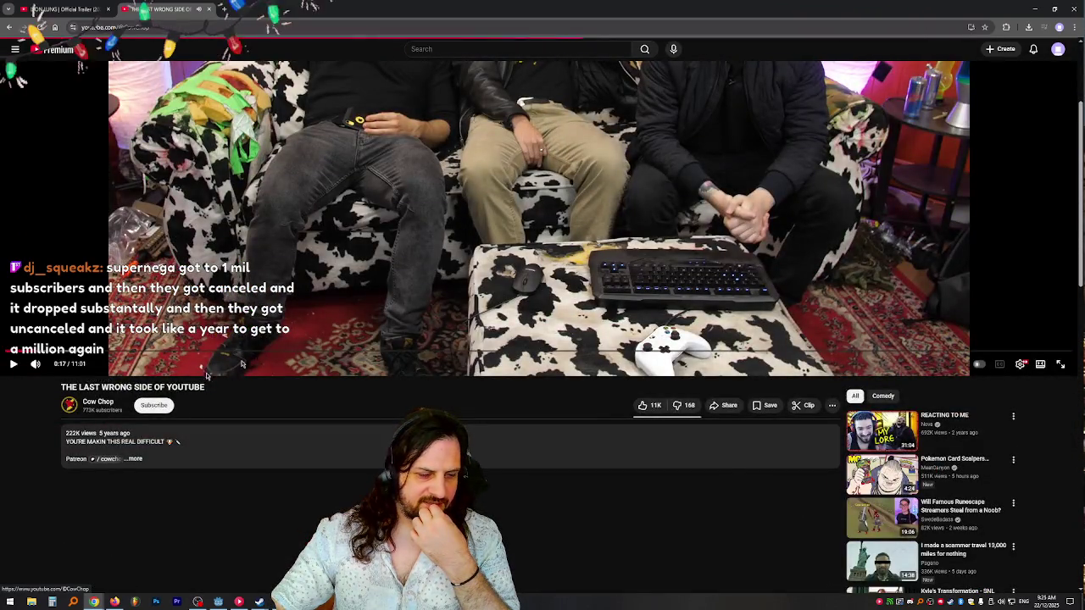
scroll(244, 307, "down", 1)
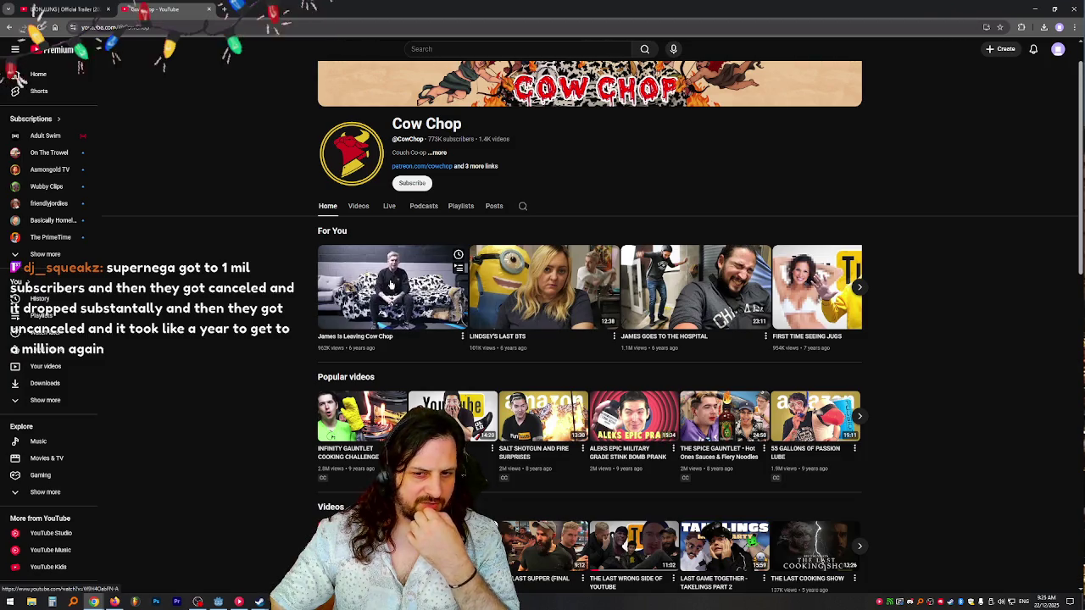
left_click(859, 287)
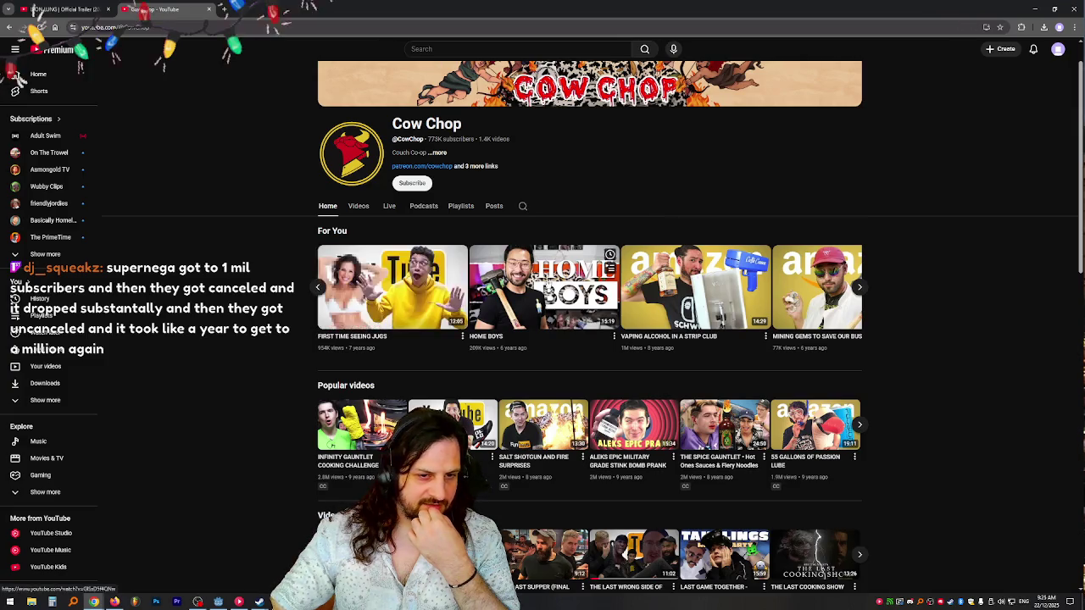
scroll(695, 238, "down", 2)
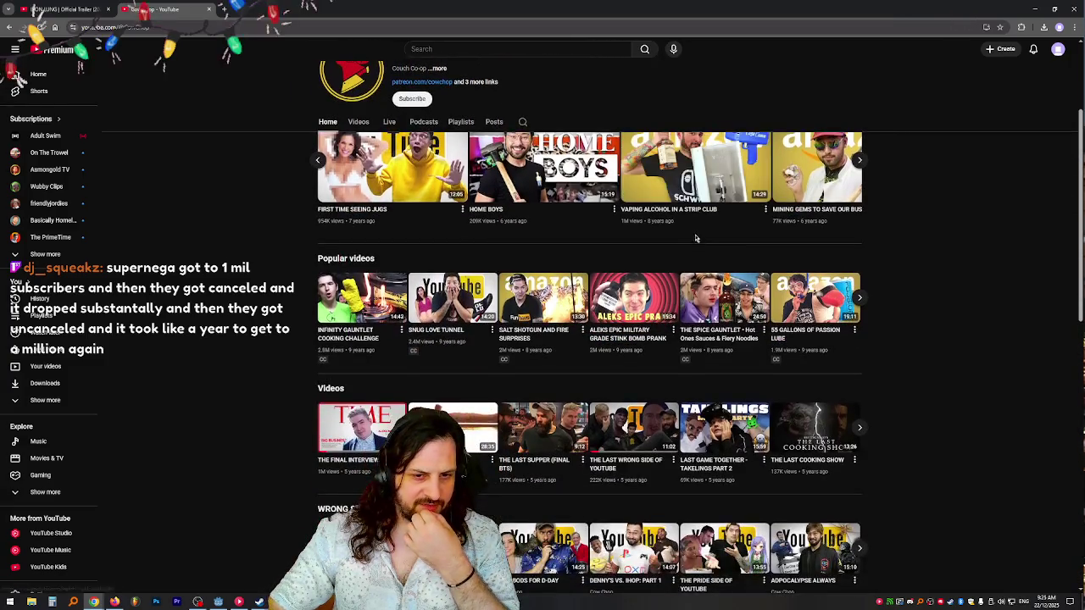
scroll(577, 240, "up", 3)
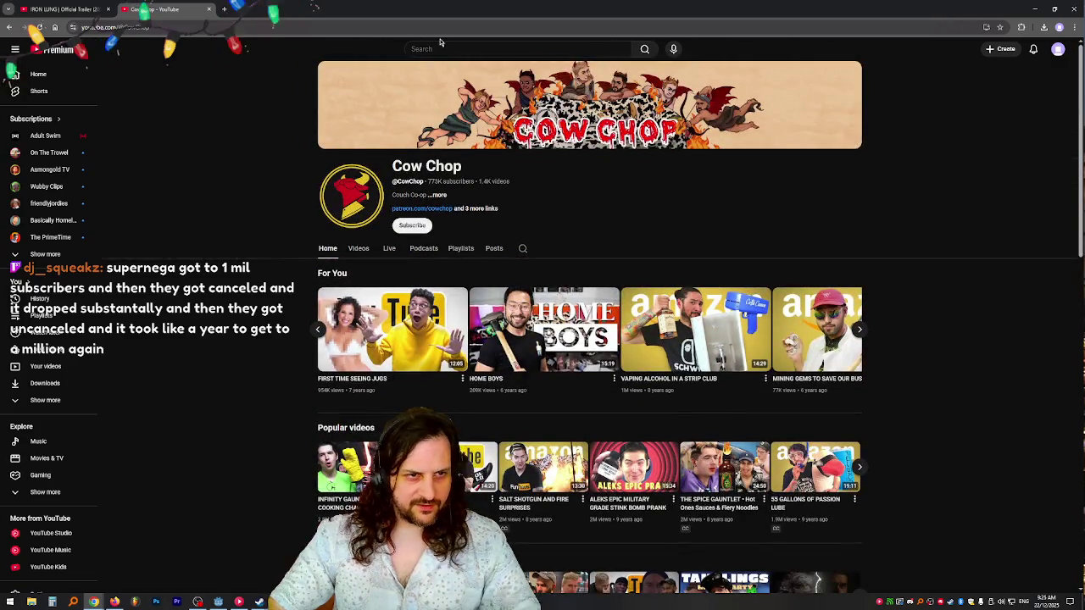
type("tidepod cowc")
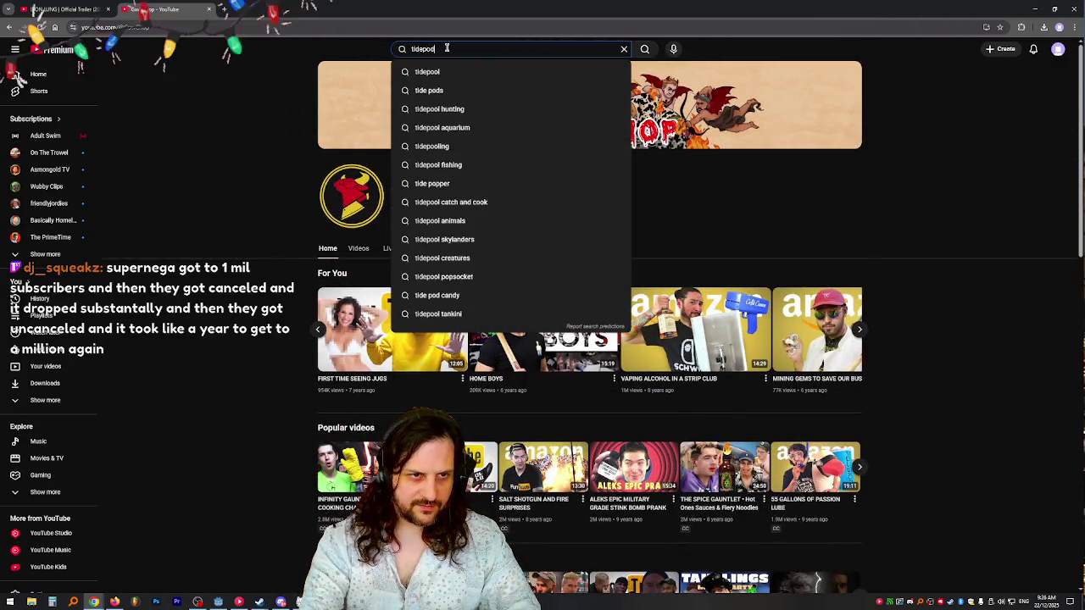
type("hop")
- Search 'tidepod cowchop' and play the top result, HOW TO PASS A DRUG TEST
key("Return")
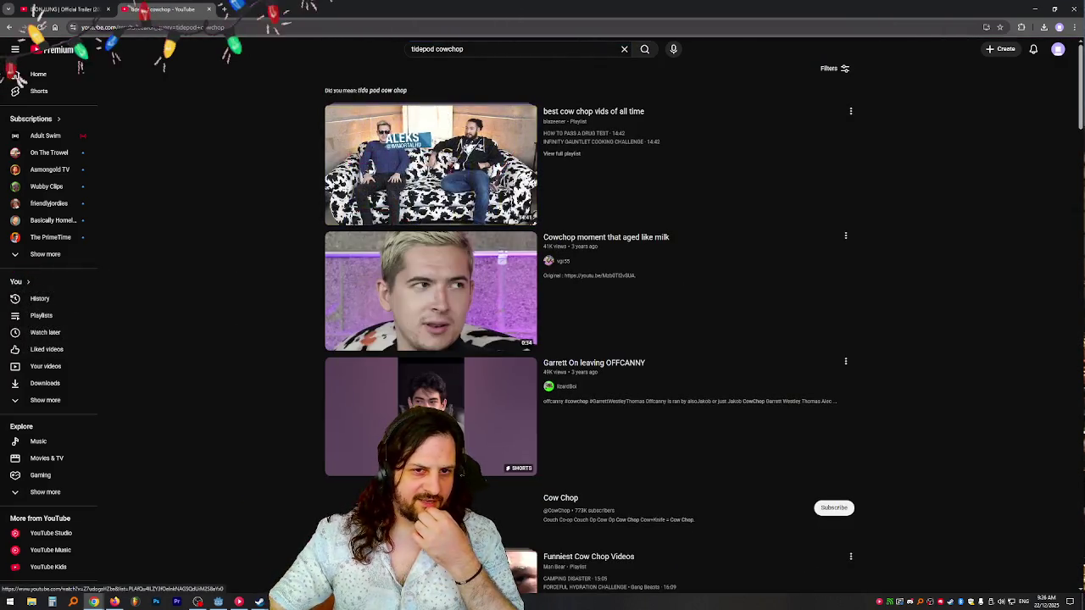
left_click(399, 177)
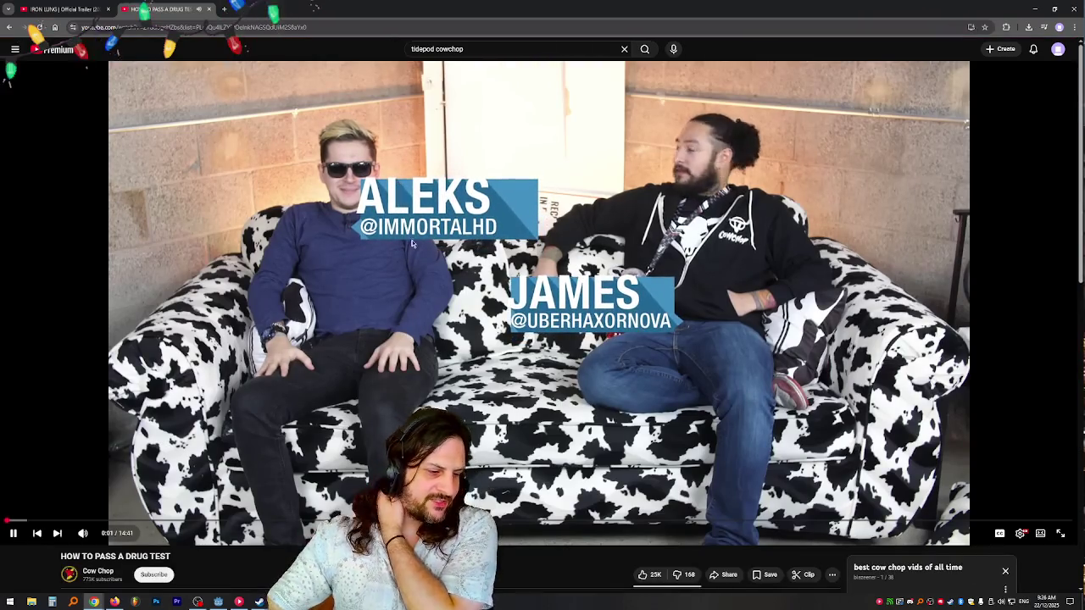
scroll(406, 225, "down", 4)
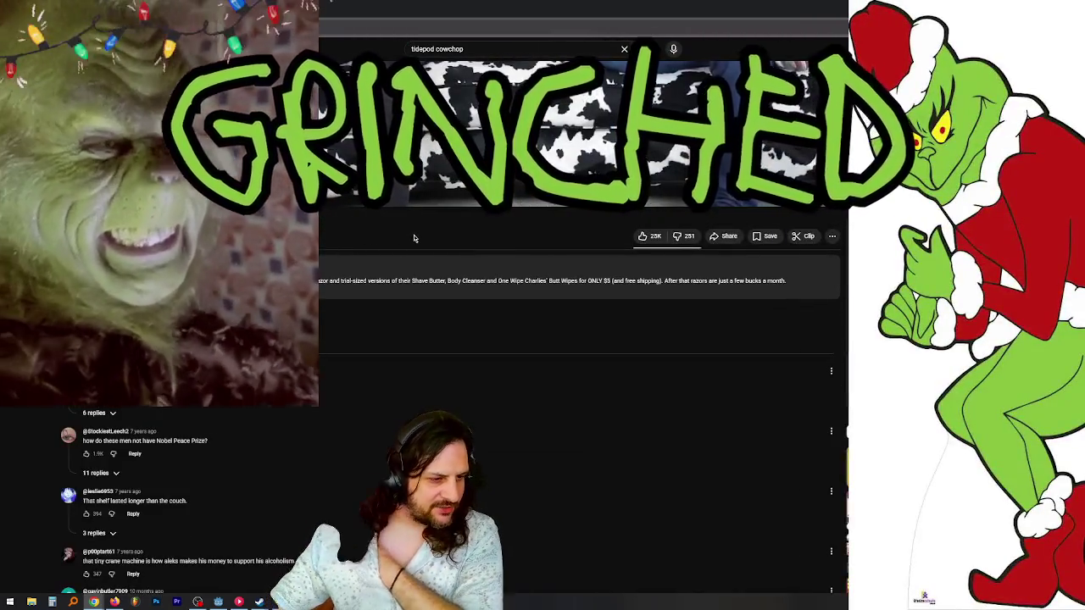
scroll(433, 277, "down", 2)
scroll(433, 273, "down", 4)
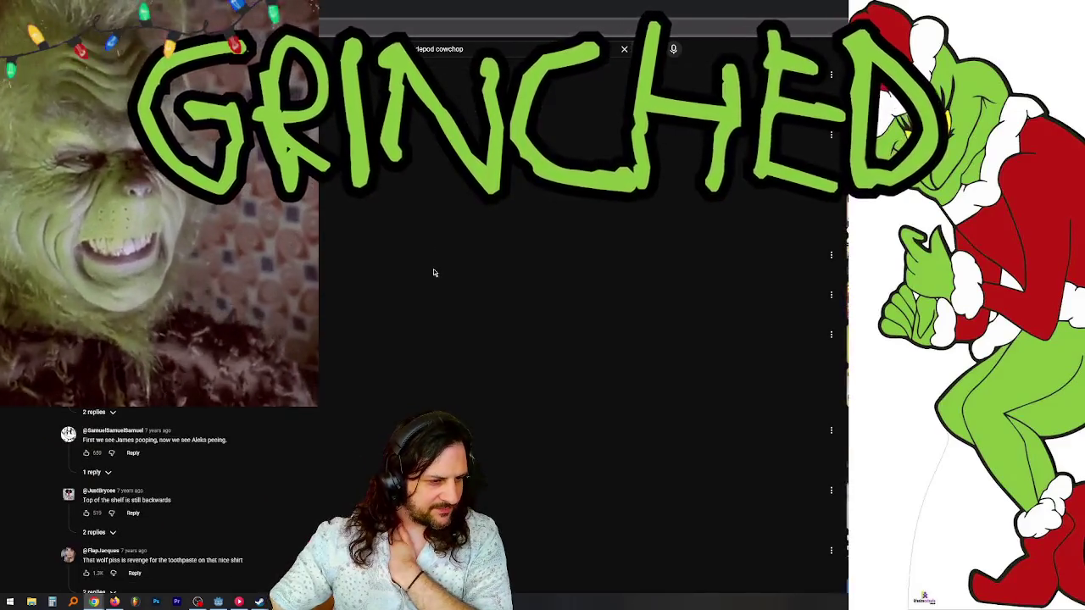
scroll(447, 264, "down", 5)
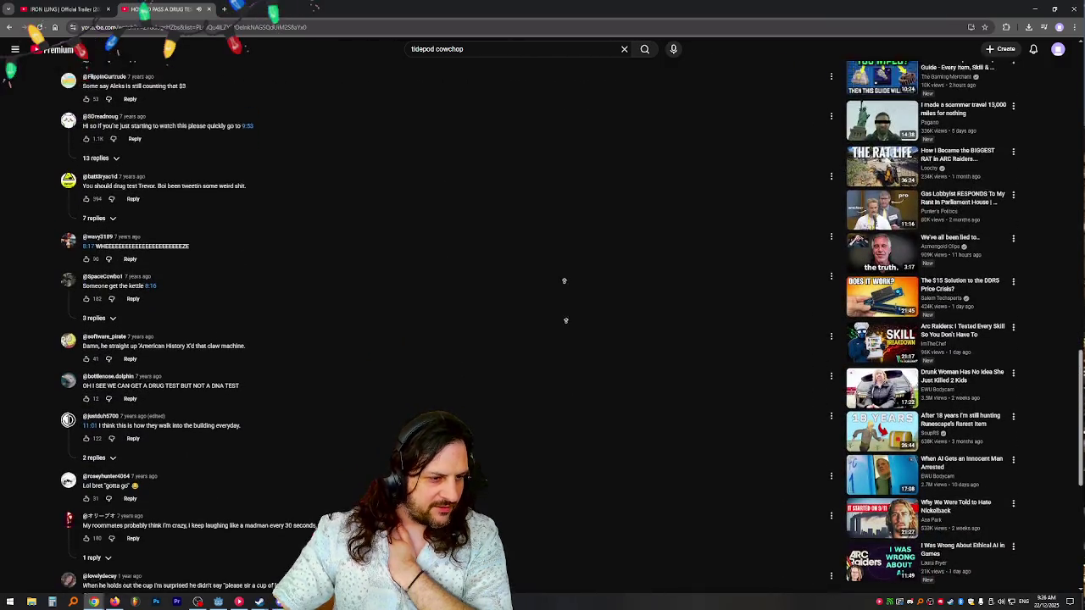
scroll(564, 283, "up", 15)
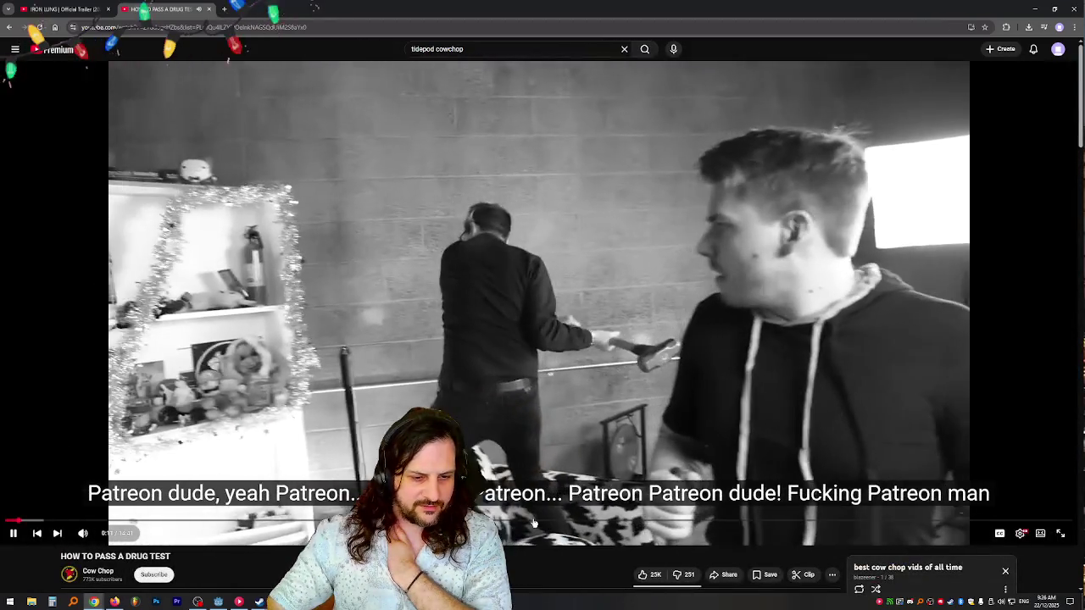
left_click(534, 521)
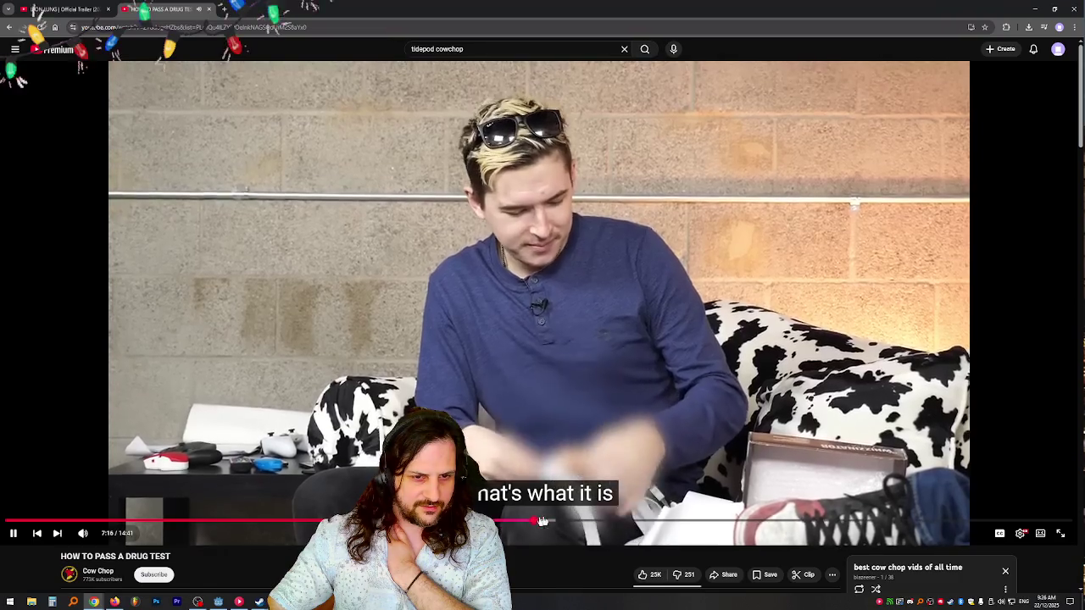
left_click(661, 521)
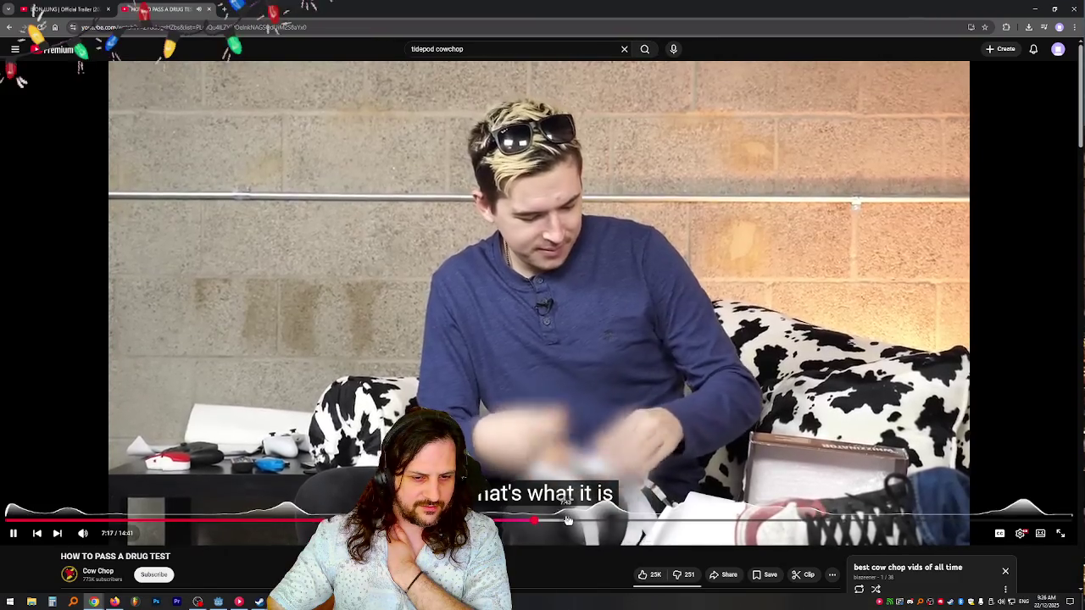
left_click(735, 521)
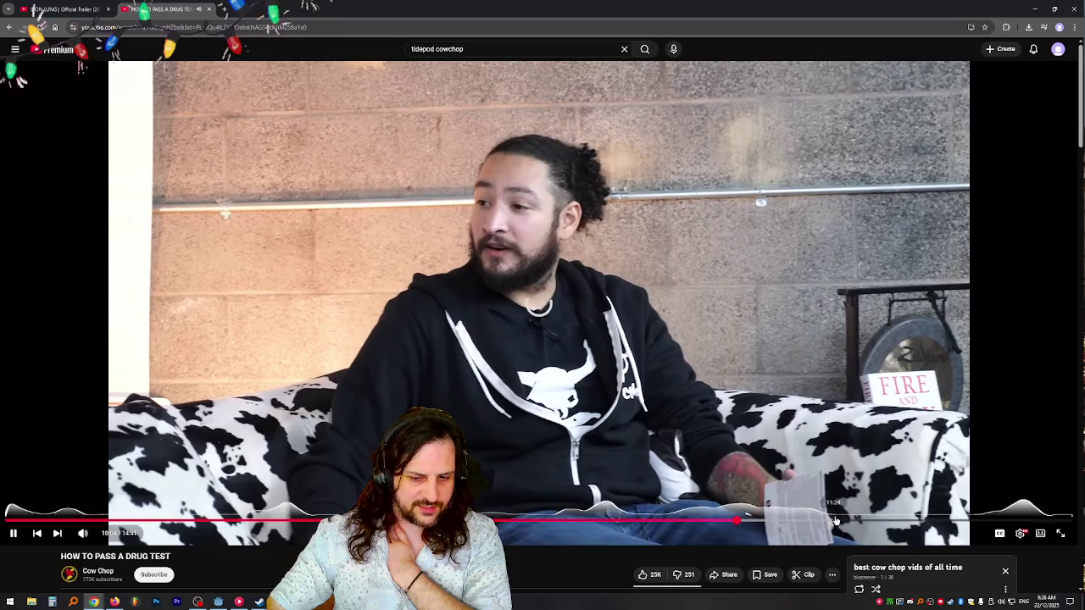
left_click(865, 521)
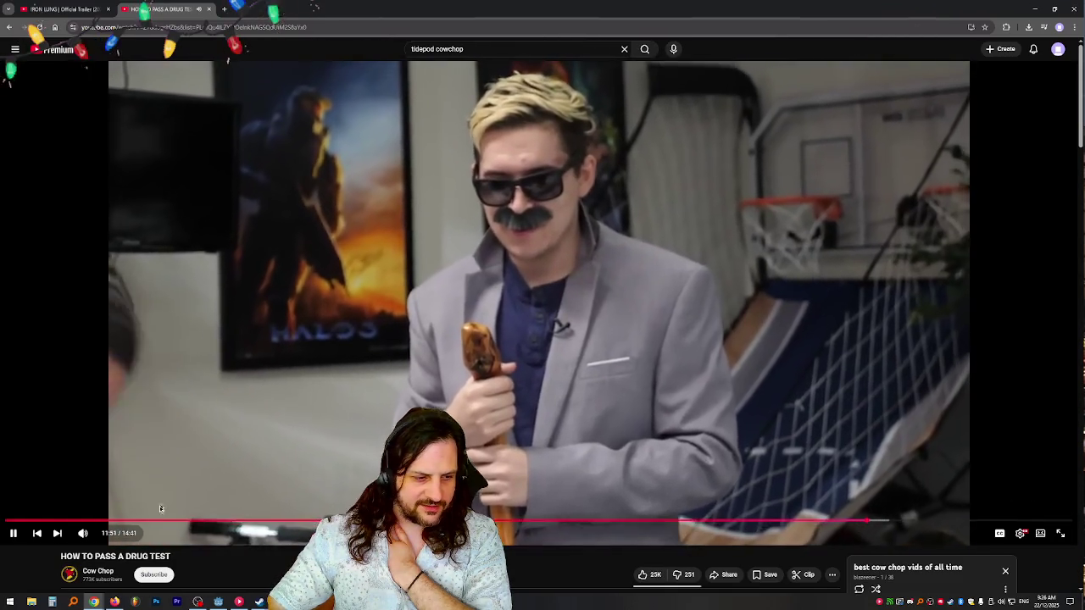
scroll(125, 483, "down", 2)
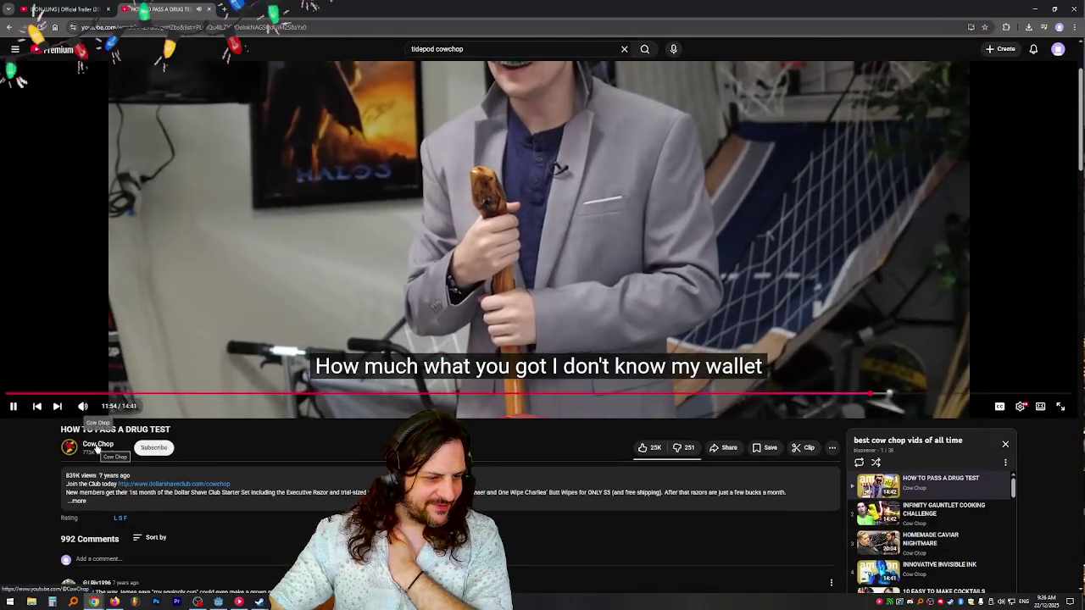
left_click(97, 444)
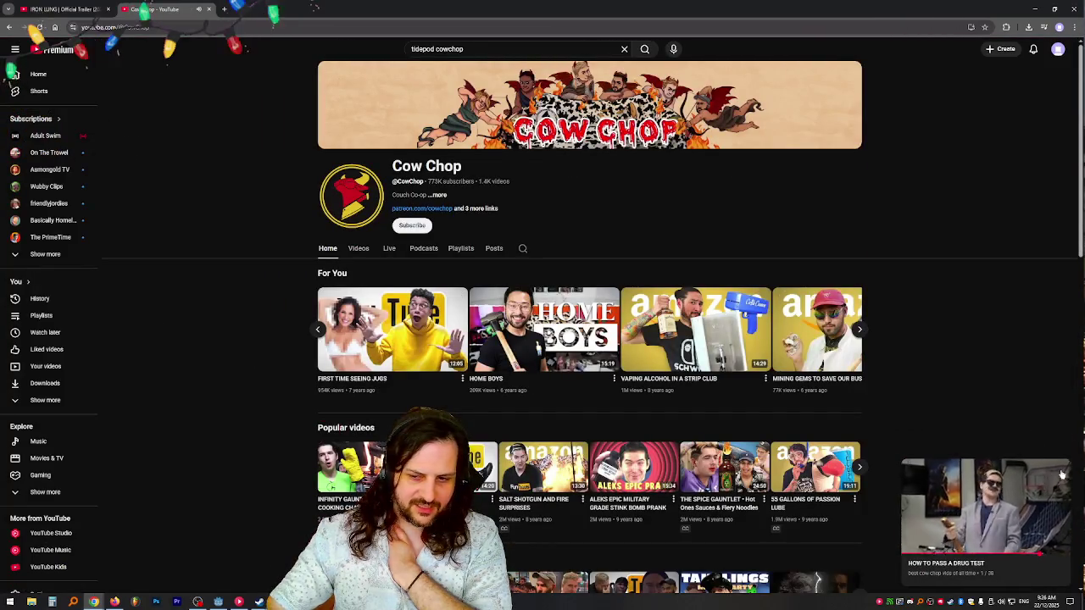
- Scroll through Cow Chop's Home tab, then open its Videos tab sorted by Latest
scroll(1002, 332, "down", 6)
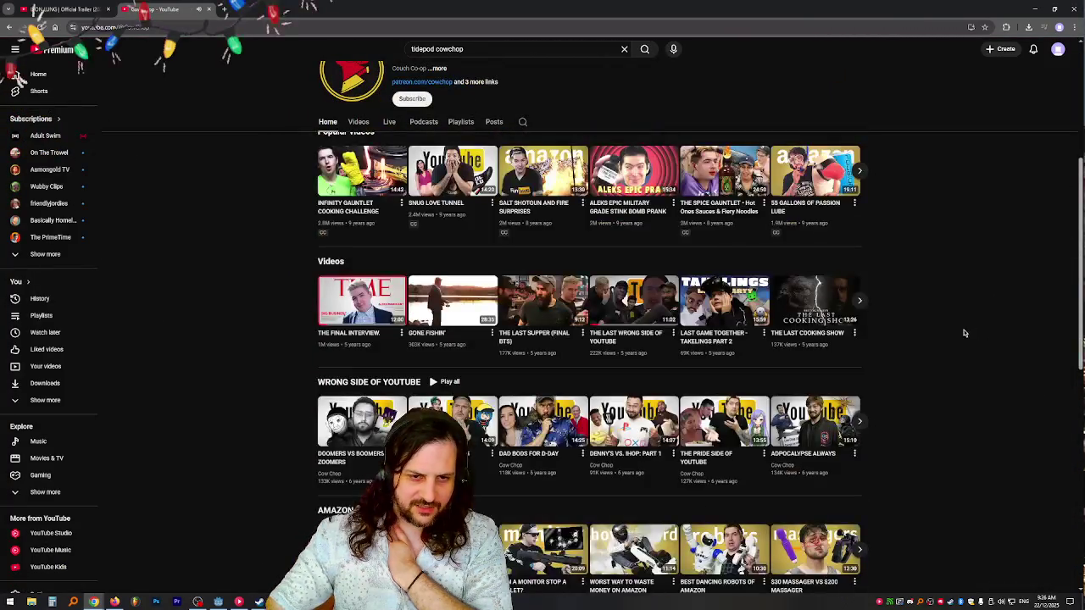
scroll(985, 329, "down", 2)
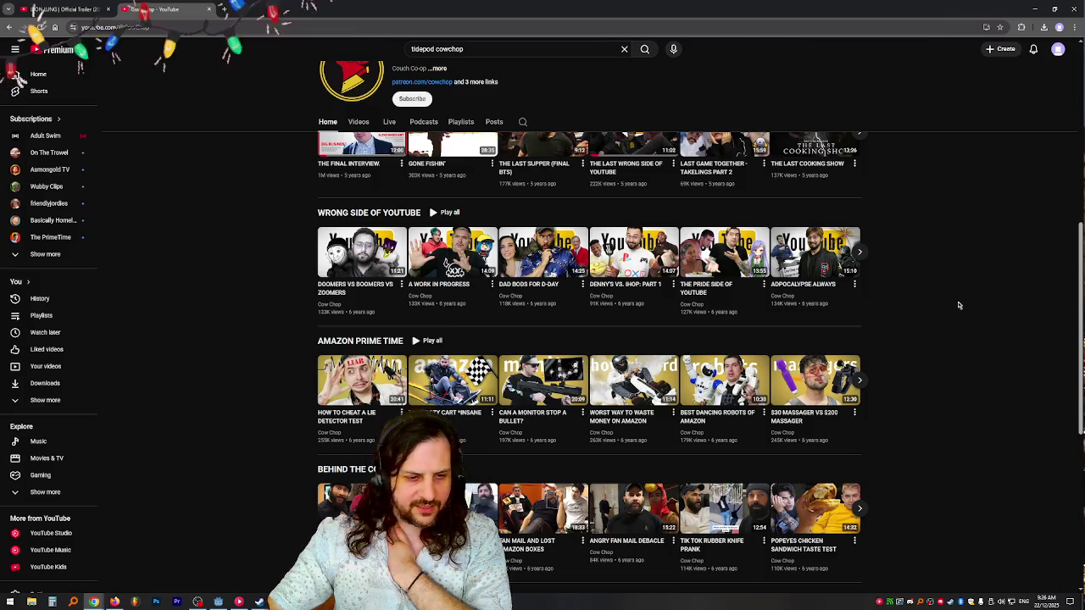
scroll(958, 305, "up", 8)
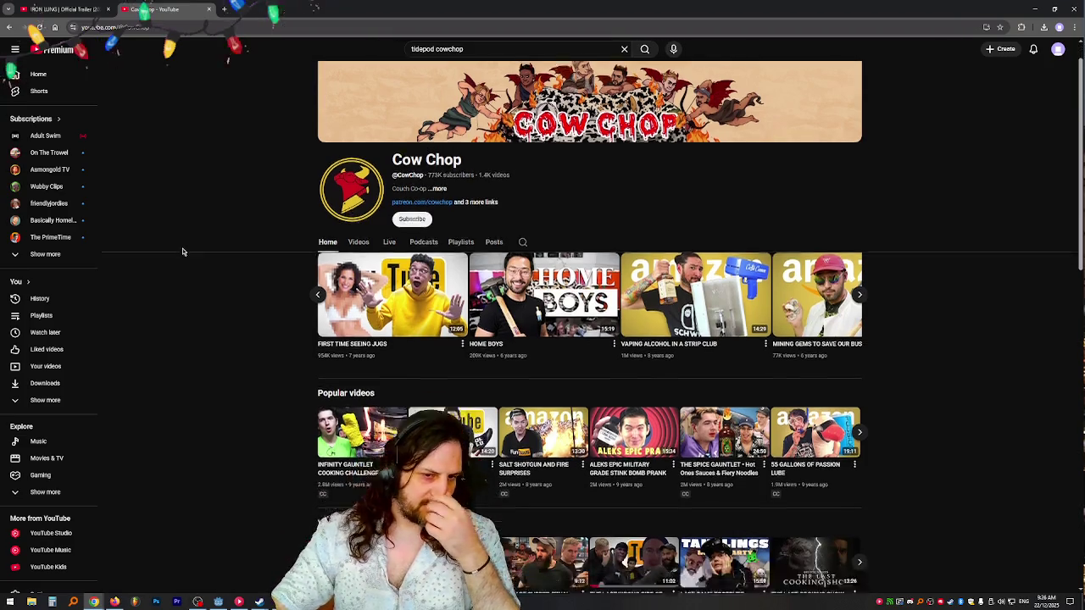
scroll(185, 246, "down", 2)
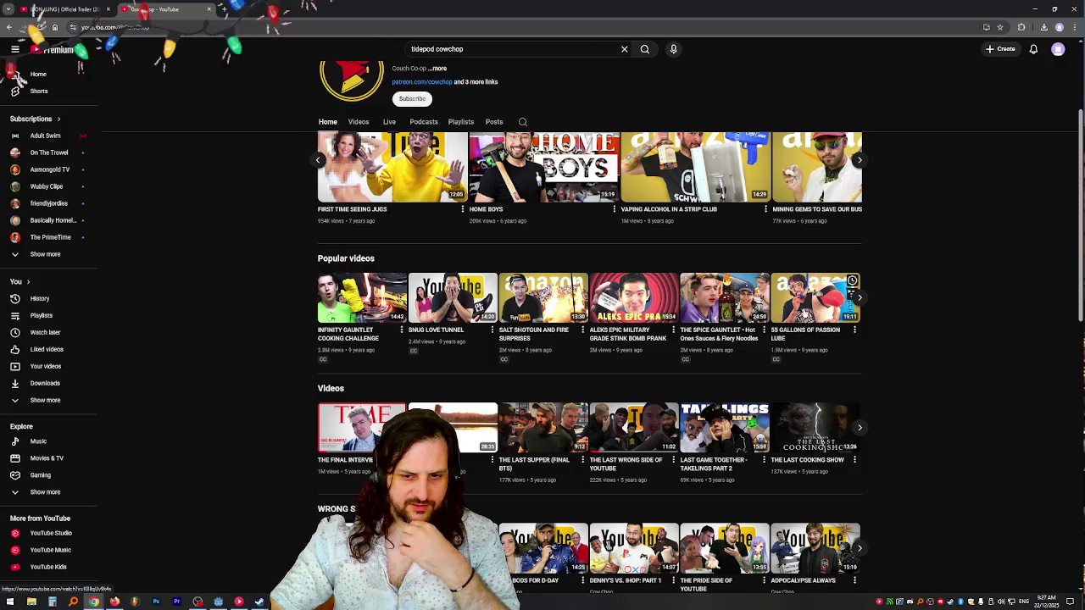
scroll(550, 347, "down", 3)
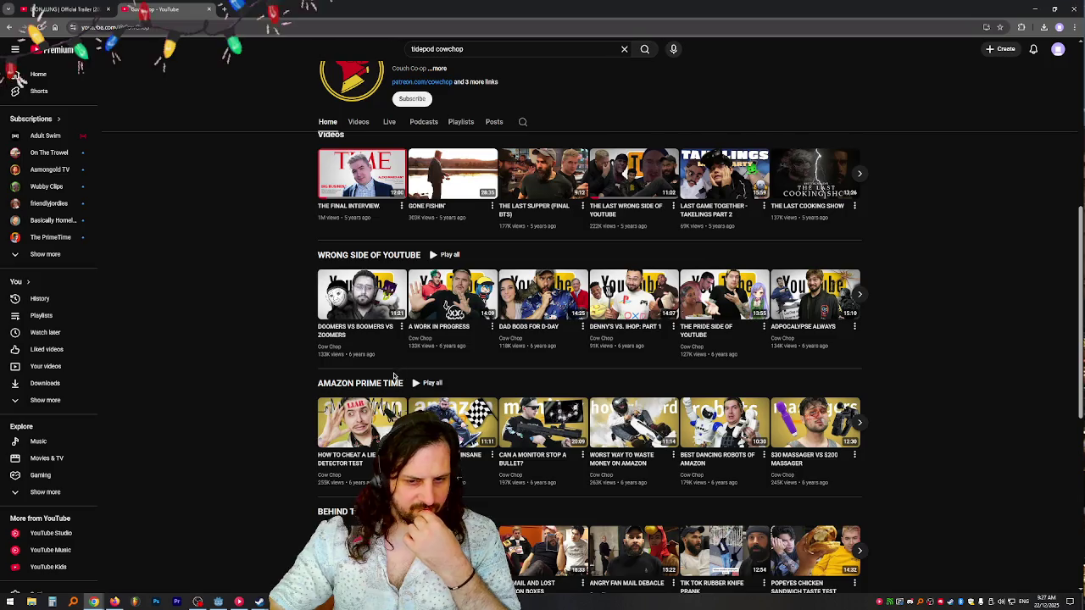
scroll(393, 376, "down", 1)
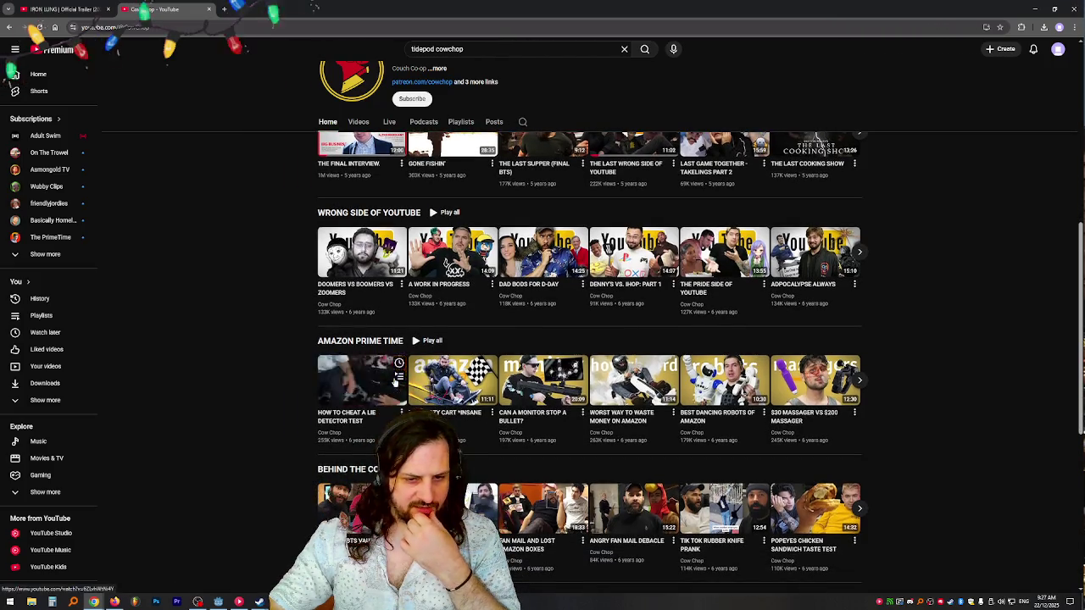
scroll(216, 362, "up", 3)
left_click(359, 123)
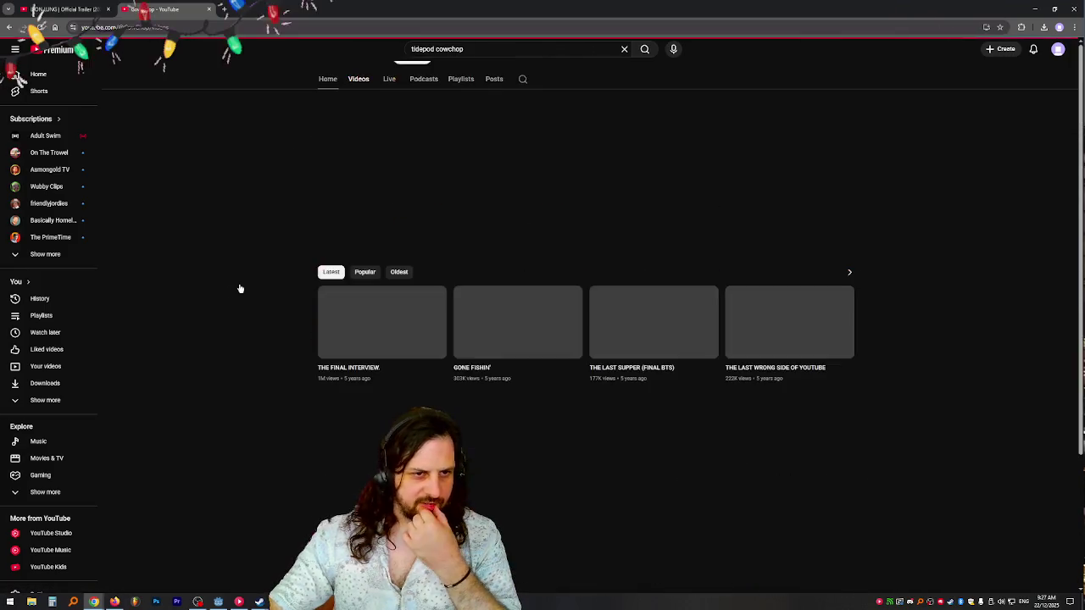
- Scroll far down Cow Chop's Videos list until the seven-year-old uploads like GO SKATEBOARDING DAY appear
scroll(250, 282, "down", 2)
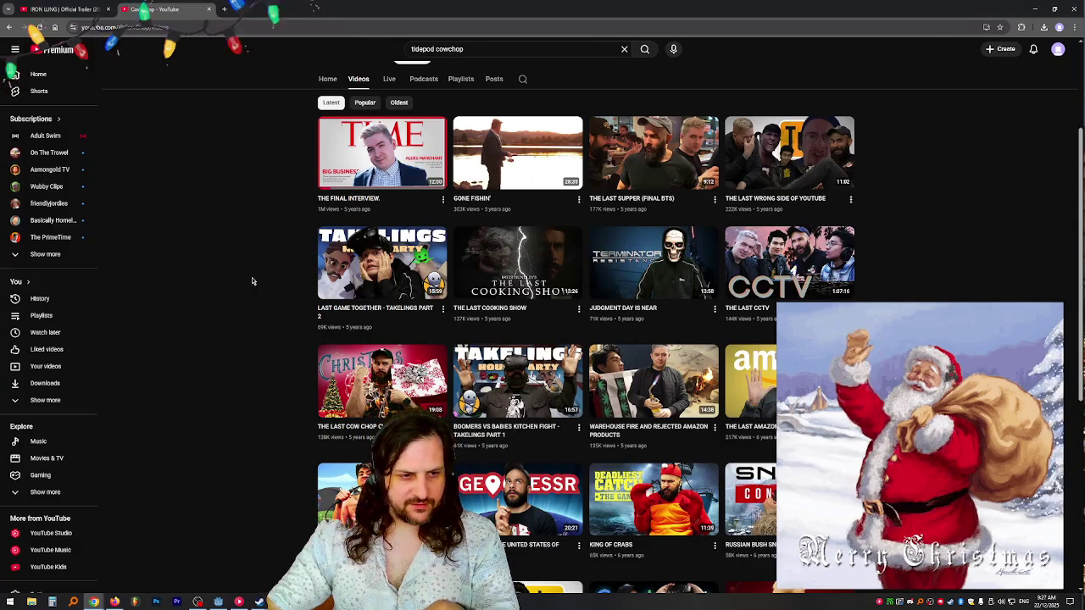
scroll(248, 284, "down", 2)
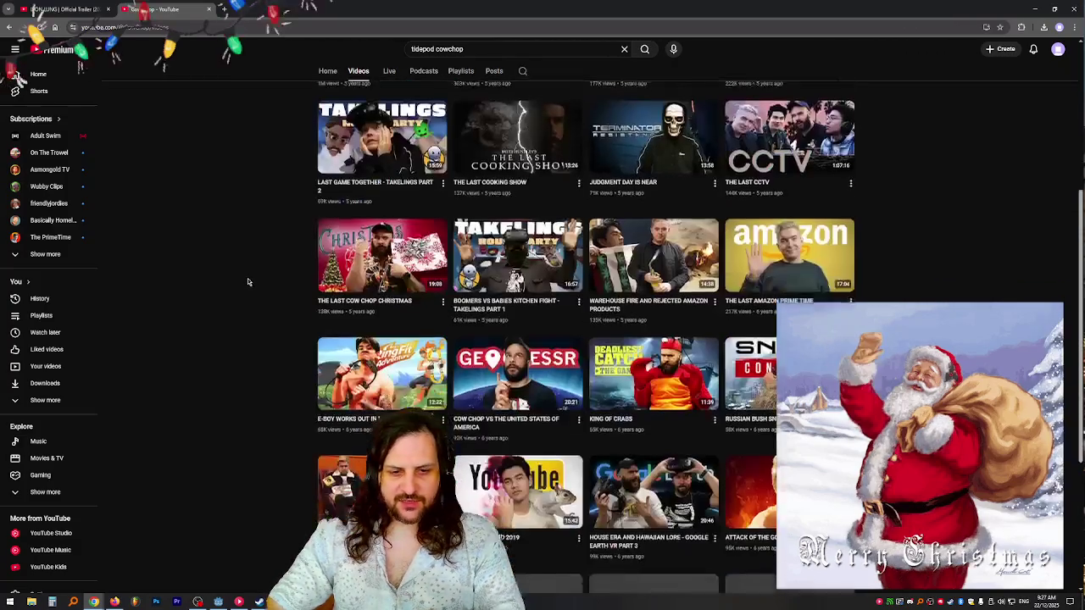
scroll(256, 277, "down", 3)
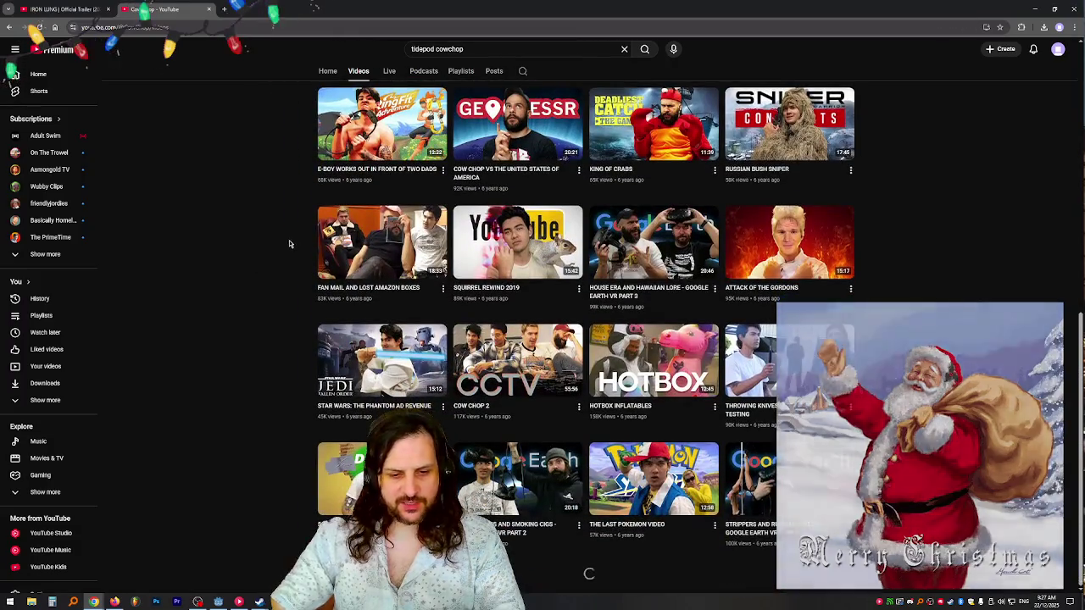
scroll(242, 274, "down", 8)
scroll(203, 274, "down", 1)
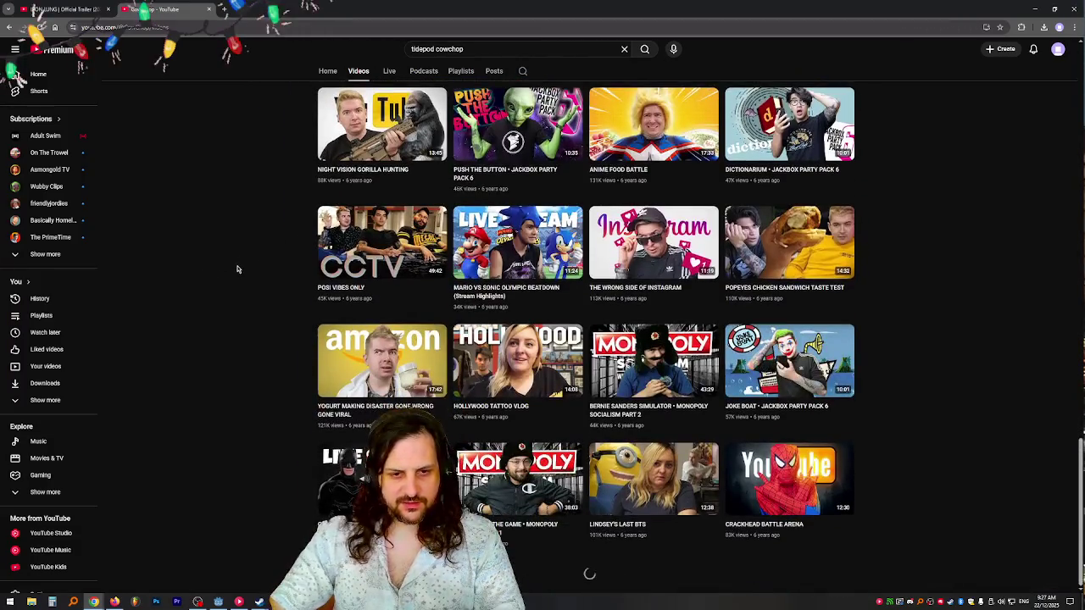
scroll(205, 284, "down", 2)
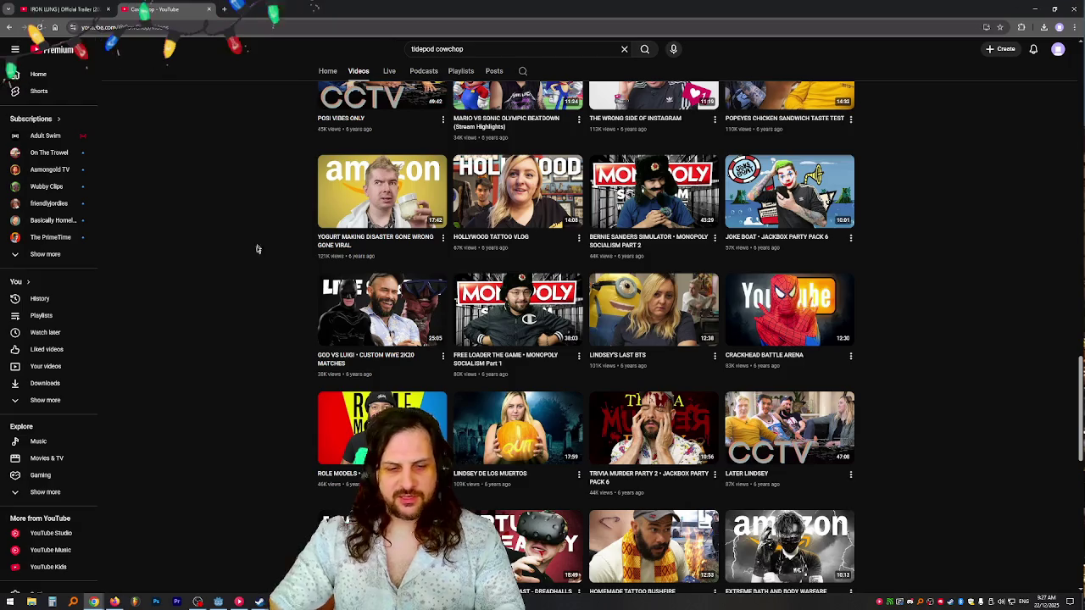
scroll(285, 271, "down", 4)
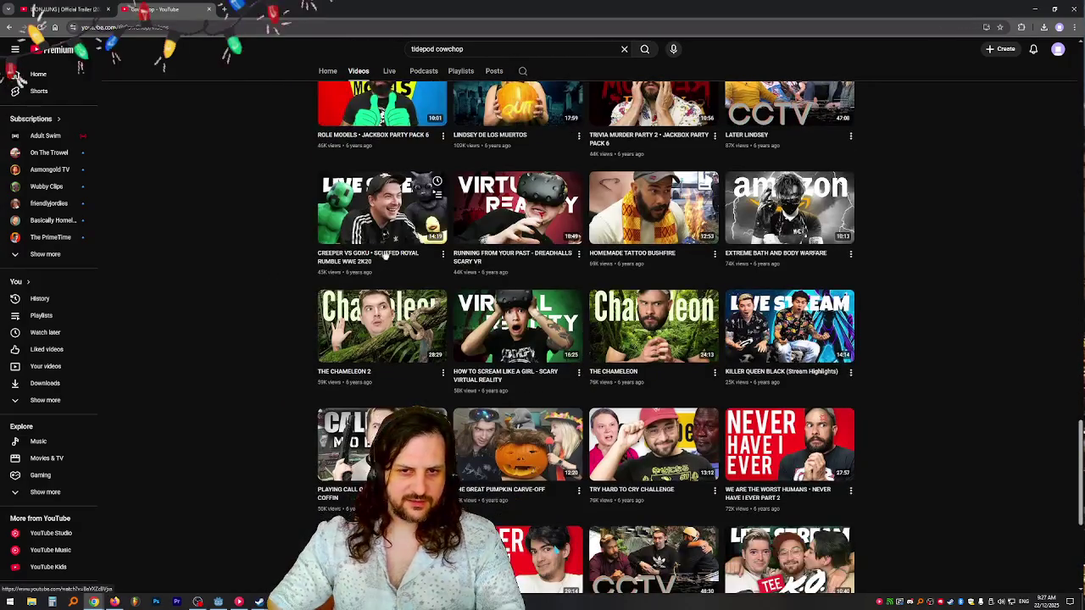
scroll(739, 271, "up", 2)
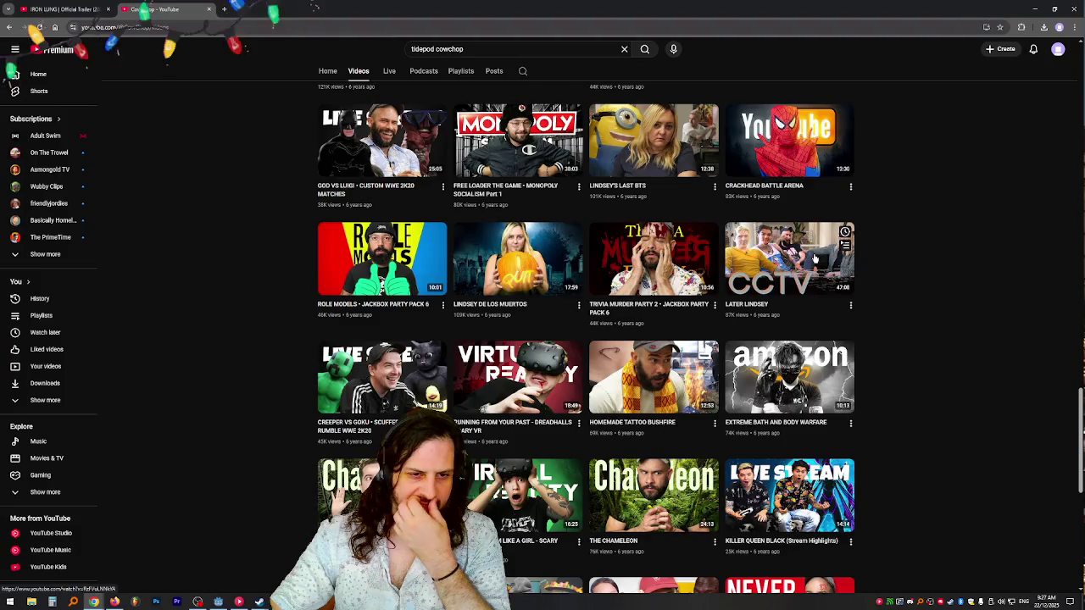
scroll(939, 390, "down", 2)
scroll(939, 390, "down", 4)
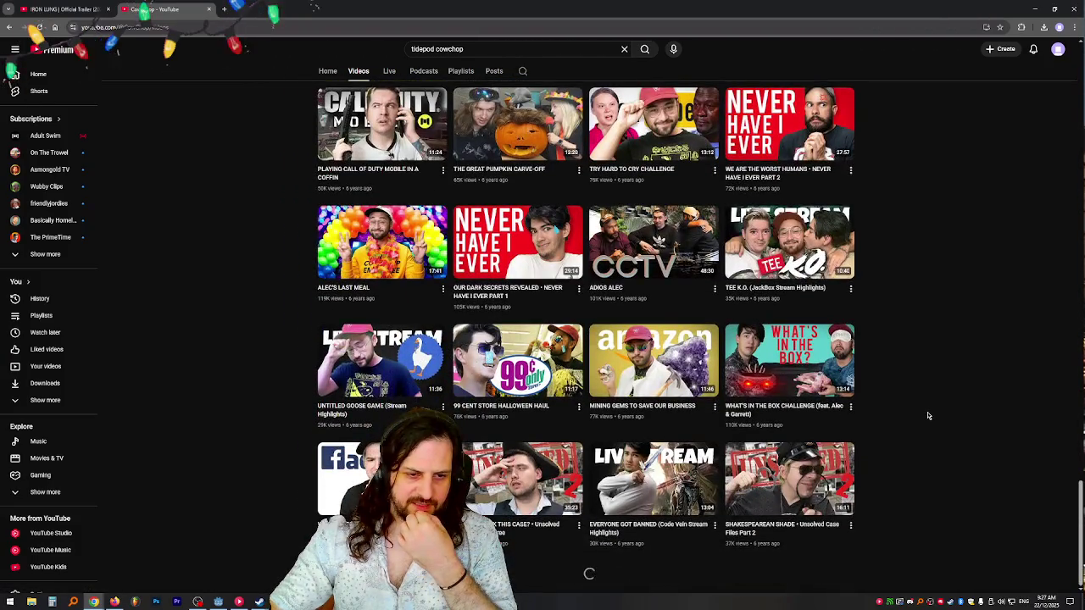
scroll(927, 415, "down", 7)
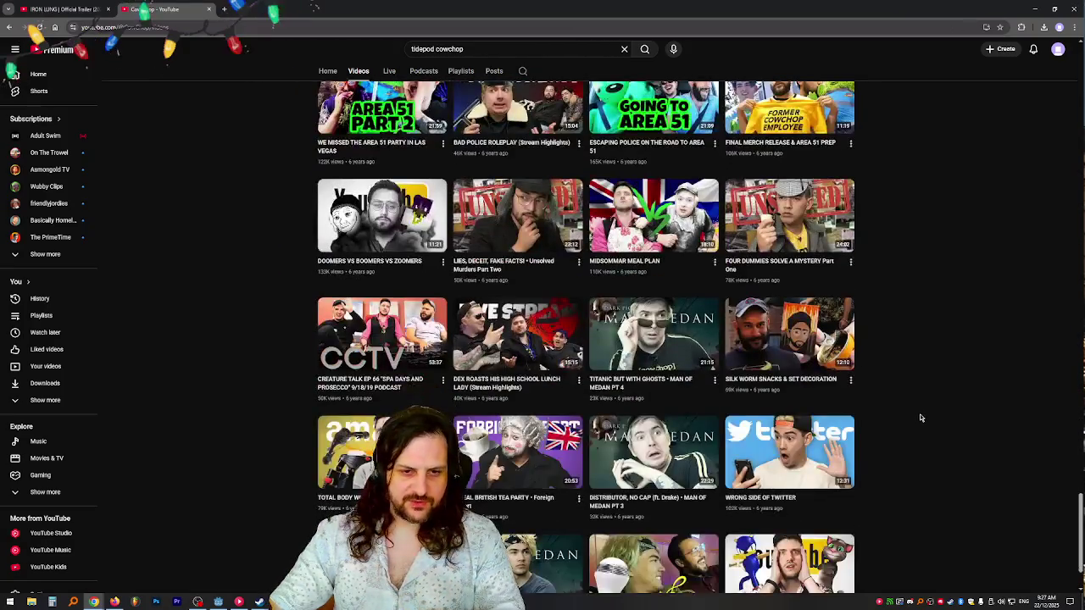
scroll(919, 413, "down", 2)
scroll(918, 411, "down", 5)
scroll(917, 408, "down", 5)
scroll(926, 399, "down", 3)
scroll(927, 399, "down", 10)
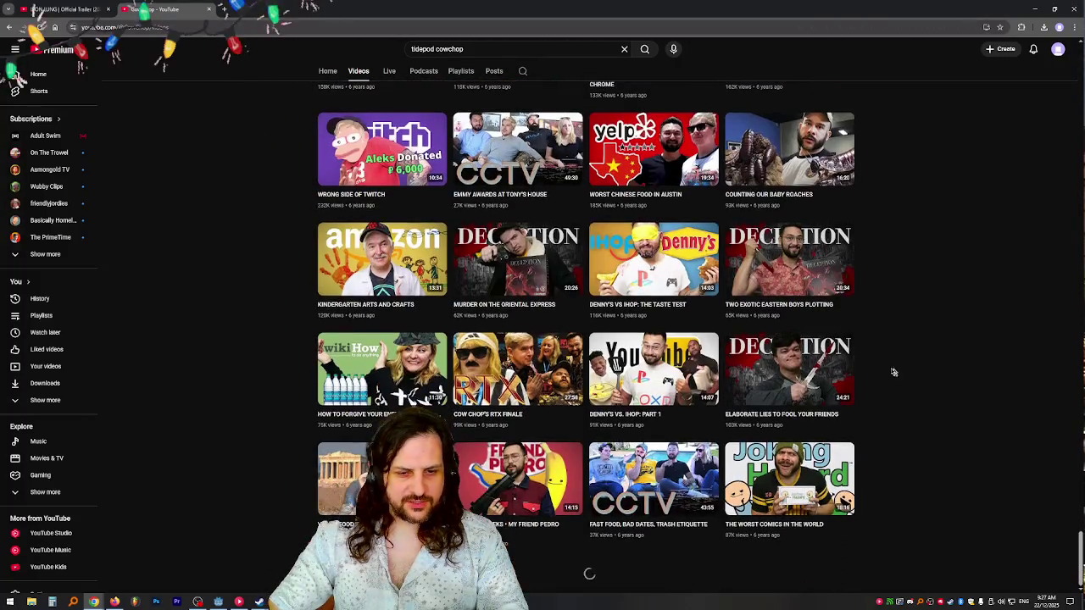
scroll(882, 338, "down", 10)
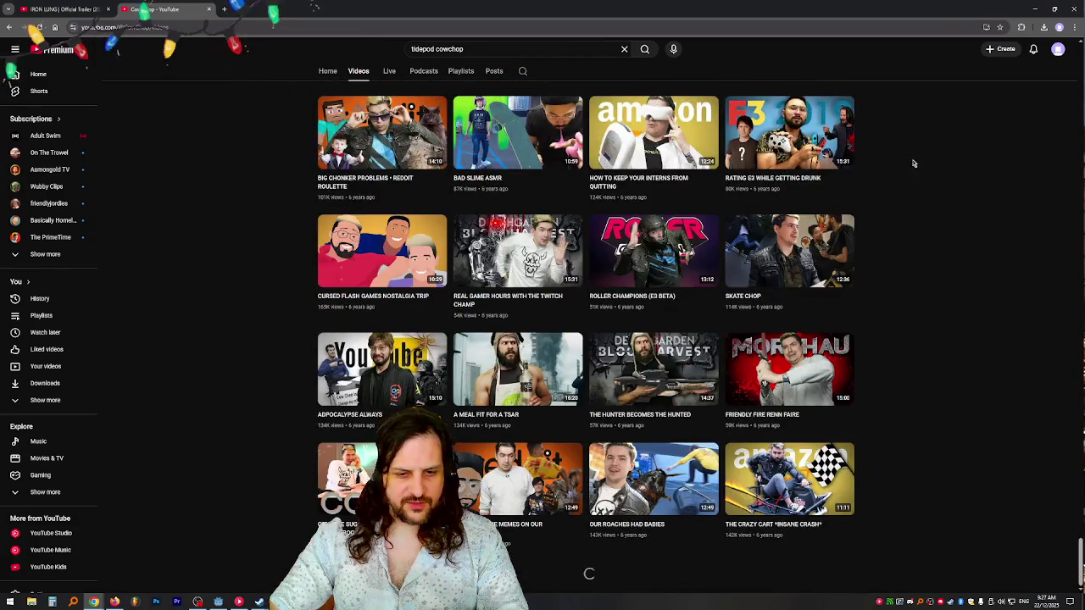
scroll(891, 322, "down", 15)
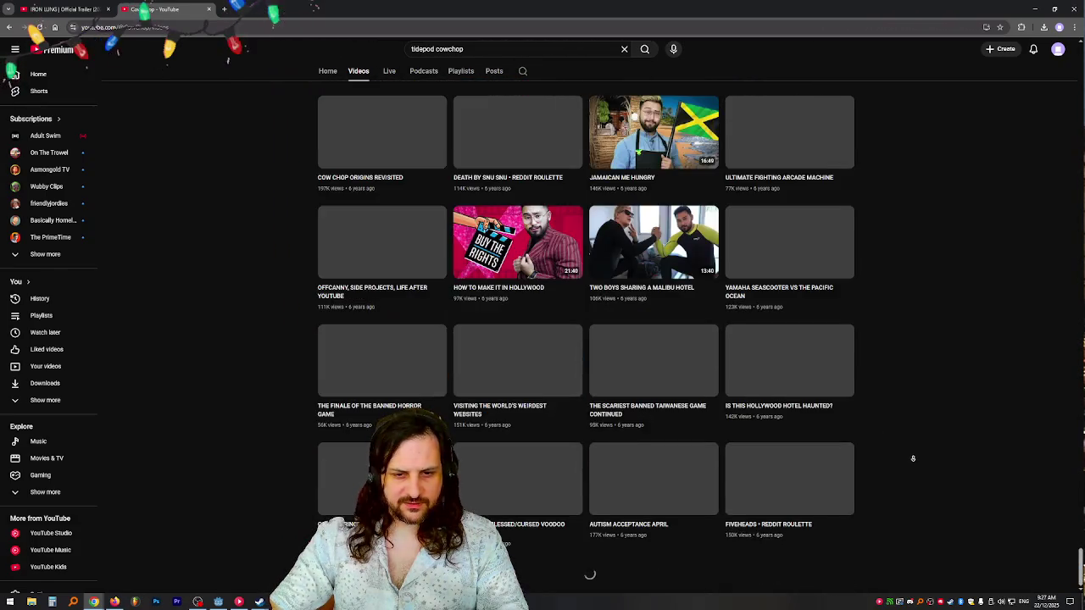
scroll(917, 463, "down", 15)
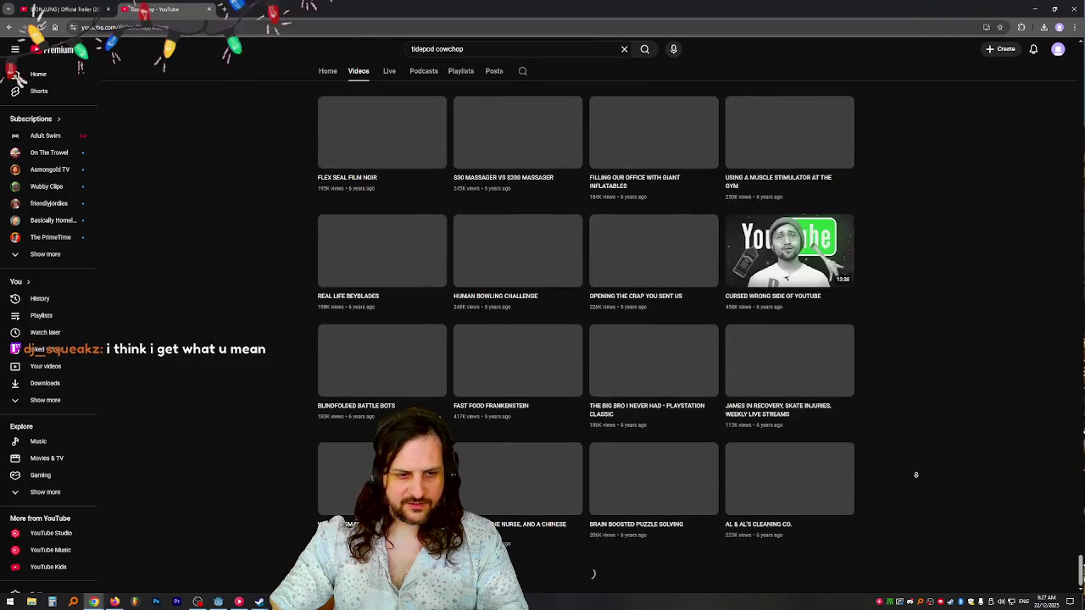
scroll(915, 474, "down", 15)
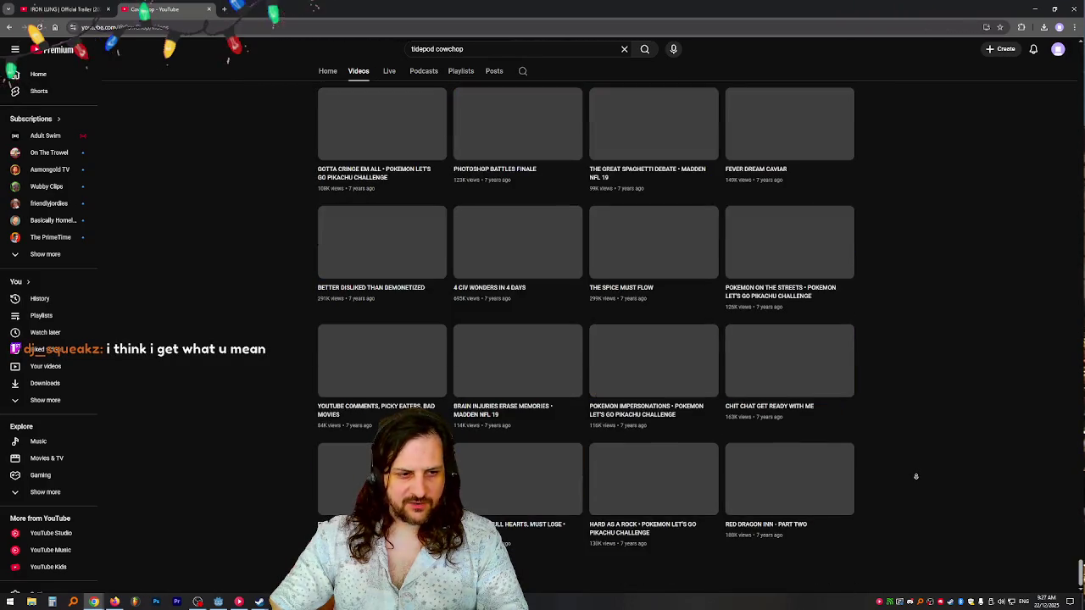
scroll(915, 476, "down", 5)
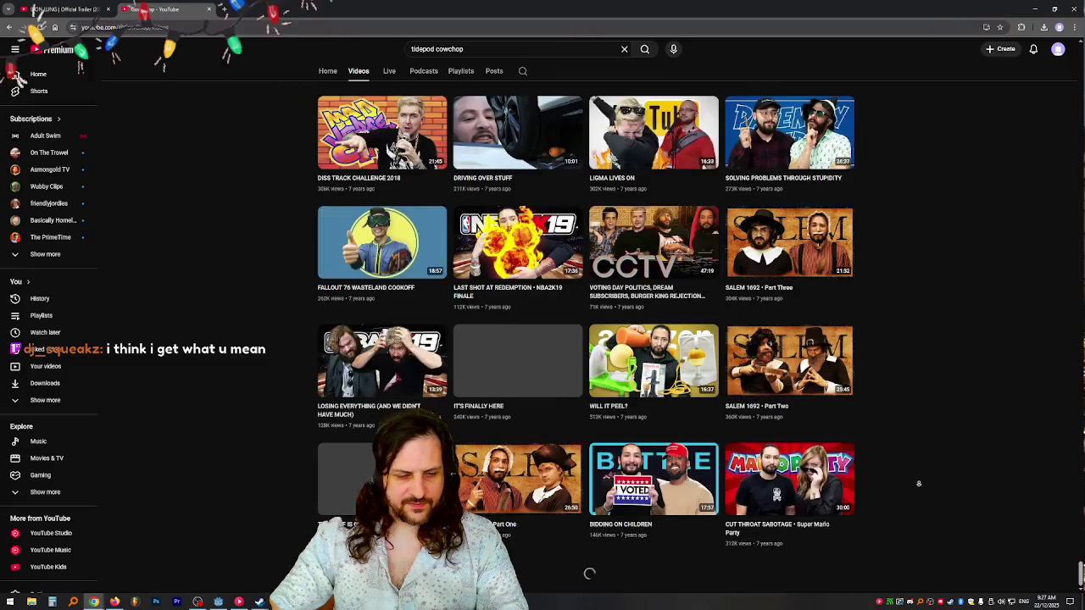
scroll(915, 483, "down", 5)
scroll(899, 480, "down", 5)
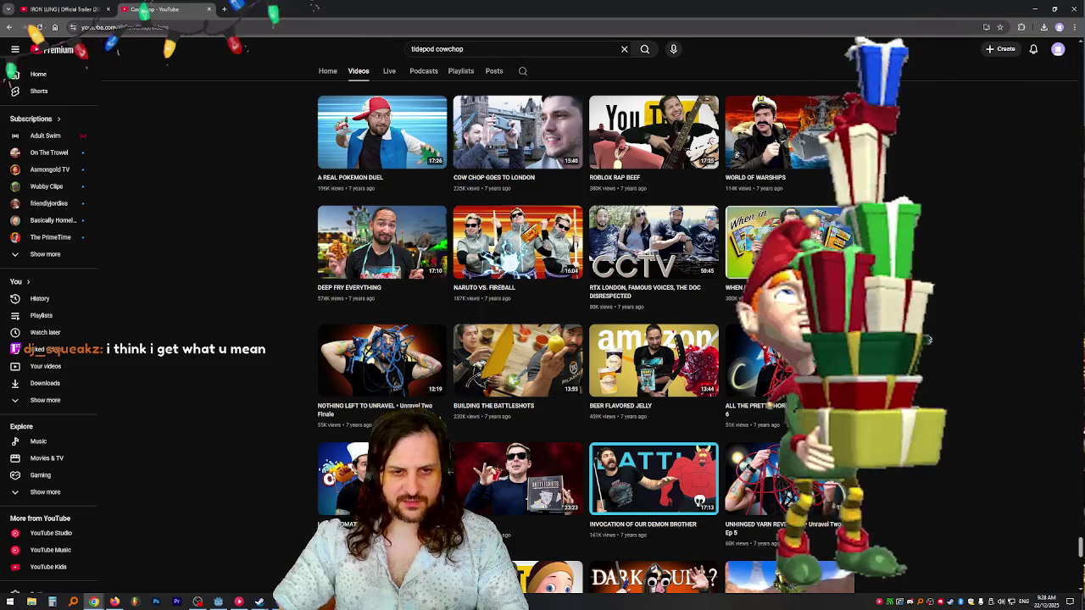
scroll(928, 340, "down", 8)
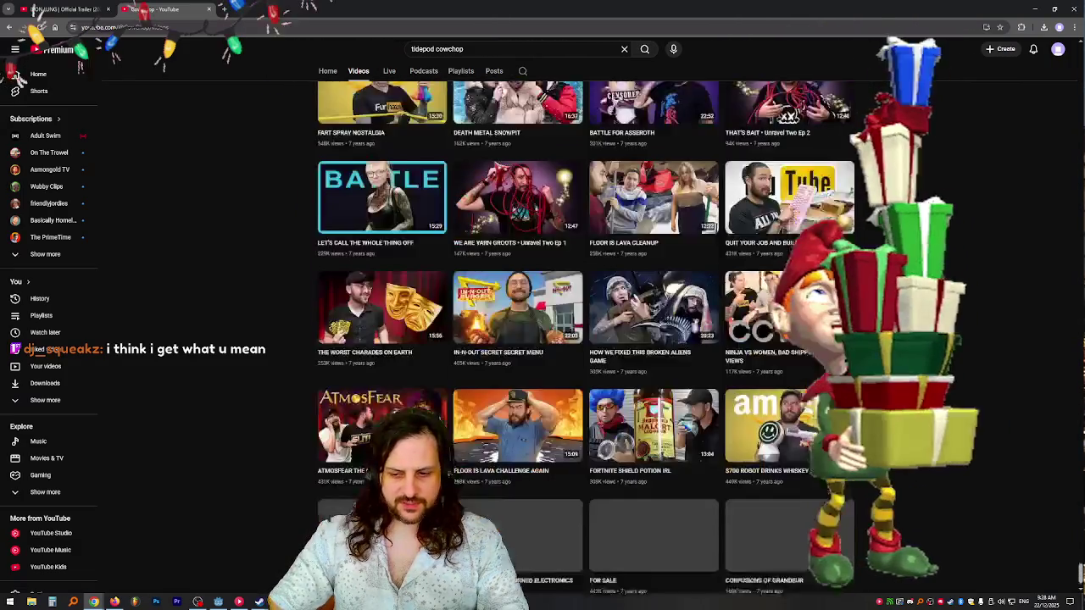
scroll(951, 300, "down", 1)
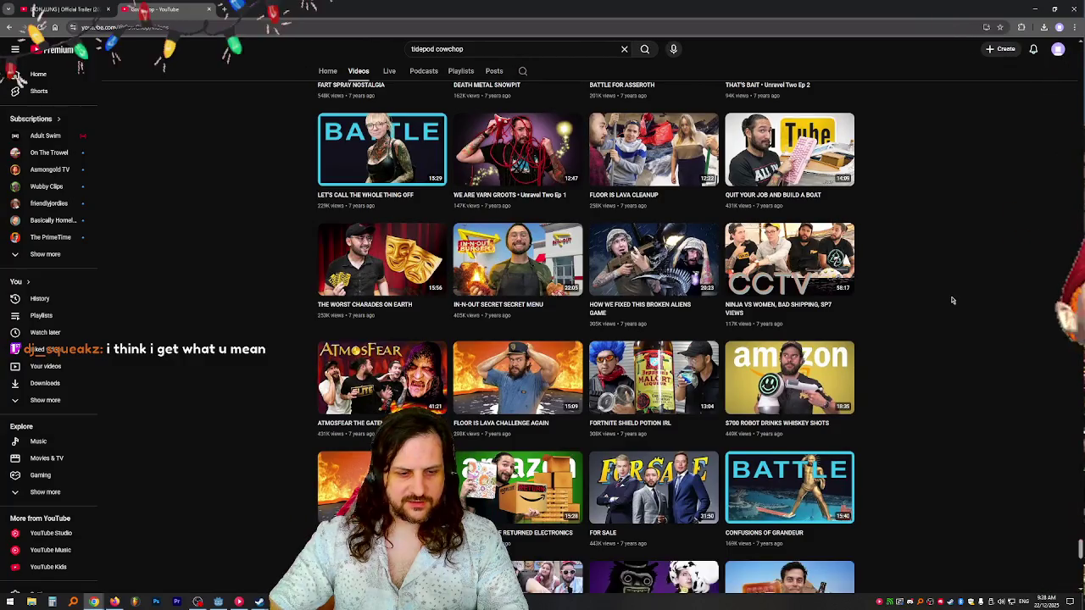
scroll(950, 211, "down", 5)
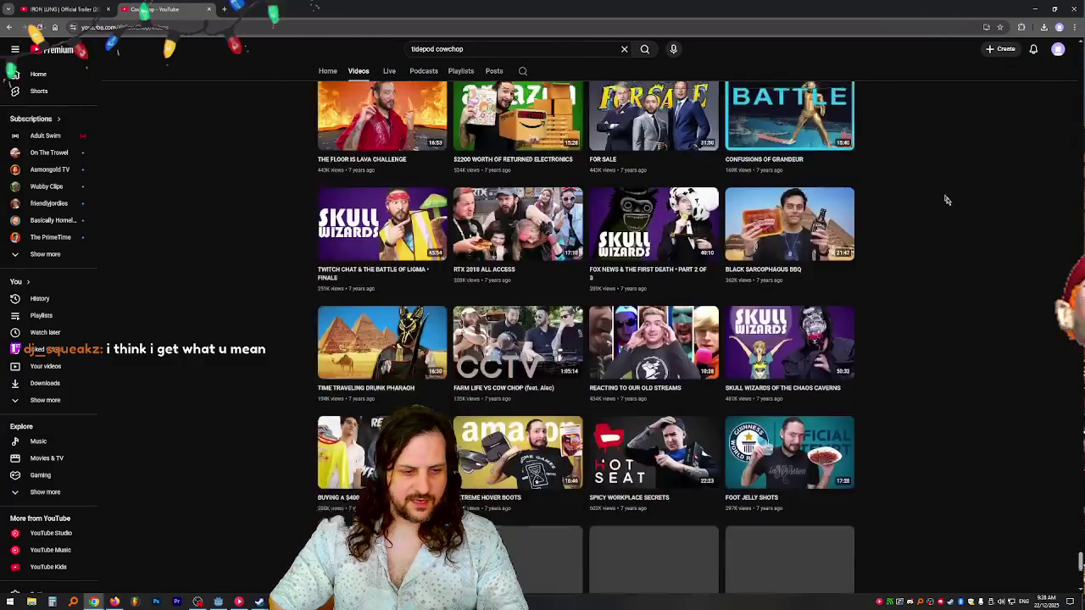
scroll(951, 197, "down", 4)
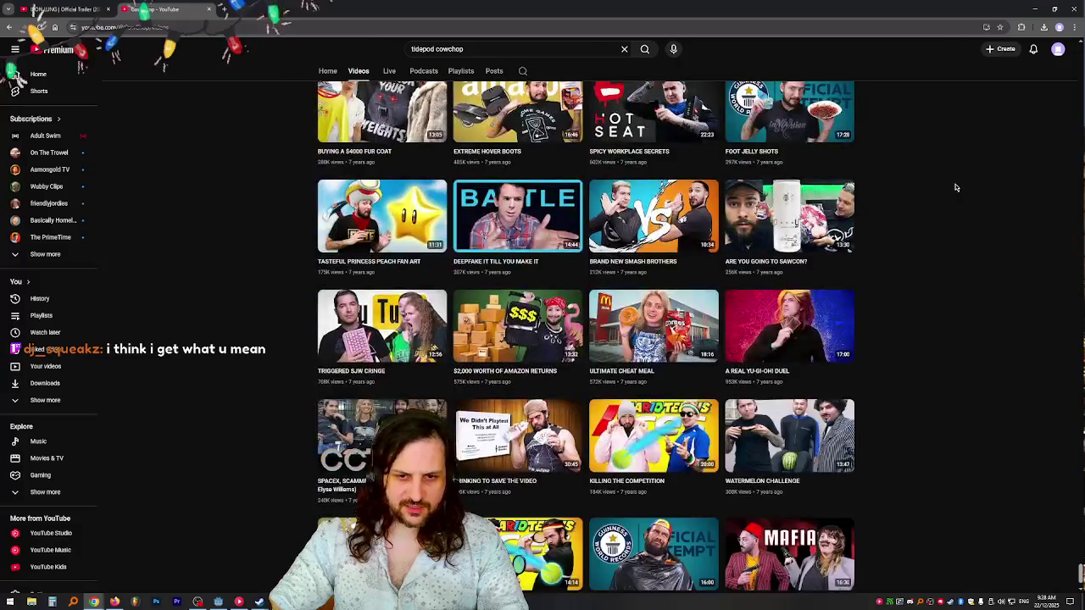
scroll(955, 185, "down", 1)
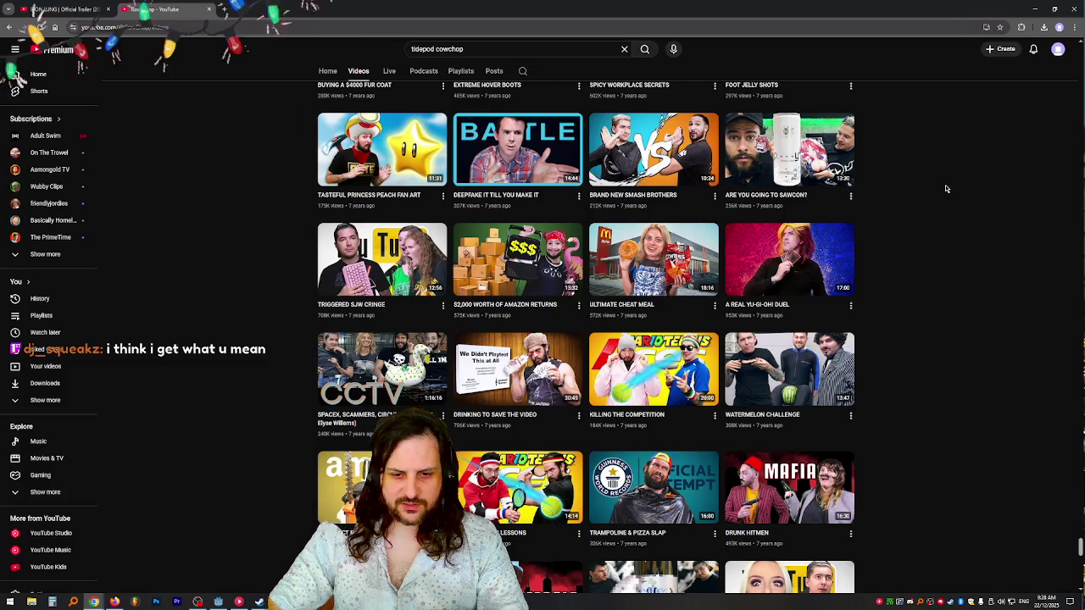
scroll(946, 188, "down", 1)
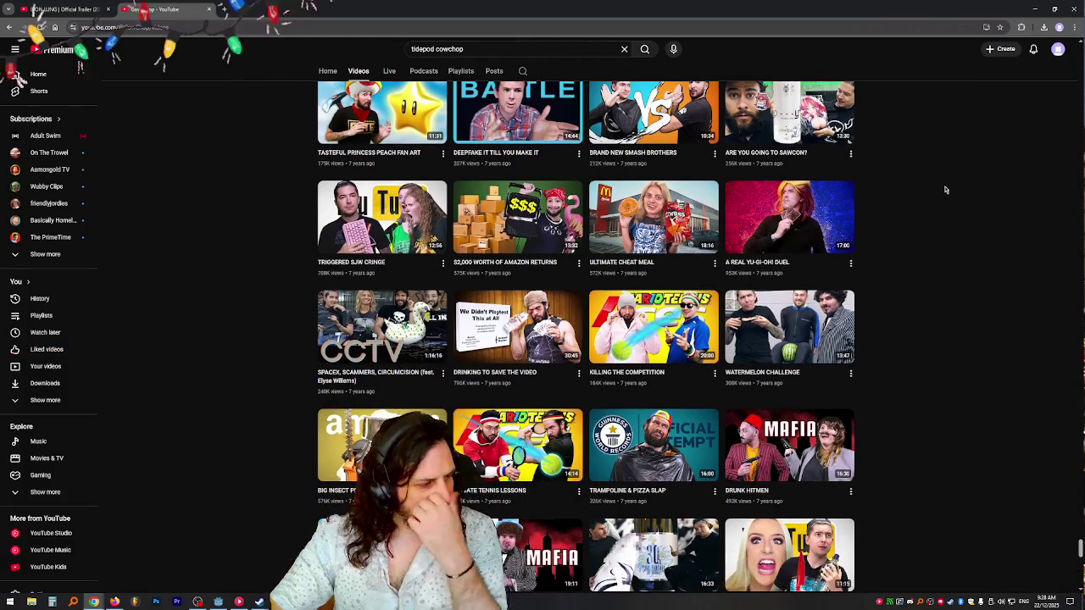
scroll(946, 188, "down", 5)
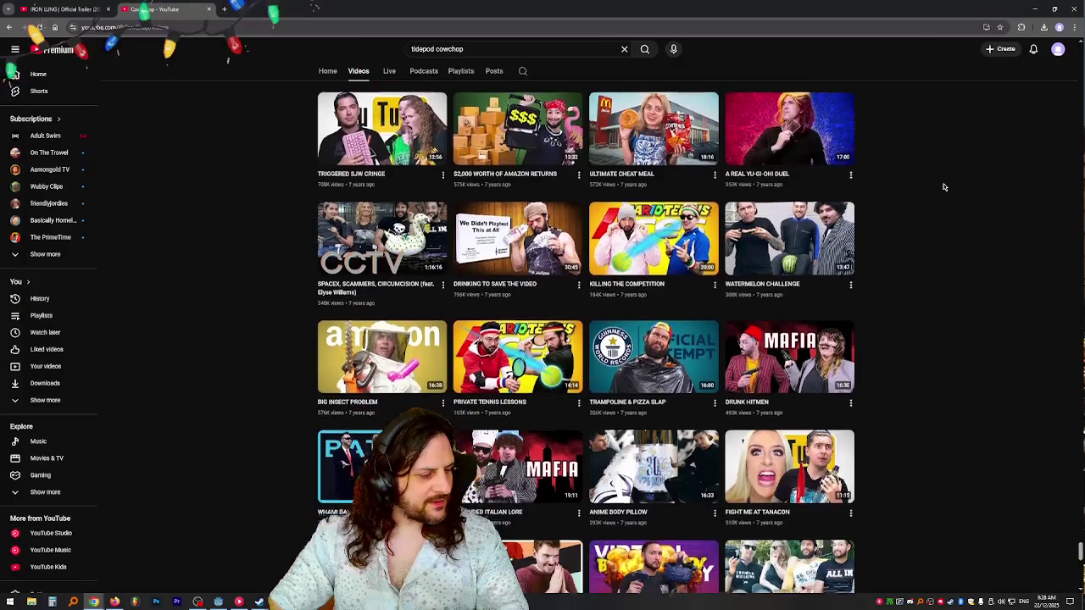
scroll(943, 188, "down", 2)
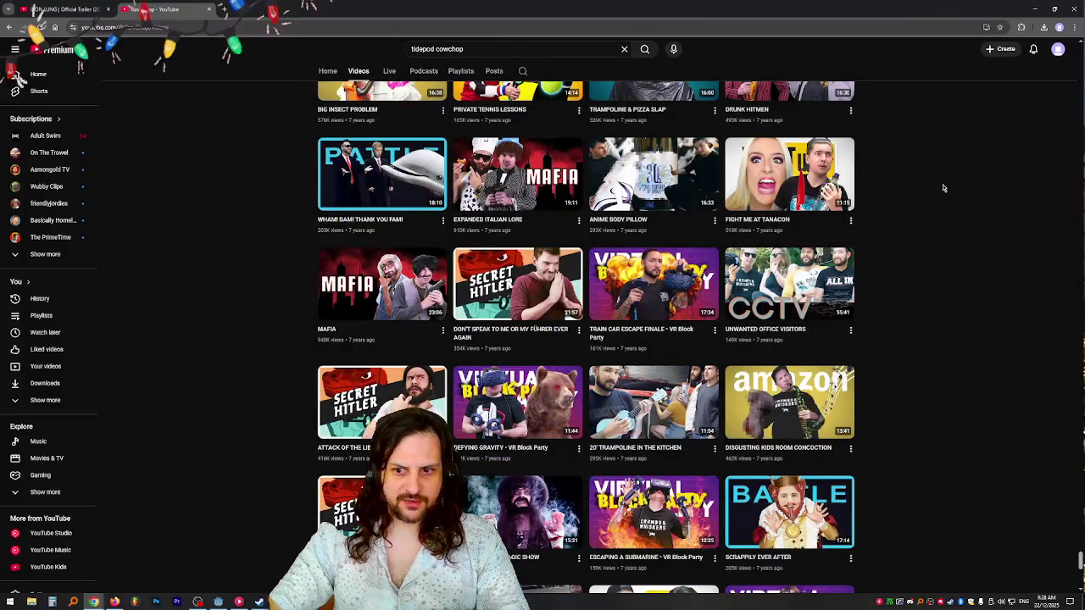
scroll(943, 188, "down", 4)
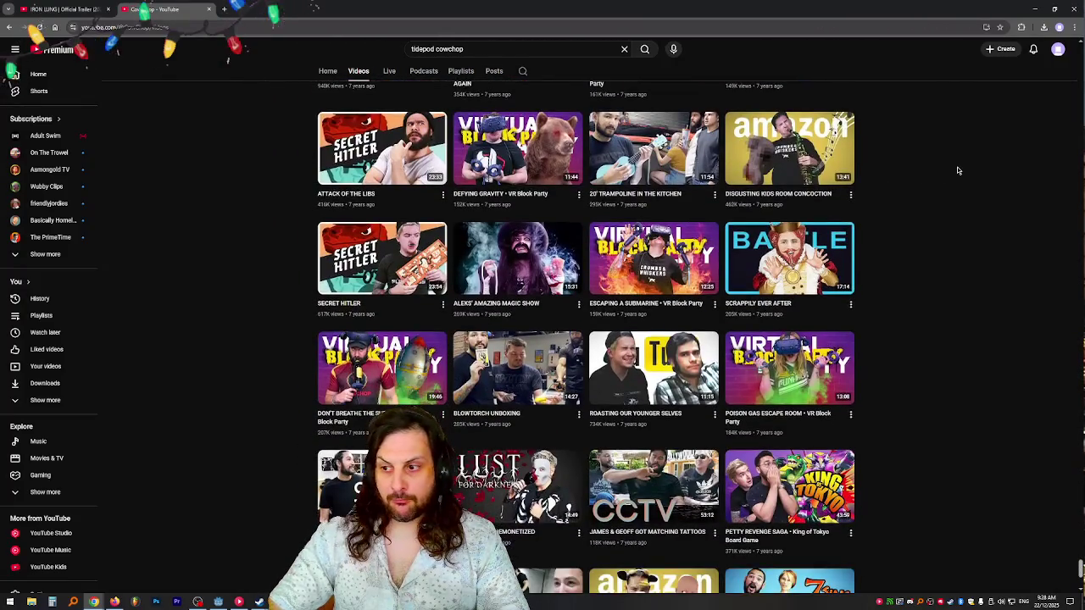
scroll(951, 167, "down", 2)
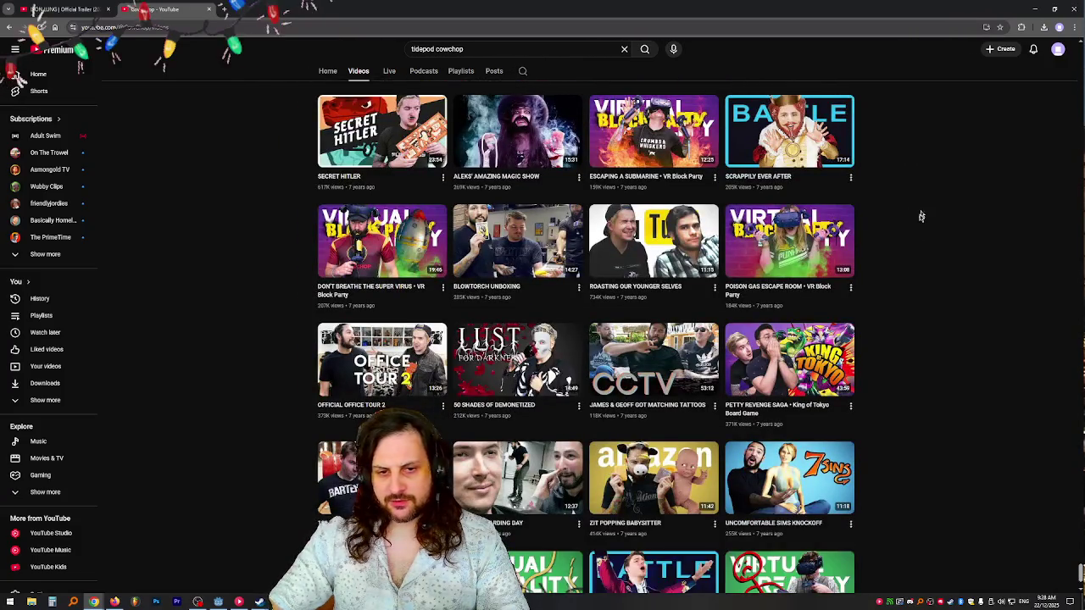
scroll(937, 274, "down", 2)
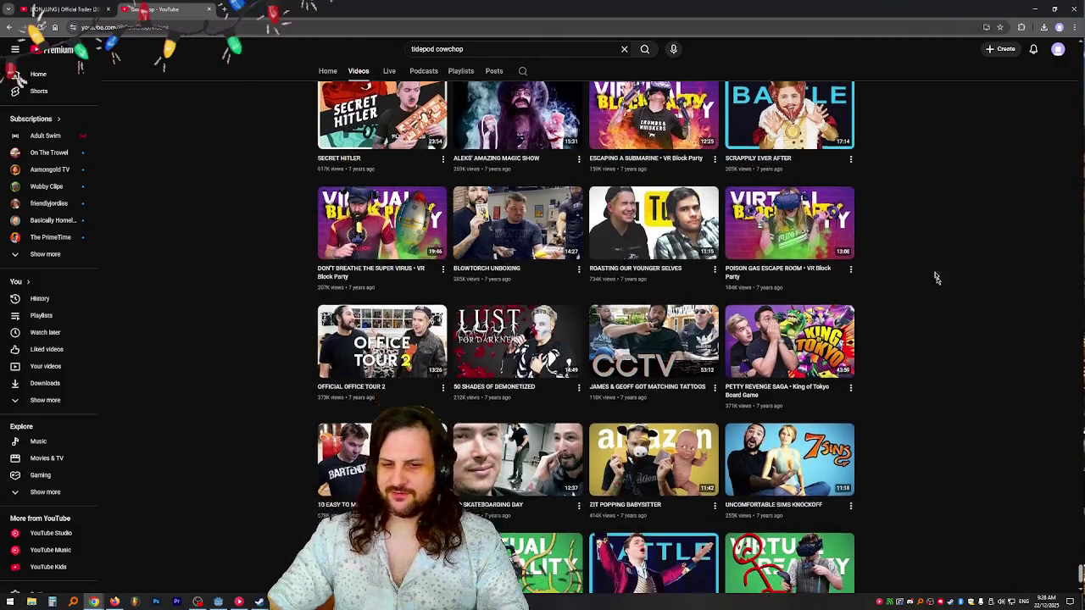
scroll(960, 206, "down", 4)
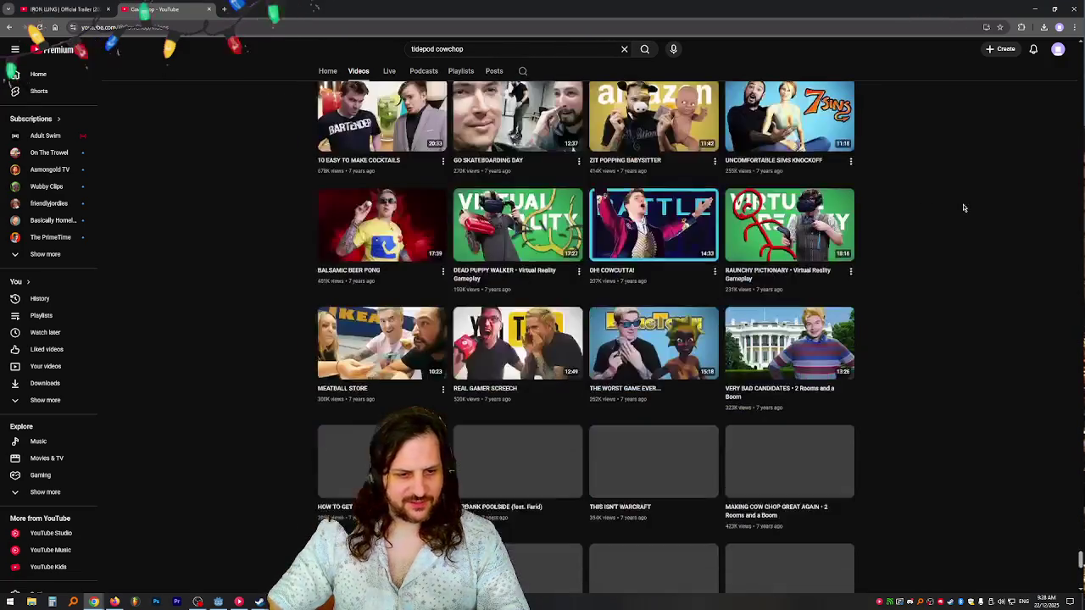
scroll(950, 280, "up", 2)
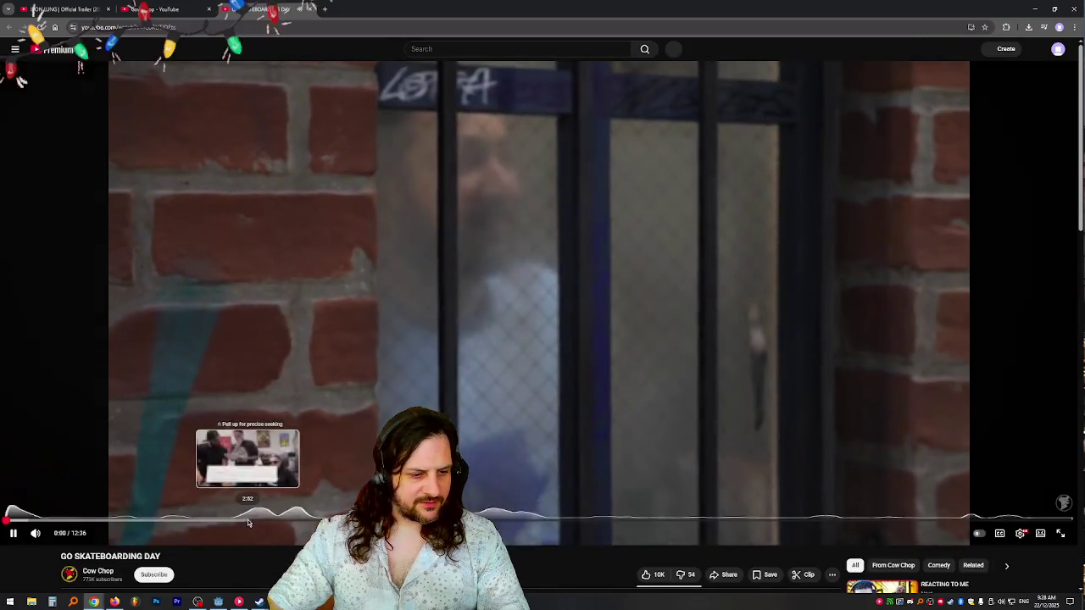
- Skip GO SKATEBOARDING DAY ahead through about 3:00 and 4:30 to past 5:47
left_click(260, 522)
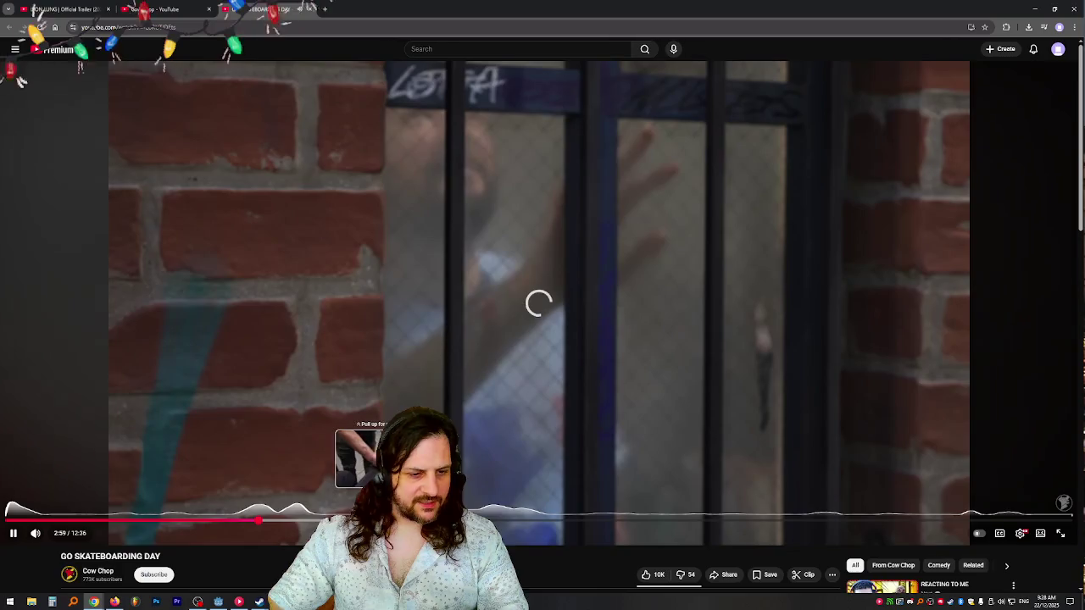
left_click(386, 519)
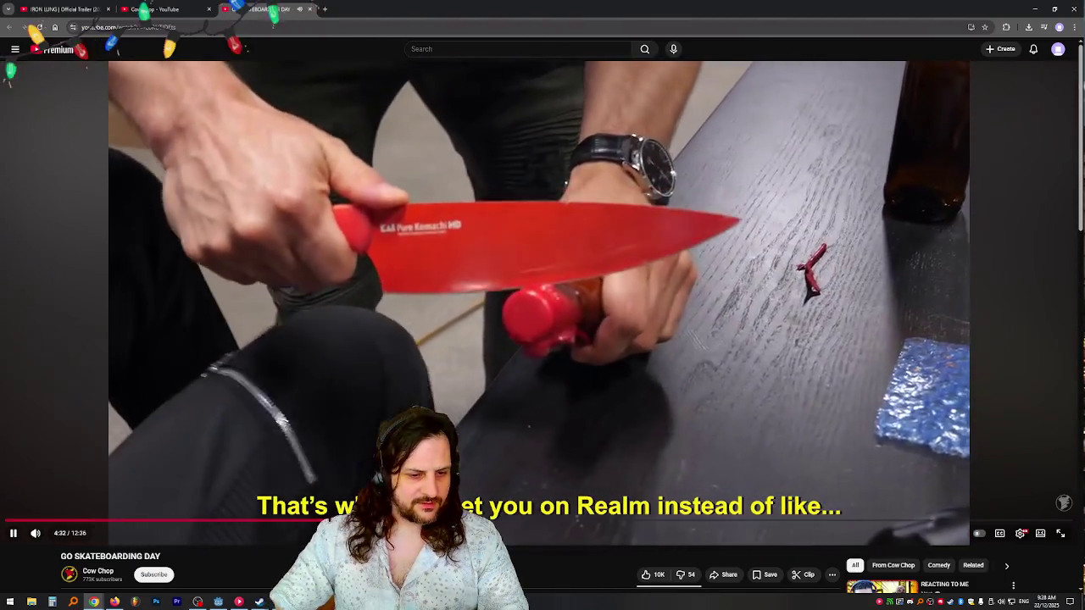
left_click_drag(424, 514, 496, 523)
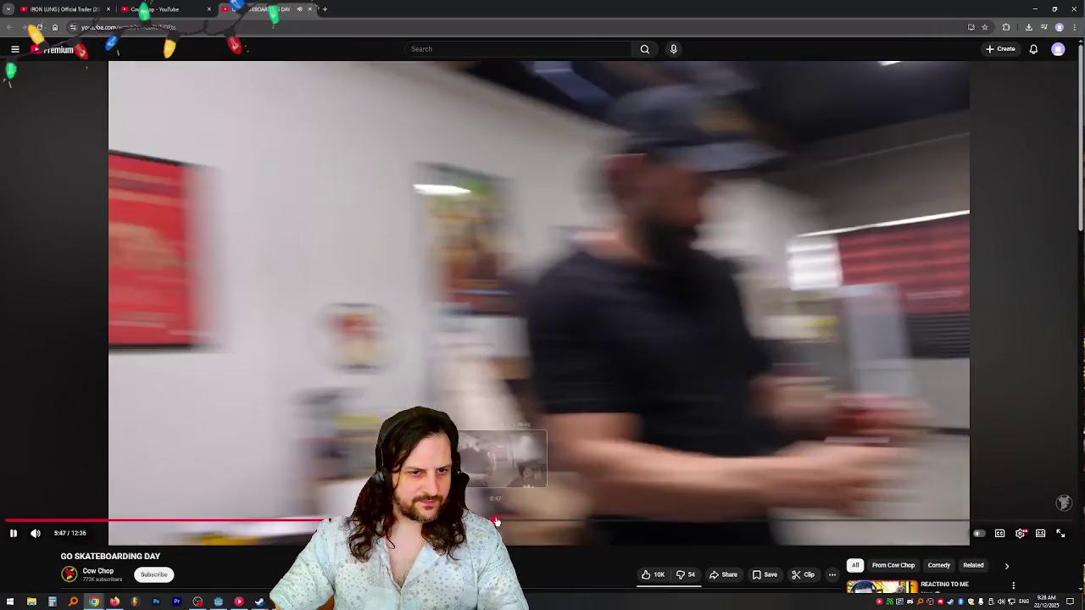
left_click(494, 52)
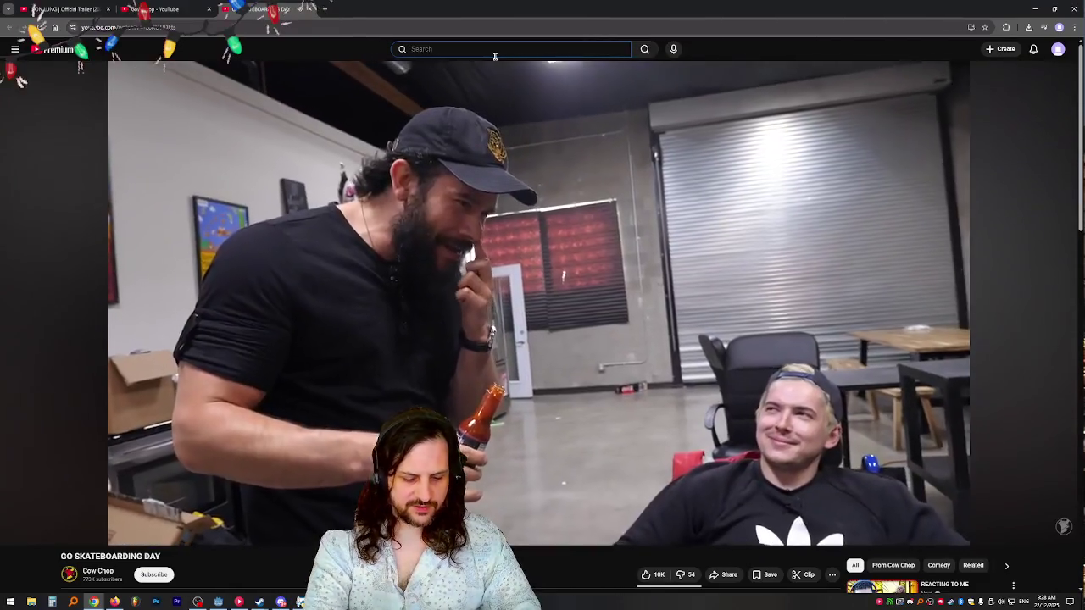
- Search for the creator's channel and open it, briefly checking their Twitch page via web search
type("uberhaxornova")
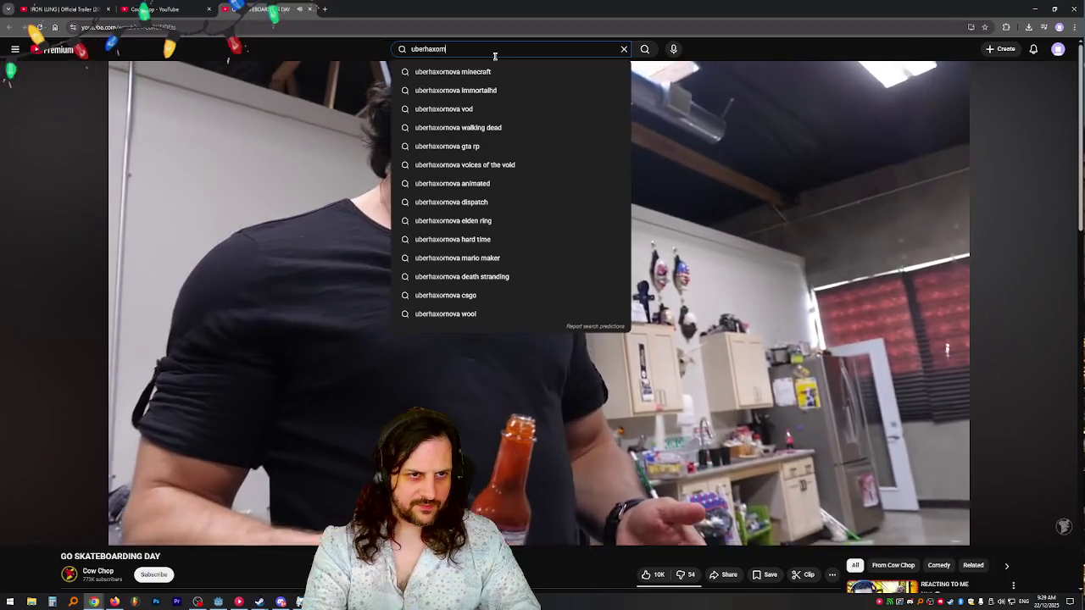
key("Return")
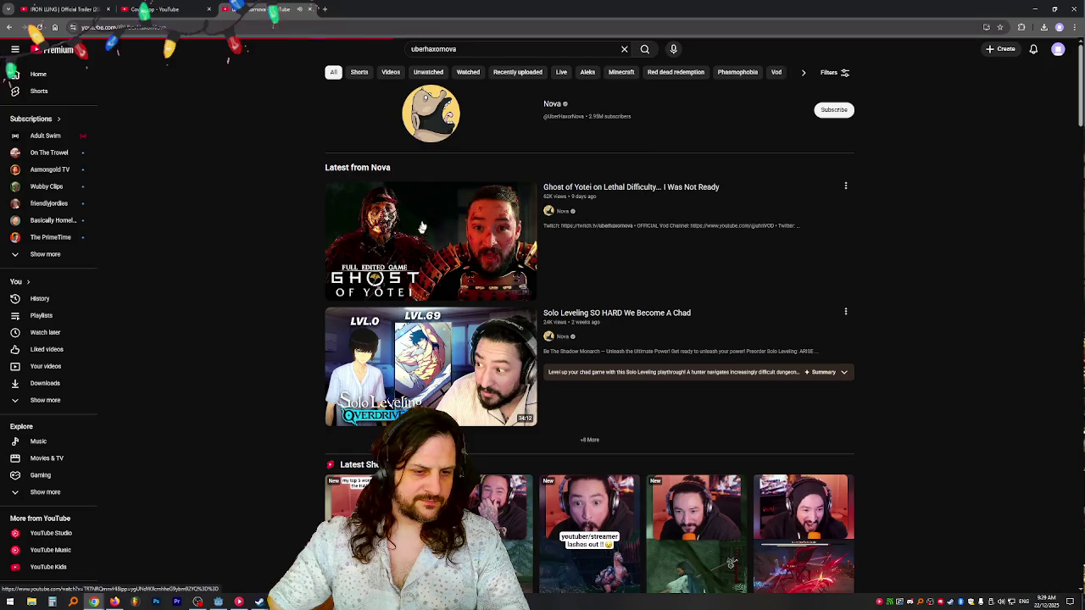
left_click(547, 212)
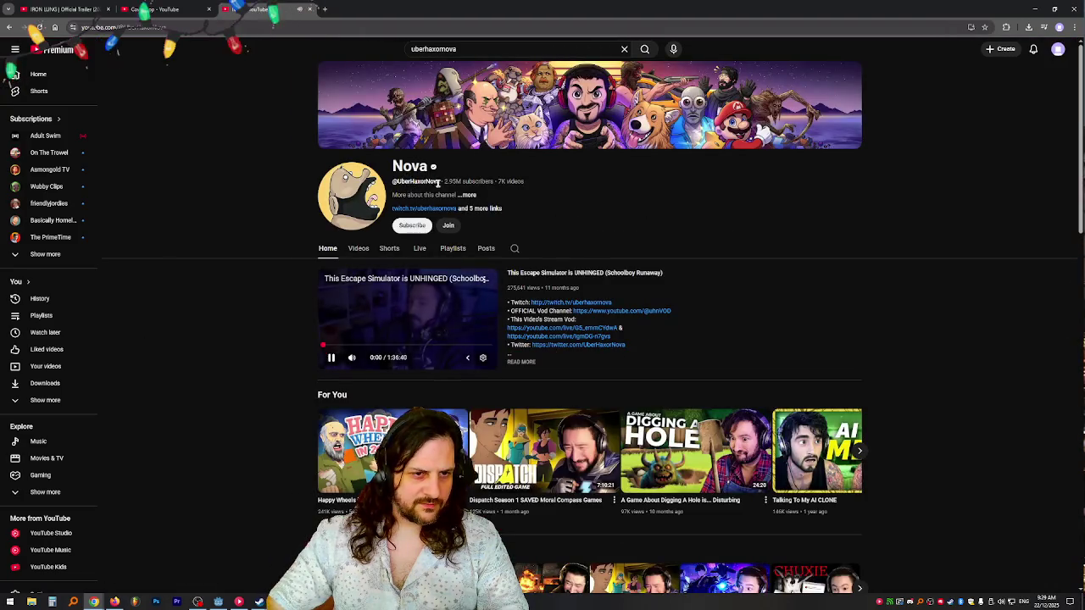
left_click_drag(410, 182, 356, 9)
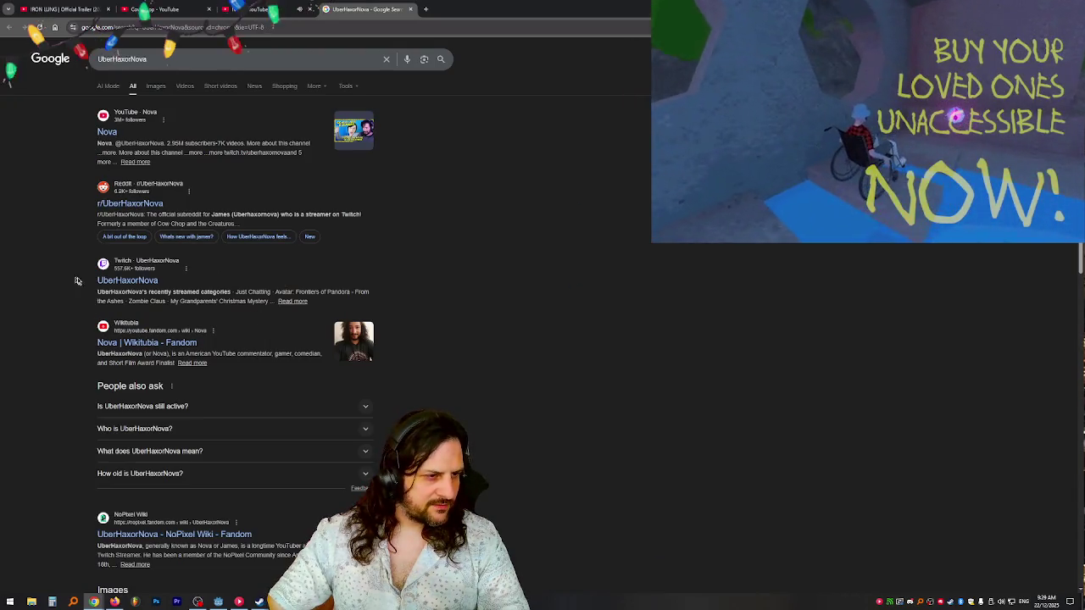
left_click(119, 285)
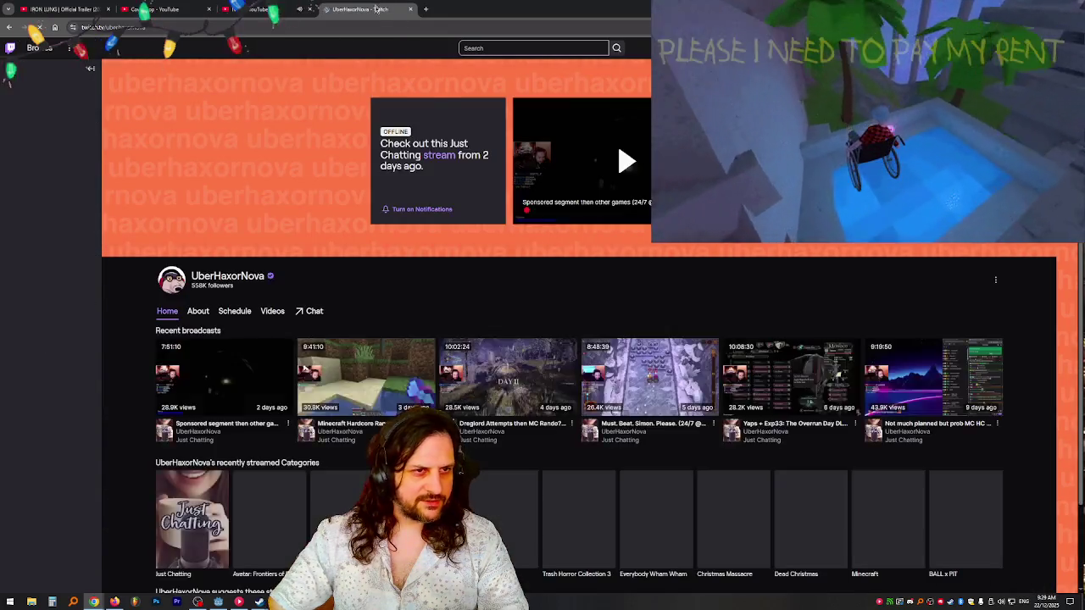
key("ctrl+w")
scroll(506, 396, "down", 1)
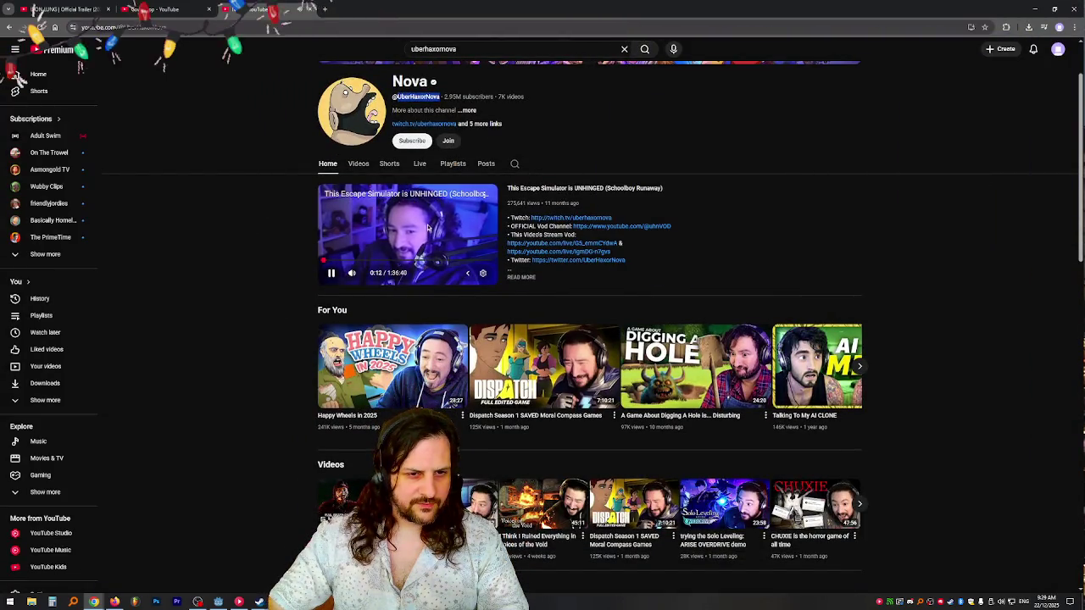
- Open the channel's Videos tab and scroll down through its recent uploads
left_click(351, 166)
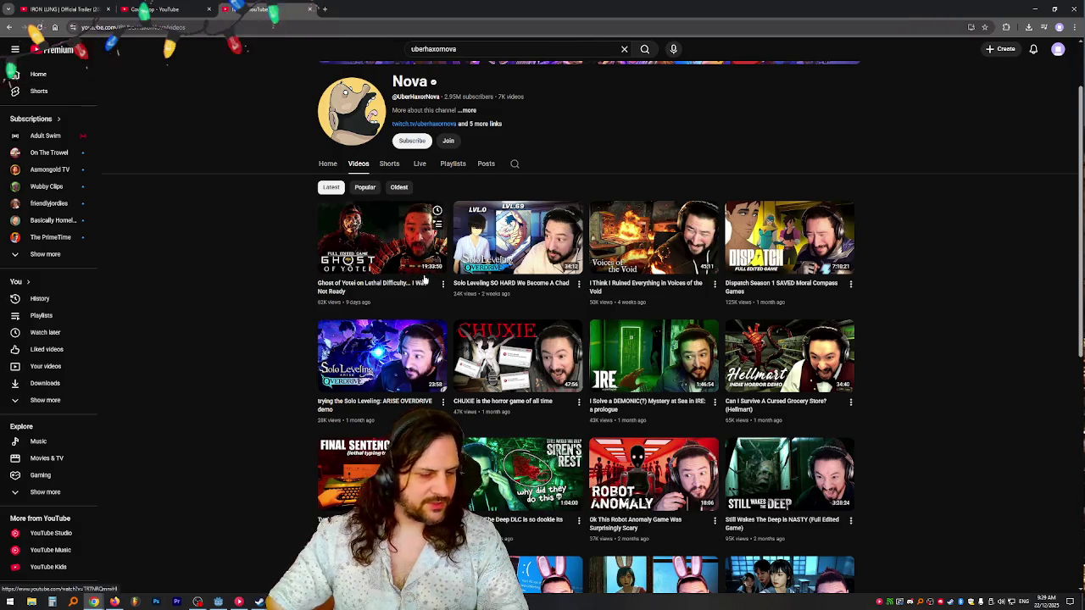
scroll(424, 280, "down", 1)
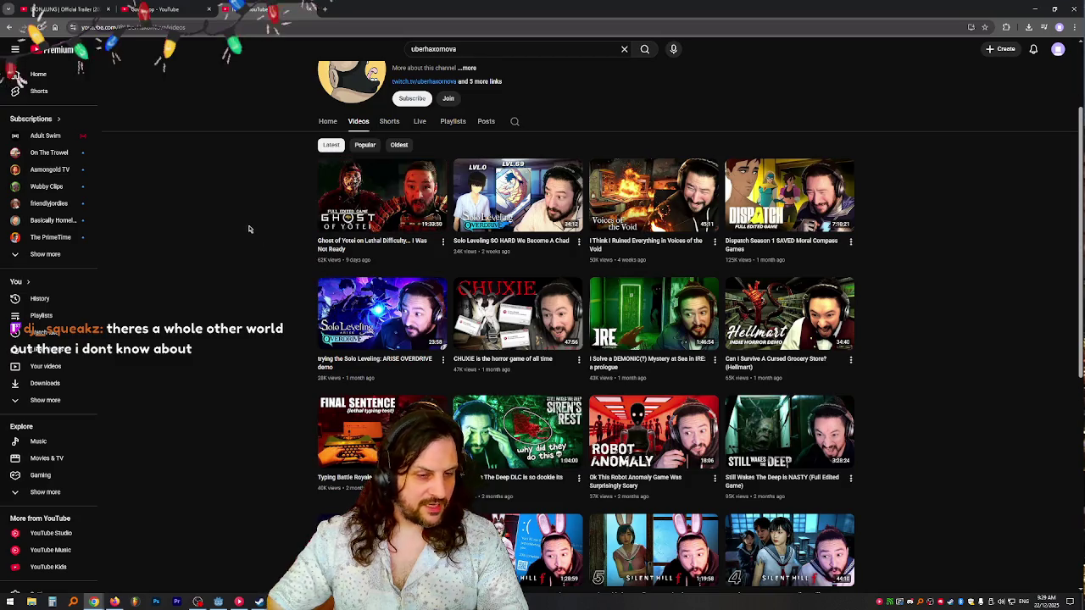
scroll(253, 227, "up", 3)
scroll(273, 231, "down", 1)
scroll(275, 233, "up", 2)
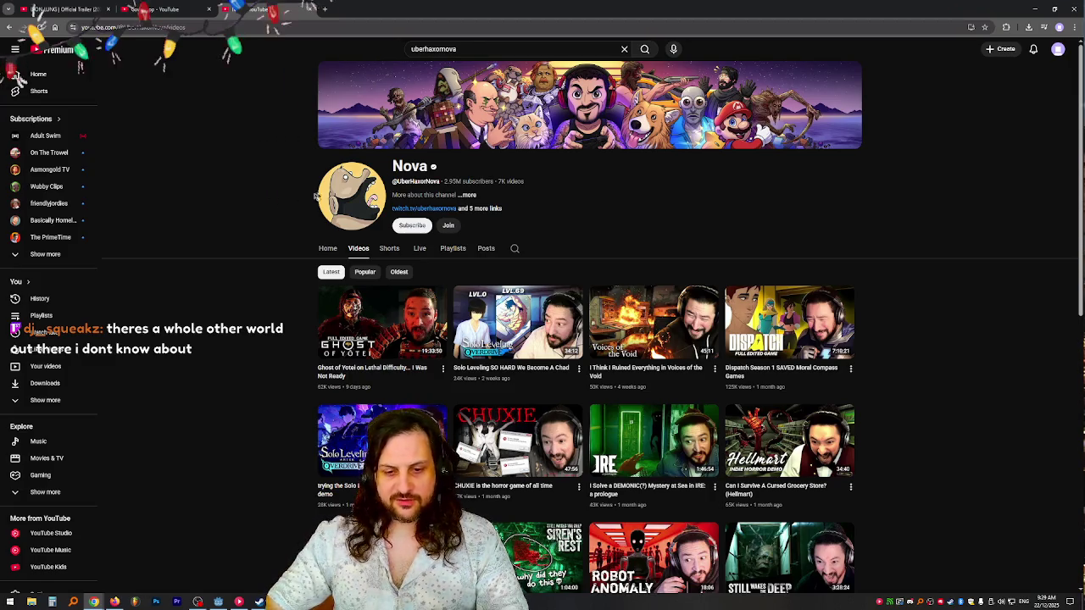
scroll(330, 272, "down", 2)
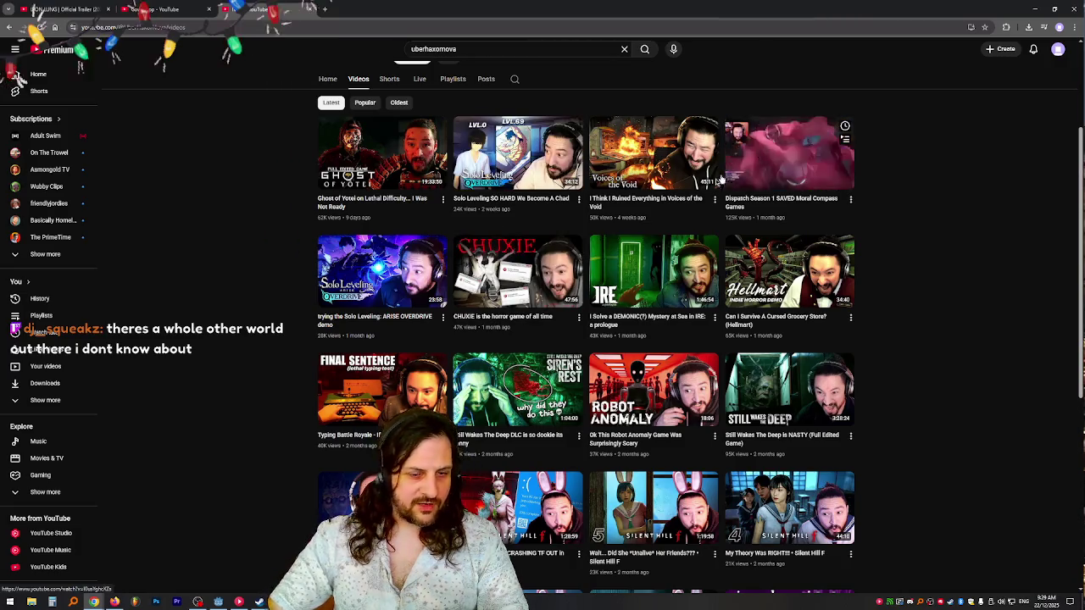
scroll(364, 268, "down", 2)
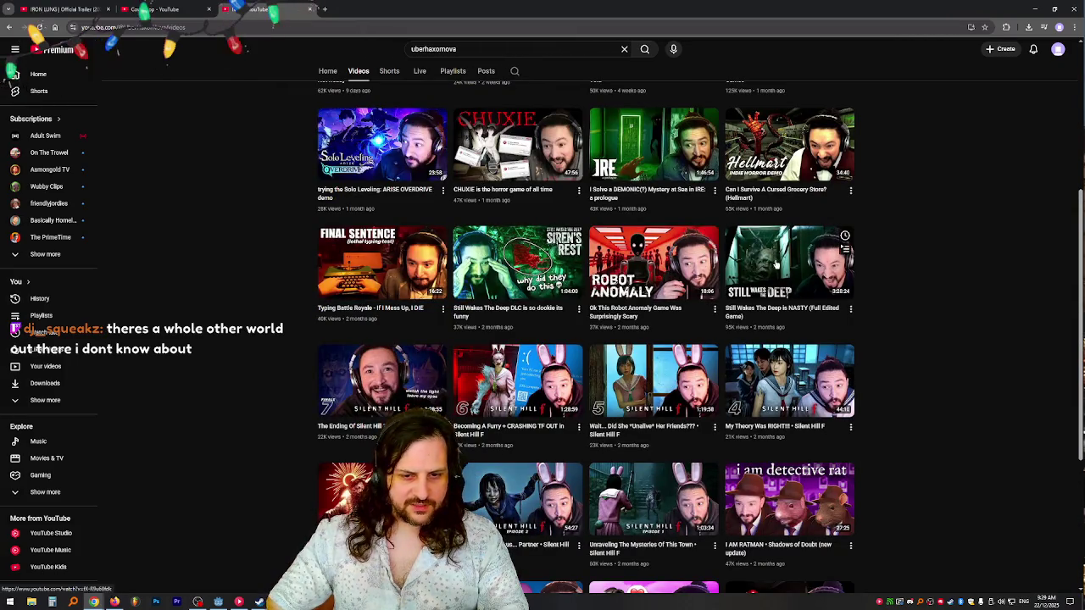
scroll(775, 265, "down", 4)
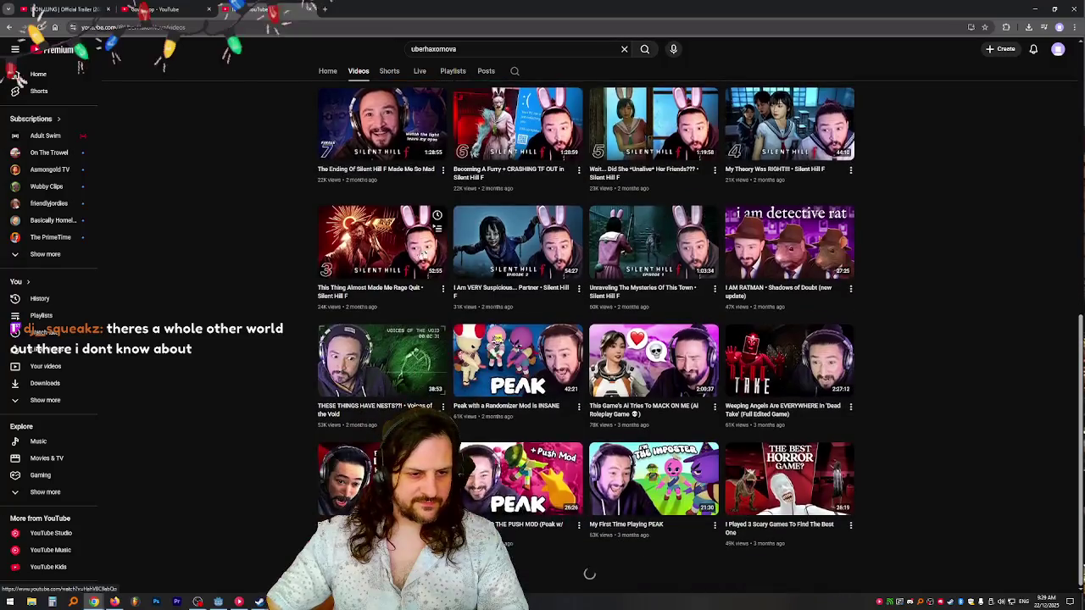
scroll(339, 243, "down", 2)
scroll(288, 212, "down", 2)
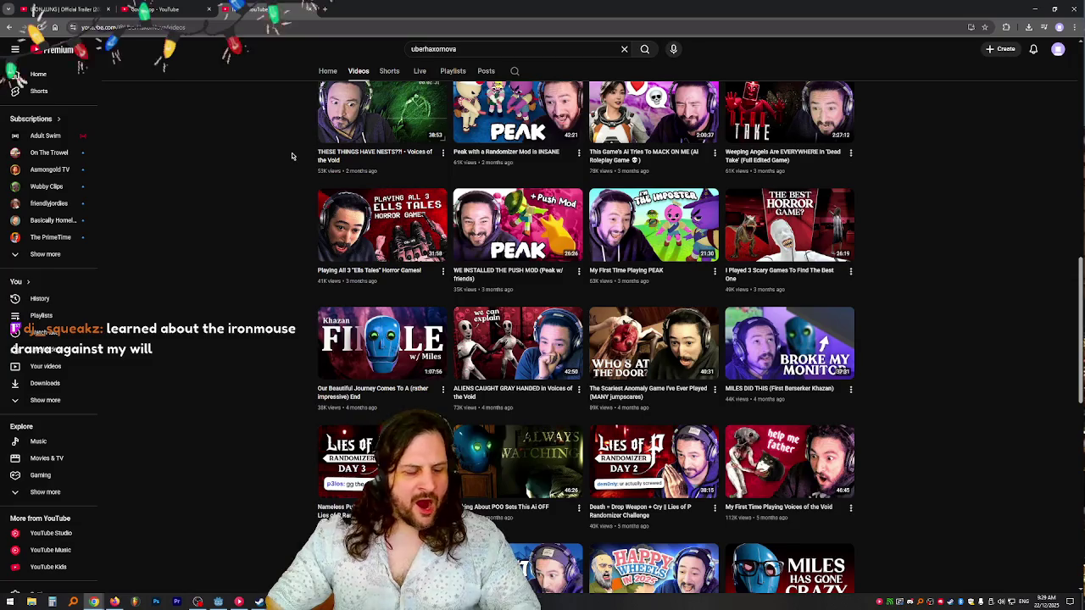
mouse_move(323, 142)
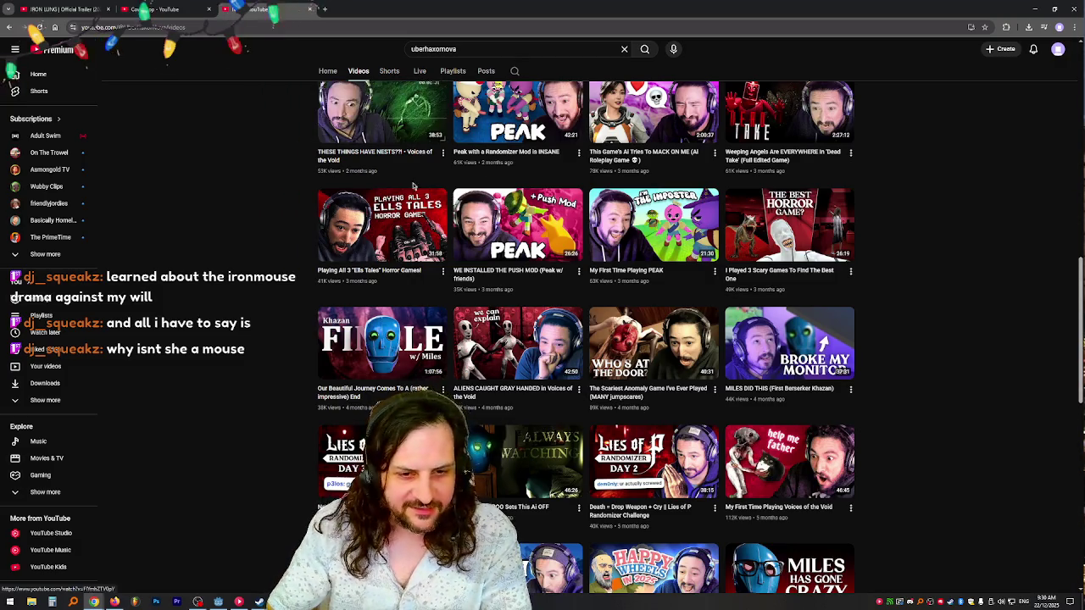
- Scroll further to uploads from about 10 months ago, then switch back to Godot
scroll(260, 229, "down", 5)
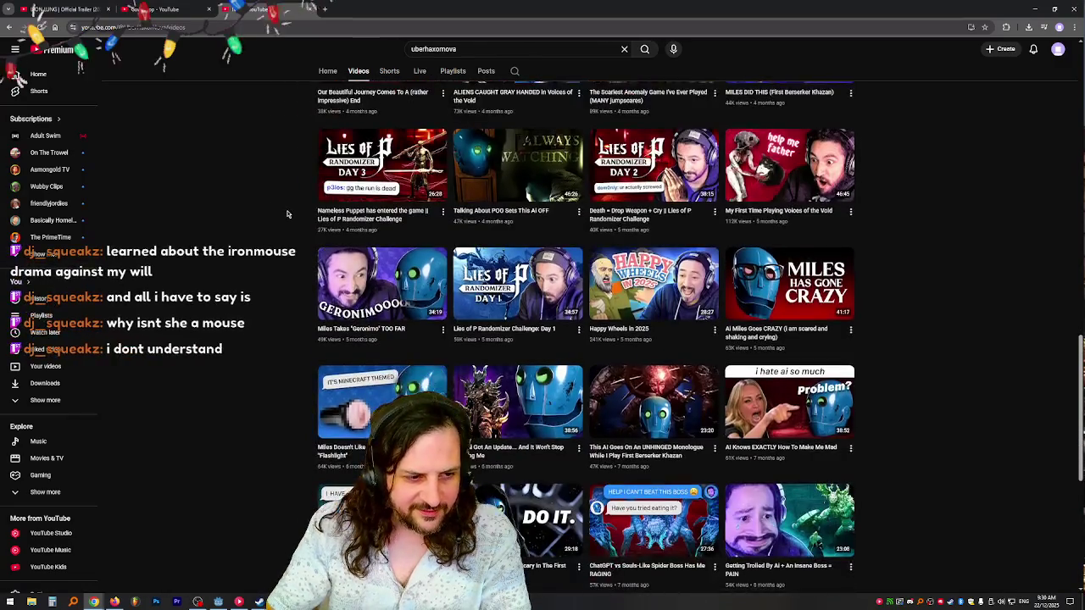
scroll(288, 214, "down", 3)
scroll(288, 210, "down", 5)
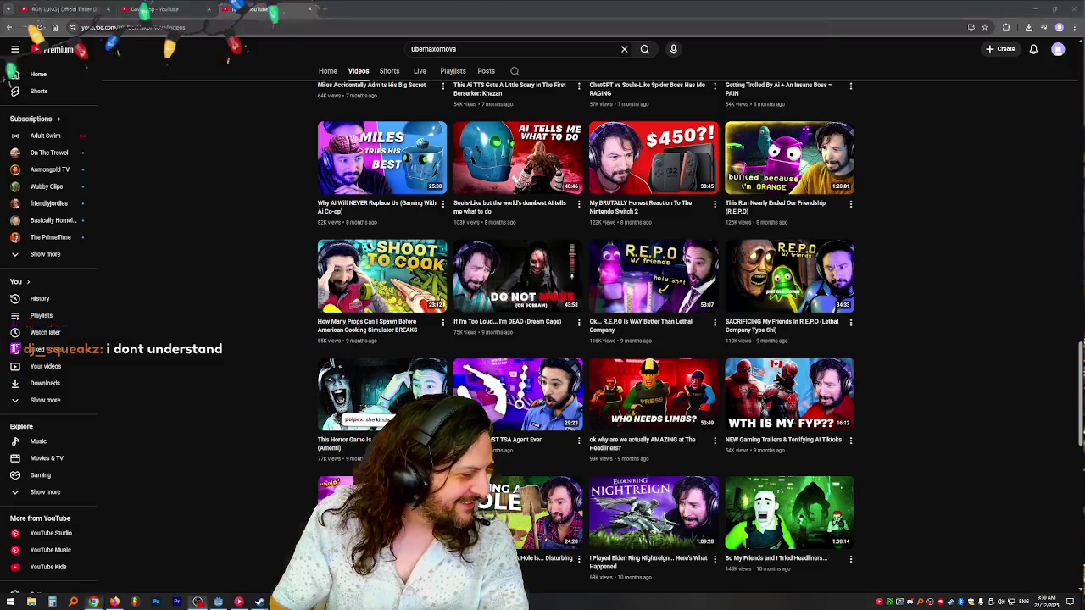
key("alt+Tab")
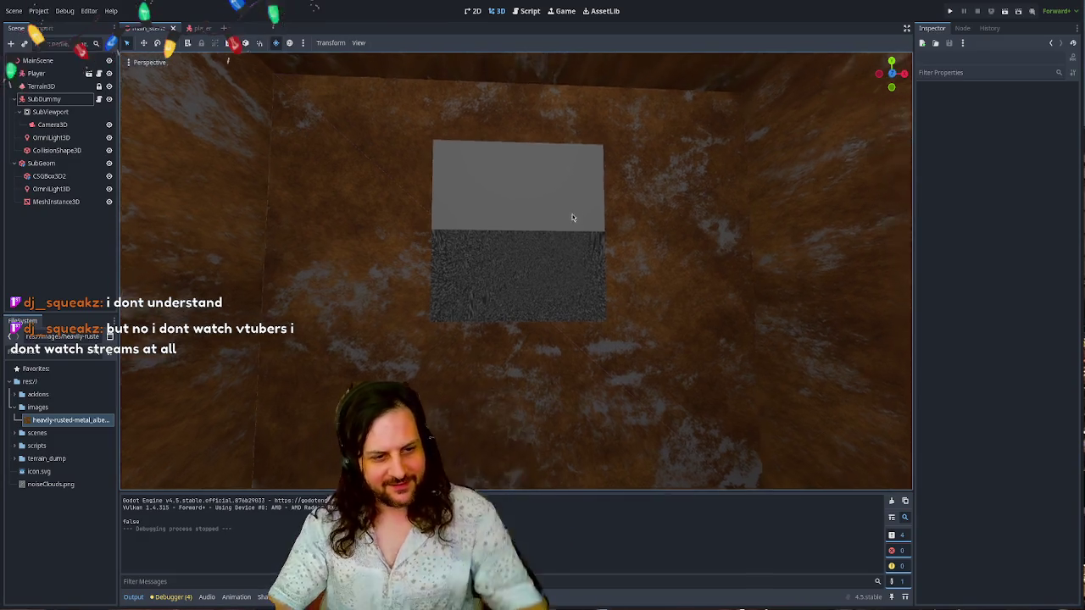
- Select the screen panel mesh and orbit to view it edge-on and head-on, then return to YouTube
left_click(549, 249)
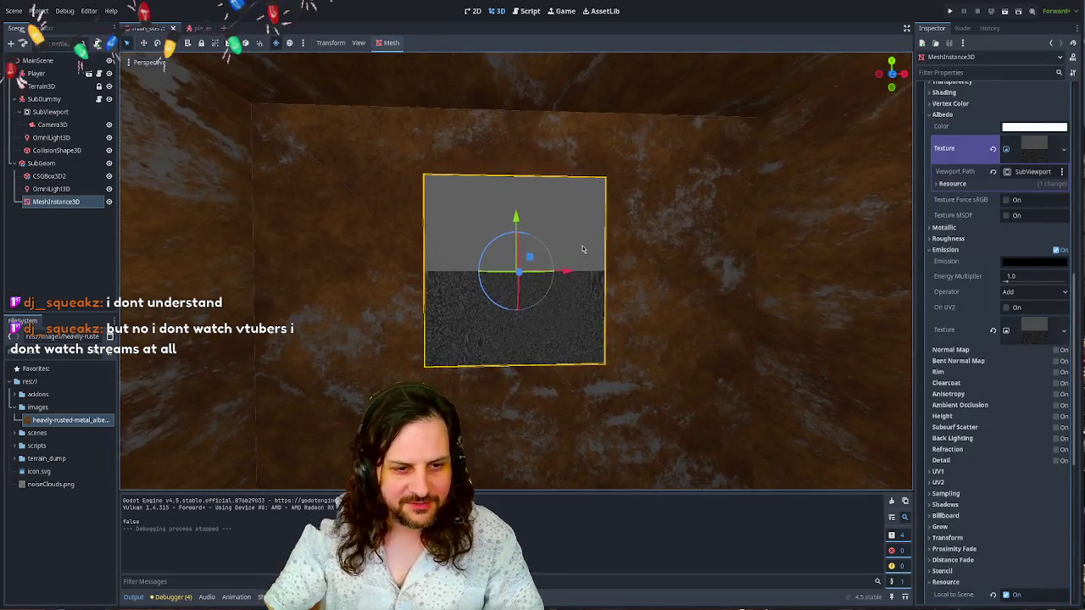
scroll(577, 241, "up", 5)
scroll(580, 247, "down", 4)
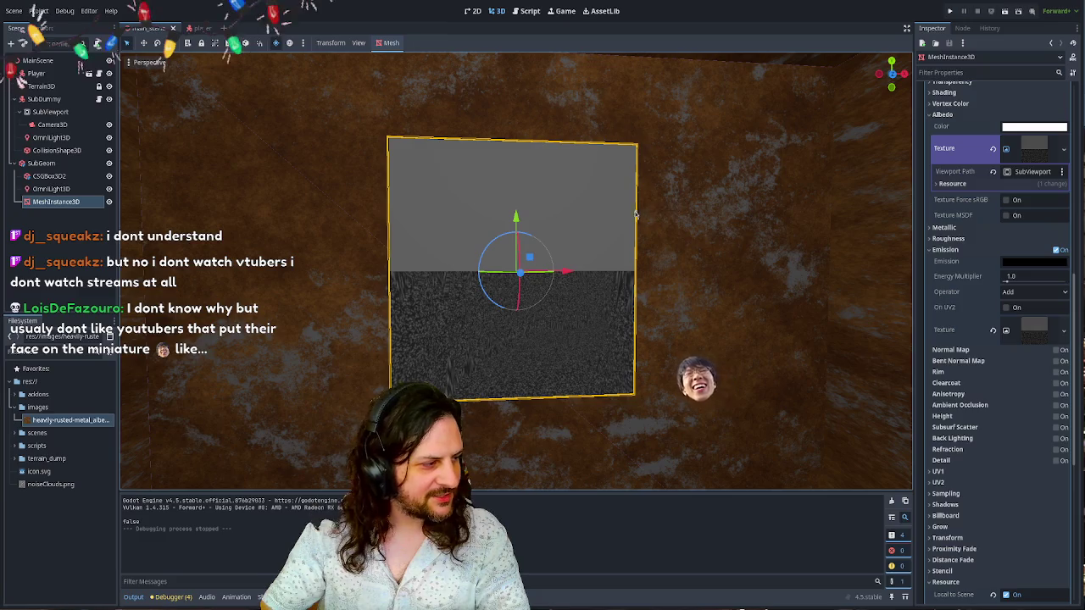
mouse_move(554, 230)
left_mouse_down()
mouse_move(525, 232)
mouse_move(551, 242)
left_mouse_up()
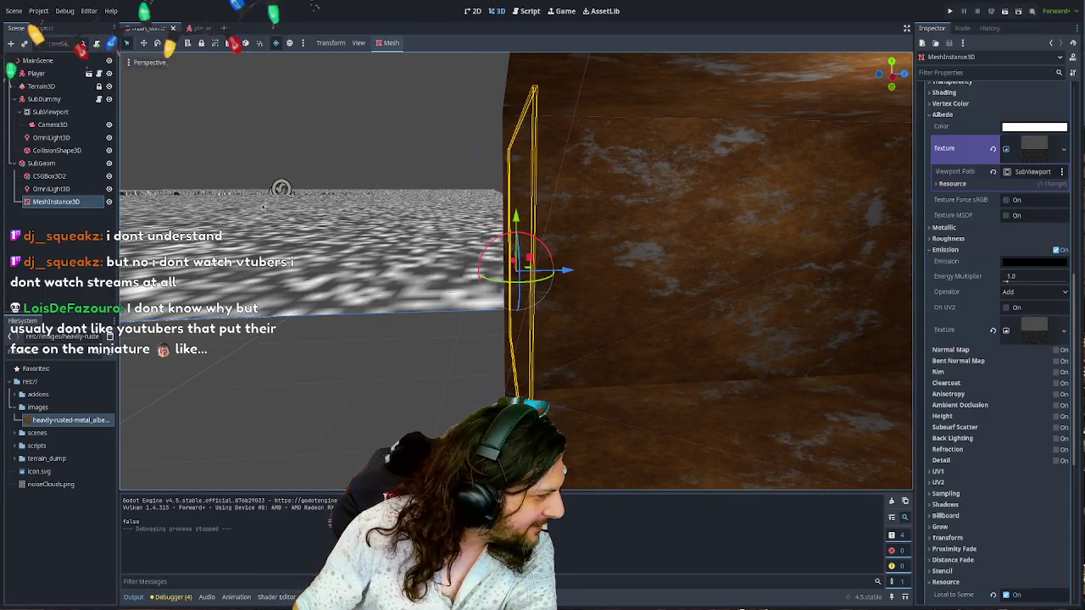
mouse_move(384, 227)
left_mouse_down()
mouse_move(294, 230)
mouse_move(261, 196)
left_mouse_up()
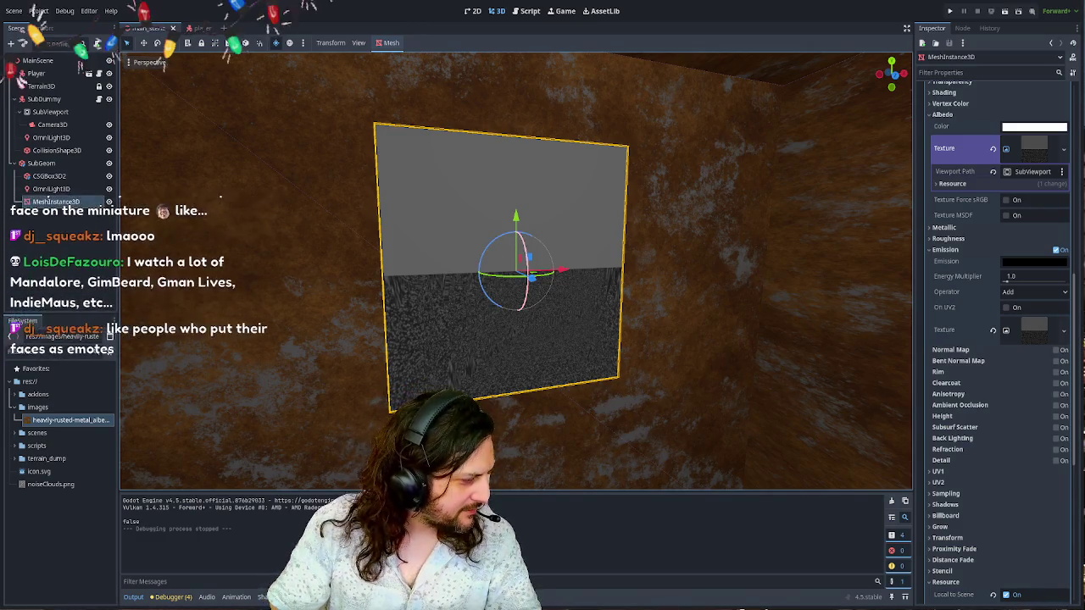
key("alt+Tab")
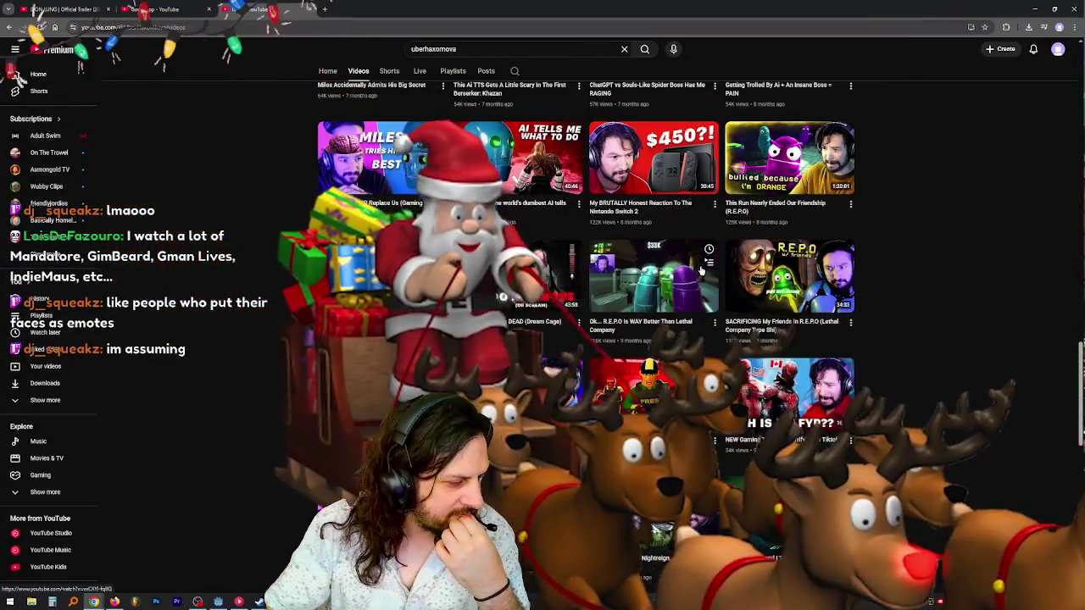
- Bring the Godot editor back to the front, then switch to the ARC Raiders thumbnail image
mouse_move(687, 260)
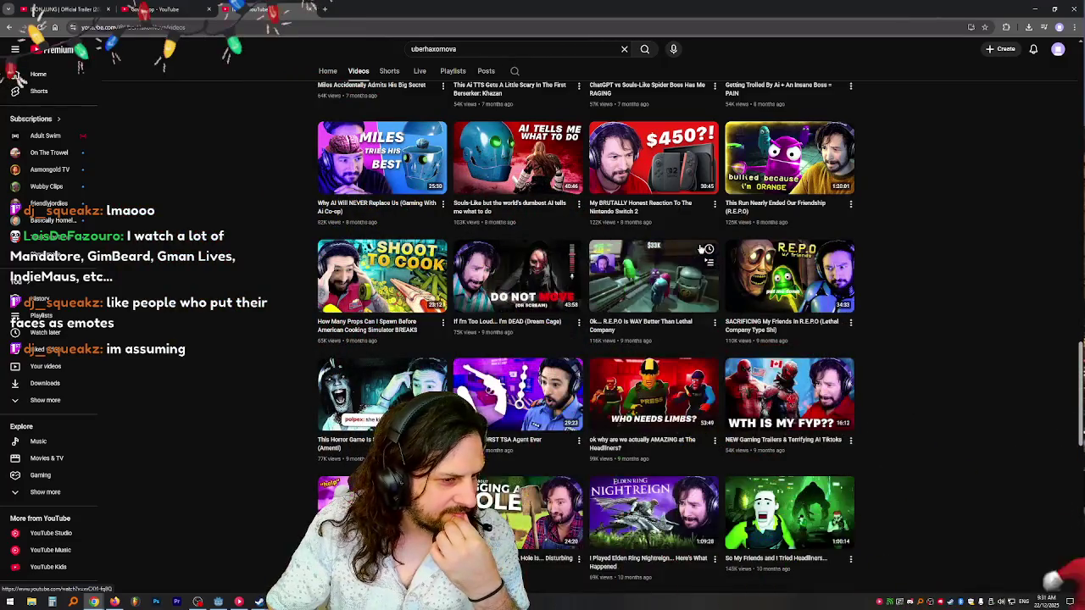
left_click(198, 602)
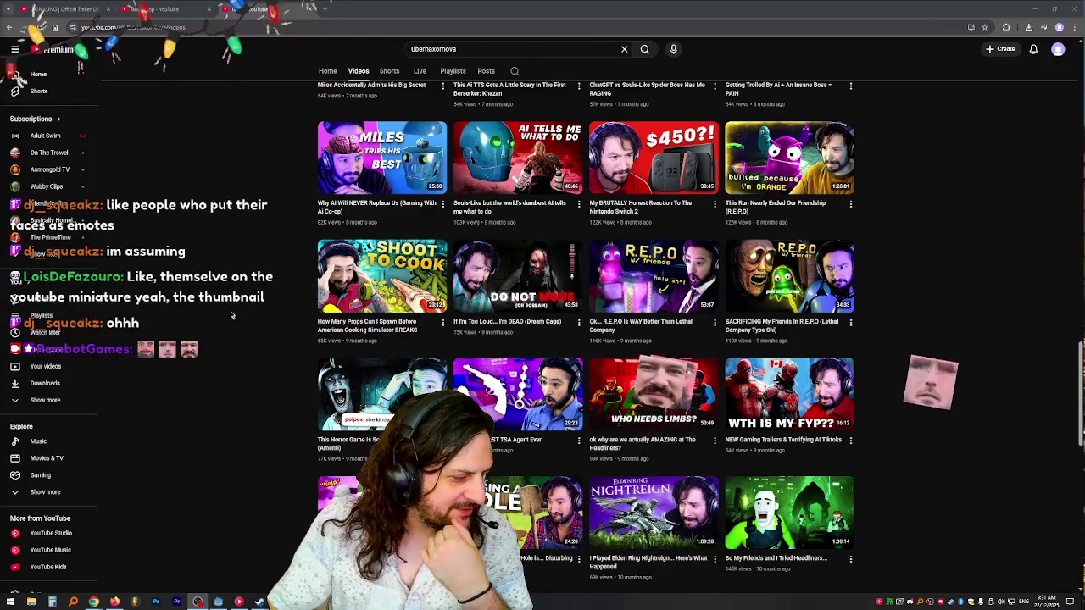
scroll(267, 261, "up", 2)
scroll(268, 261, "up", 2)
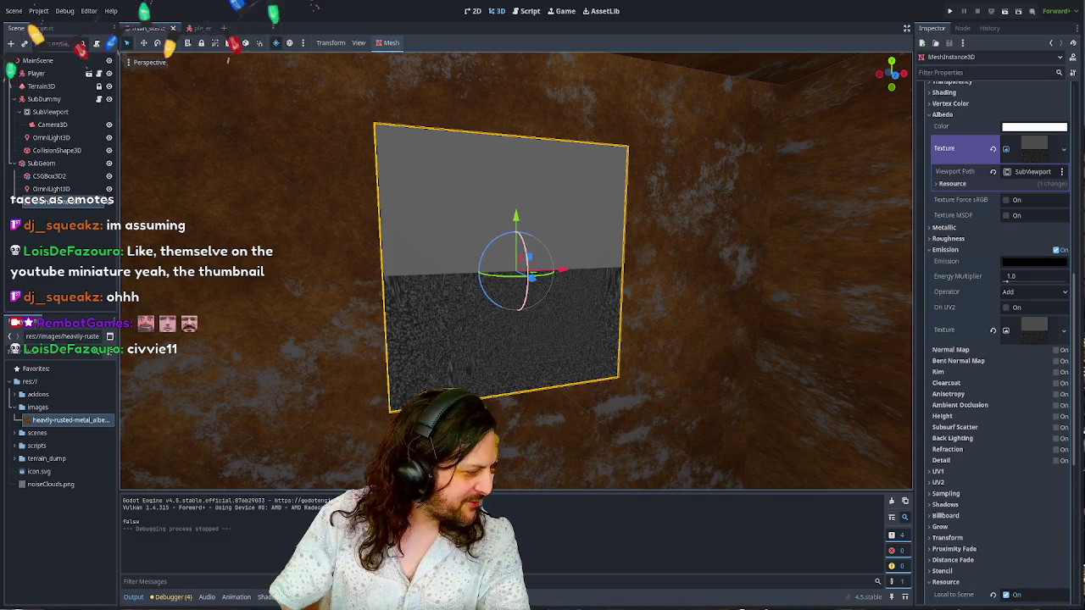
key("alt+Tab")
- Zoom in and out around the ARC Raiders thumbnail in Photos, then close it to return to Godot
scroll(362, 271, "up", 5)
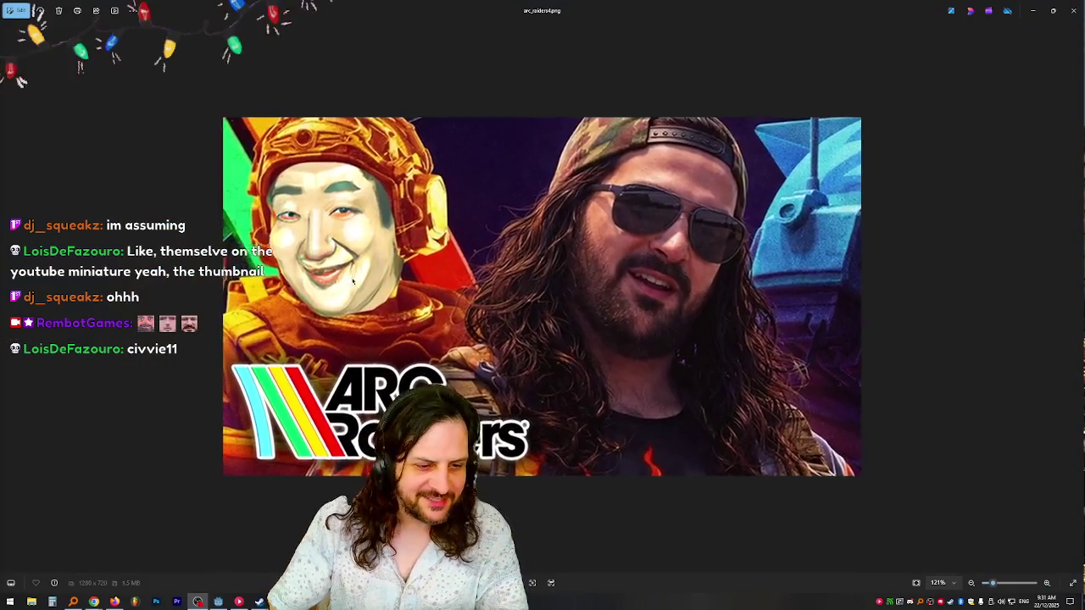
scroll(460, 280, "down", 2)
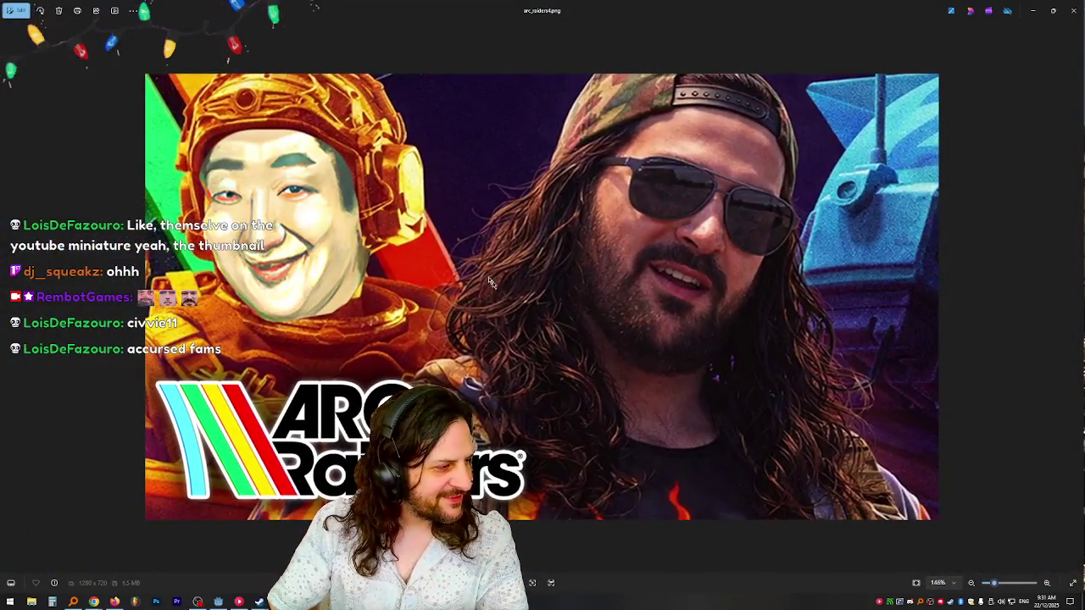
scroll(508, 301, "up", 3)
scroll(467, 245, "down", 2)
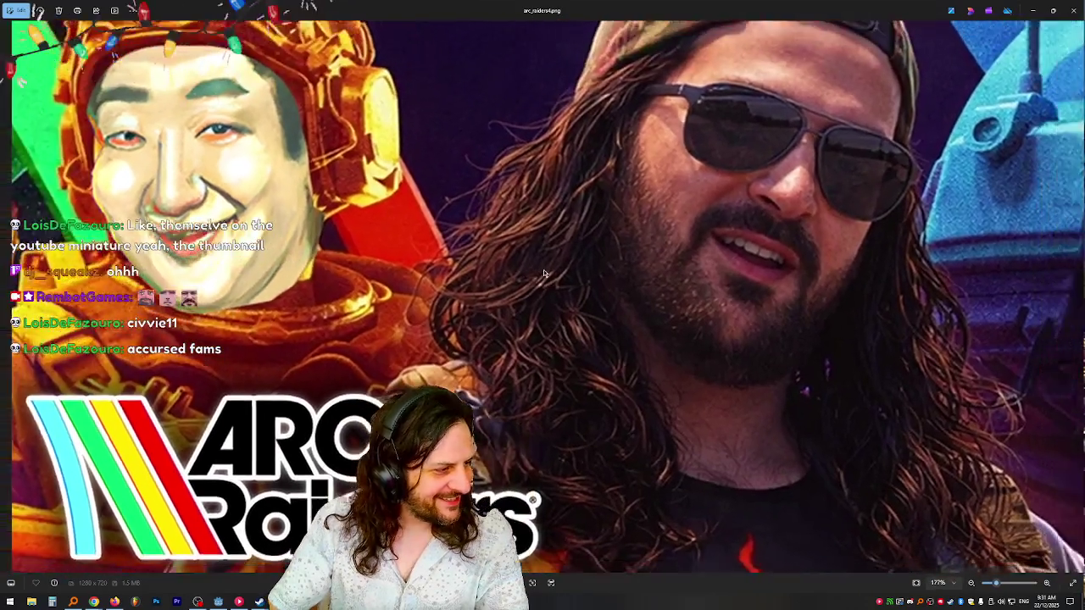
scroll(560, 259, "down", 2)
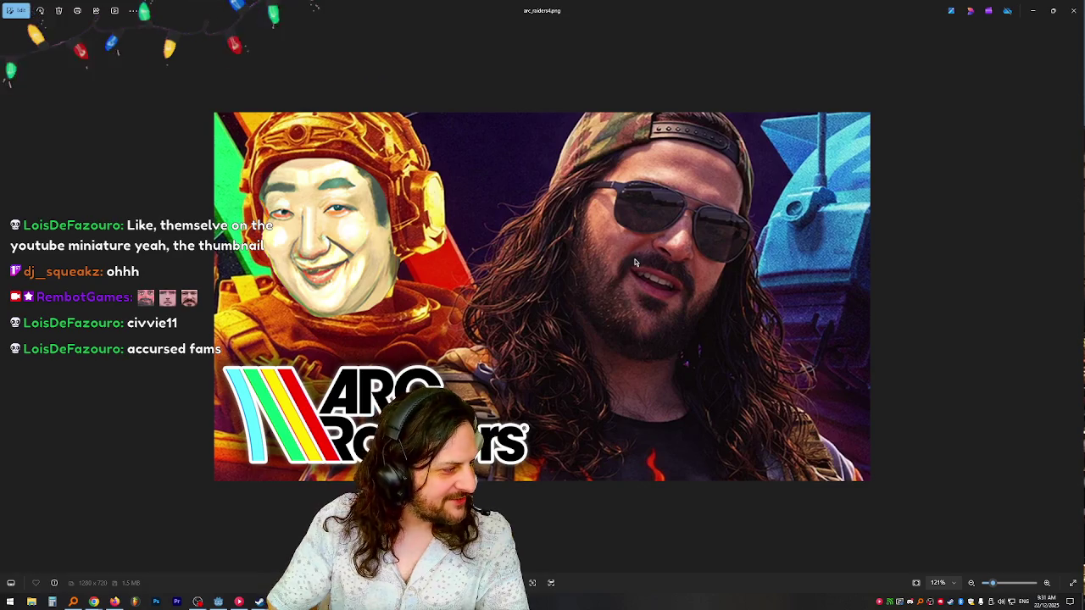
scroll(627, 254, "down", 2)
scroll(593, 256, "up", 2)
scroll(575, 258, "down", 2)
scroll(575, 257, "up", 5)
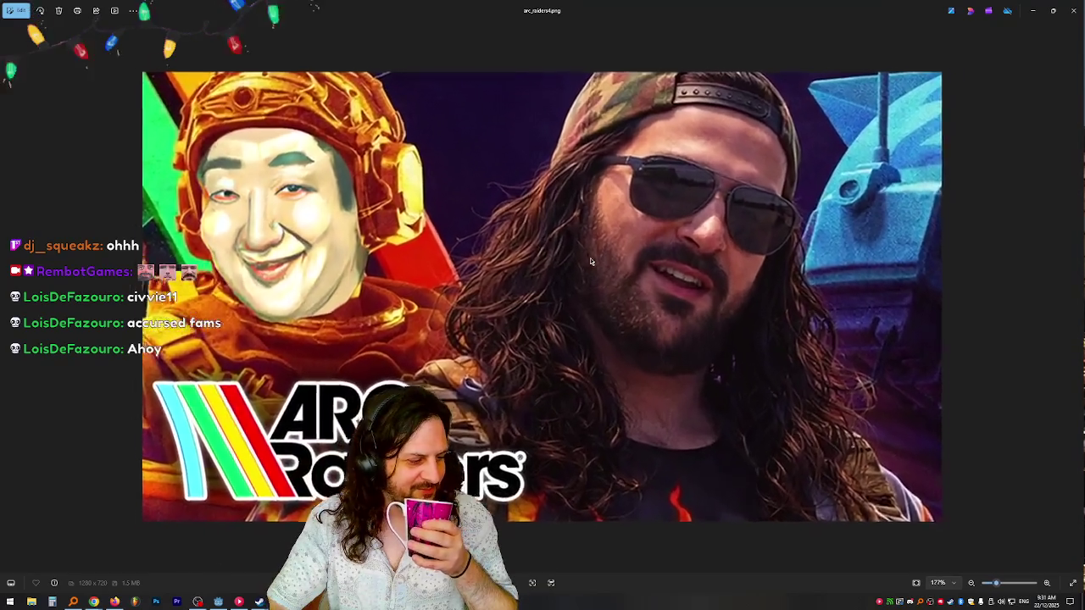
scroll(592, 263, "up", 7)
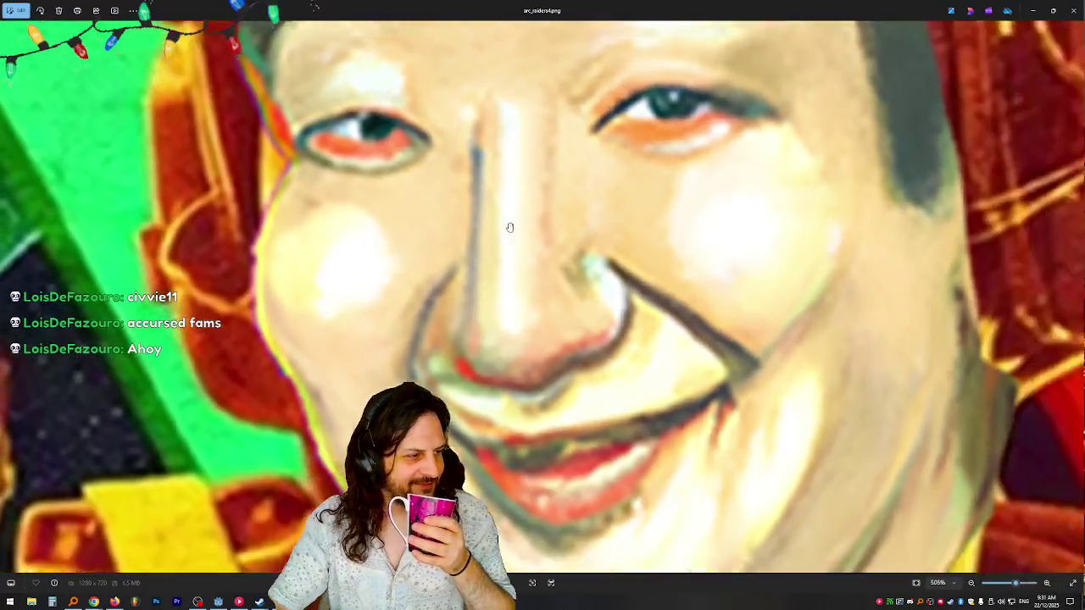
scroll(508, 226, "down", 6)
scroll(485, 260, "down", 4)
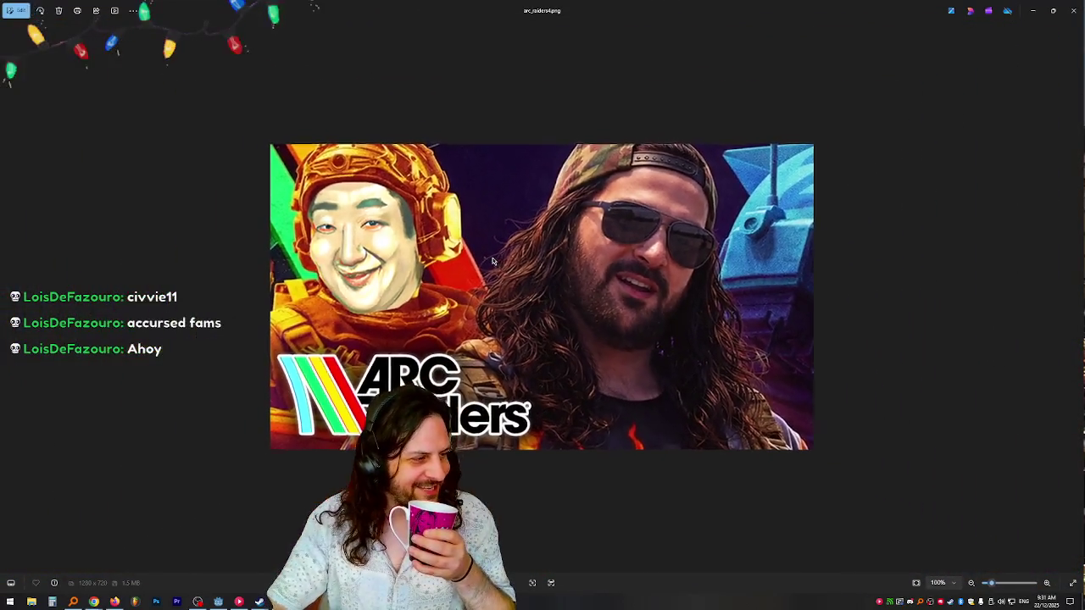
scroll(577, 270, "up", 1)
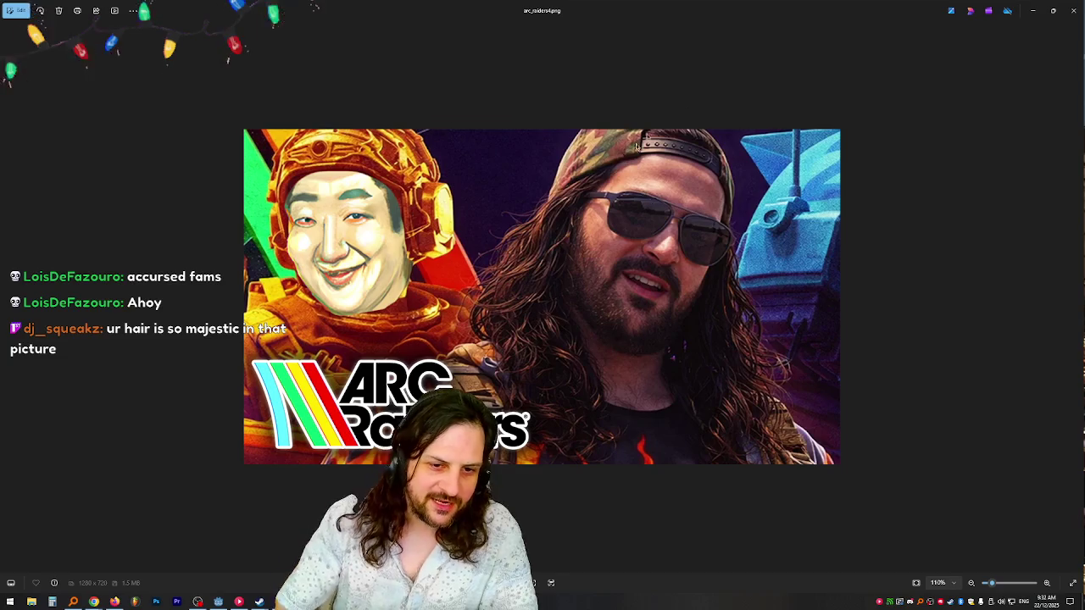
scroll(654, 218, "down", 1)
scroll(599, 232, "up", 2)
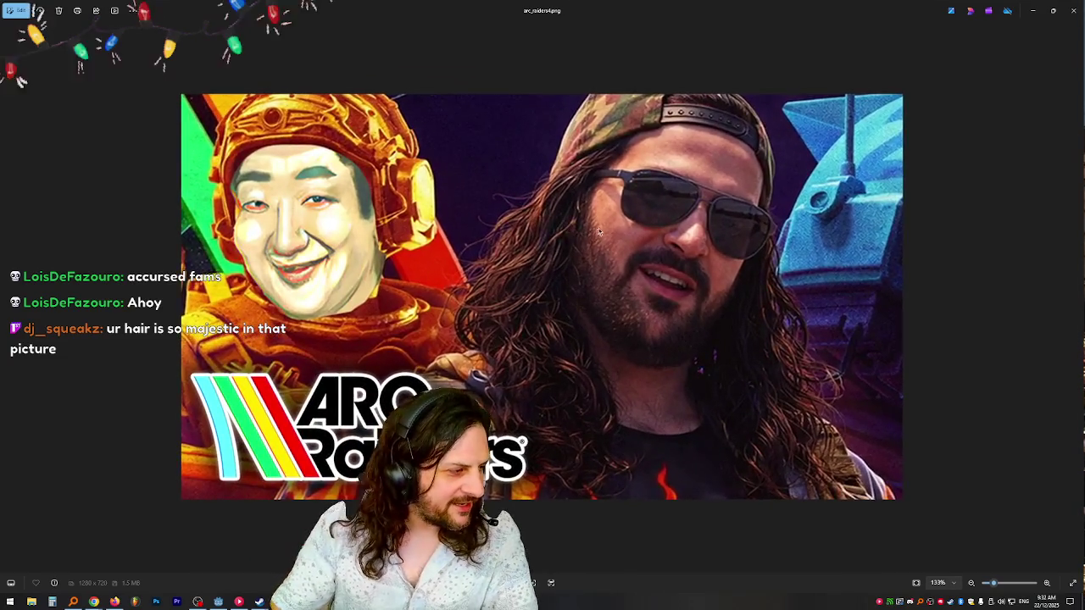
key("Escape")
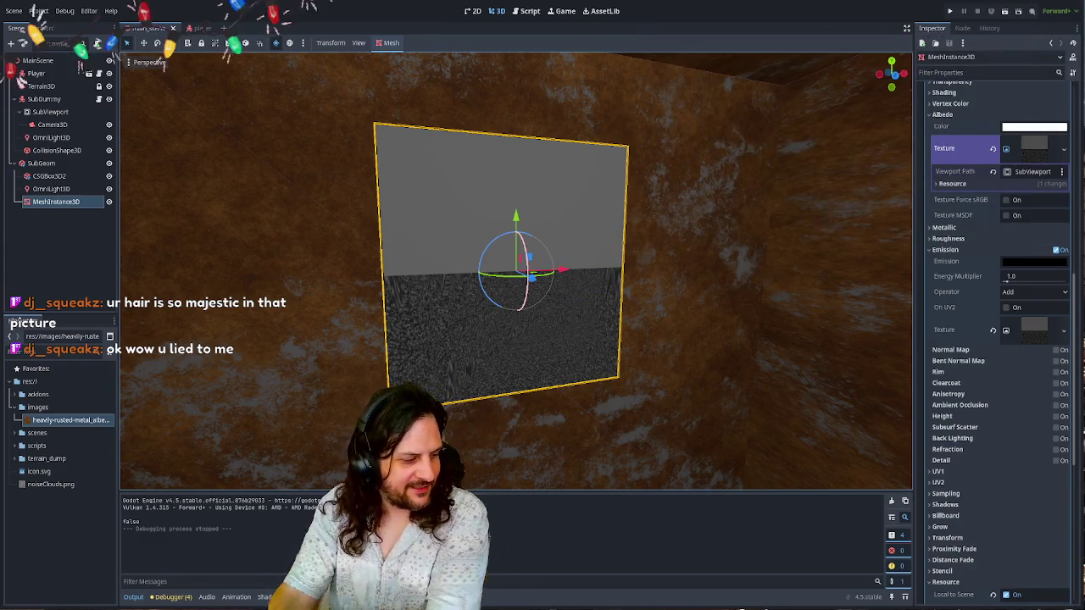
key("alt+Tab")
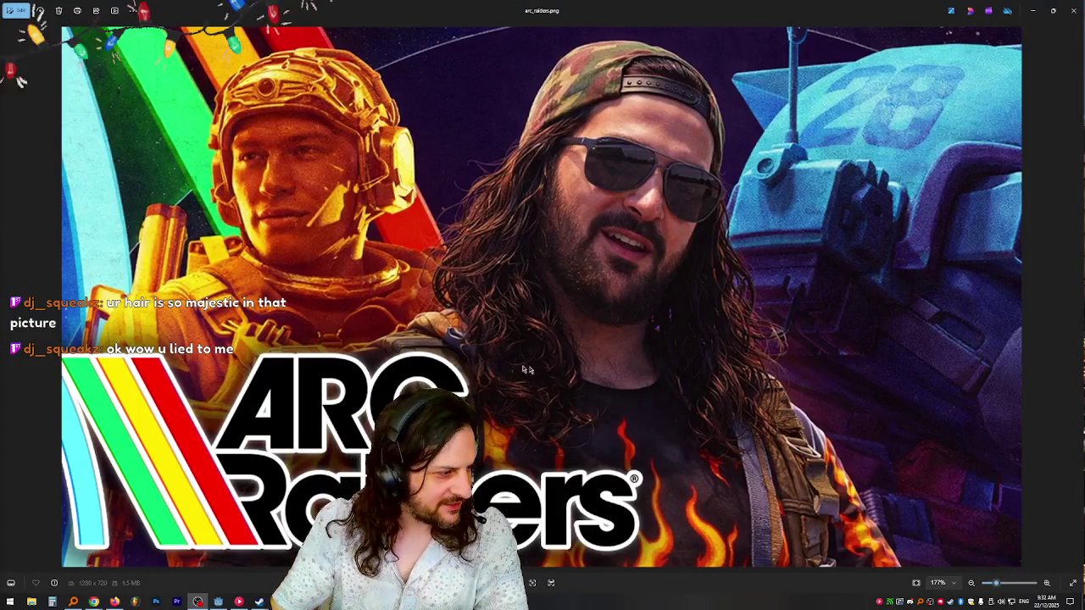
scroll(525, 370, "down", 2)
scroll(695, 461, "up", 5)
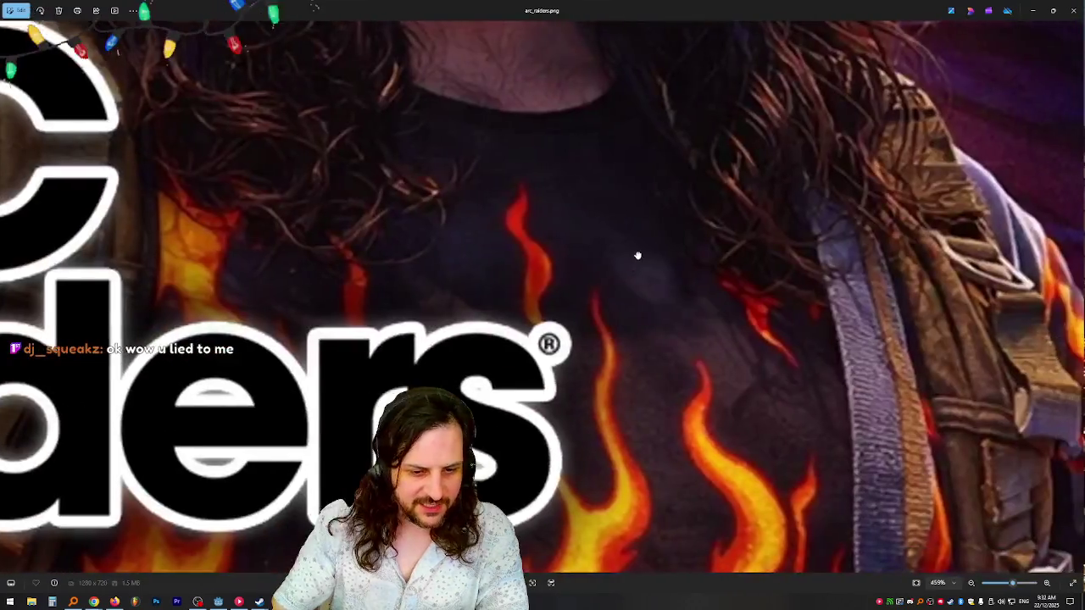
mouse_move(636, 254)
left_mouse_down()
mouse_move(1039, 223)
mouse_move(410, 149)
left_mouse_up()
scroll(550, 249, "down", 5)
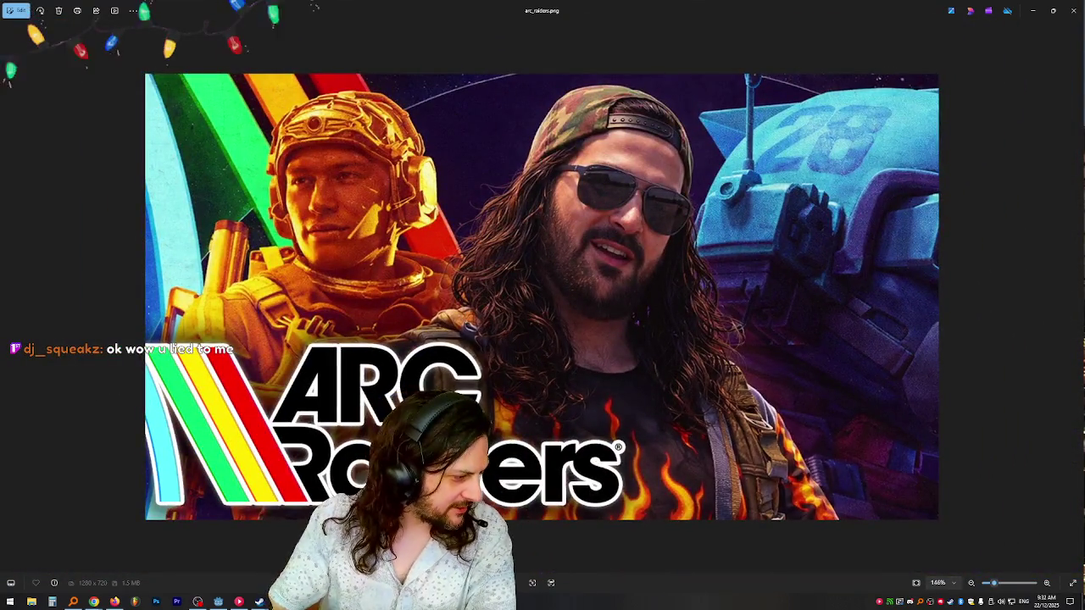
key("Escape")
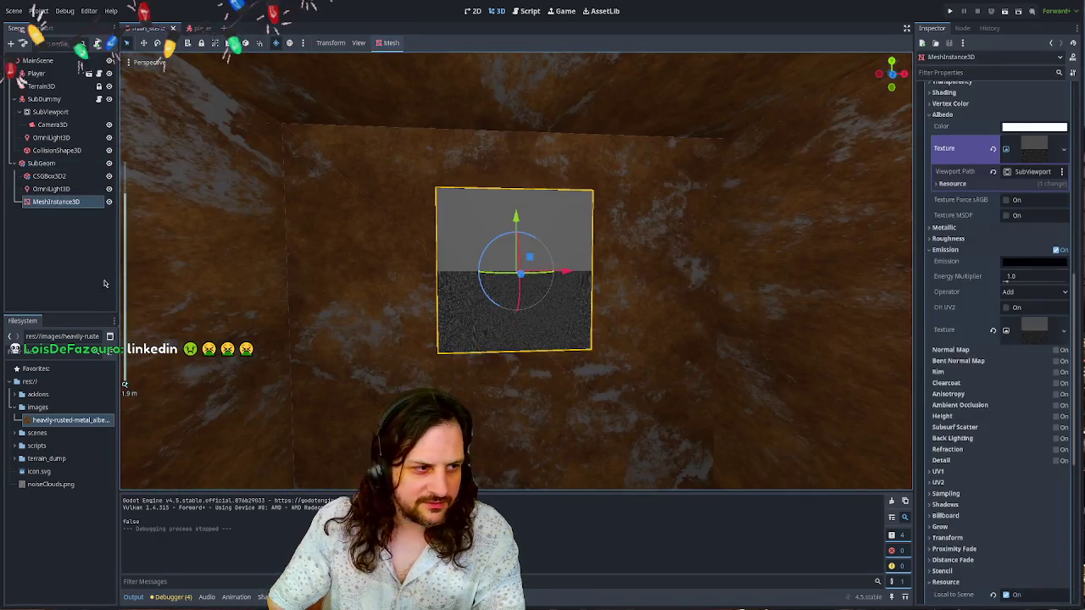
left_click(105, 284)
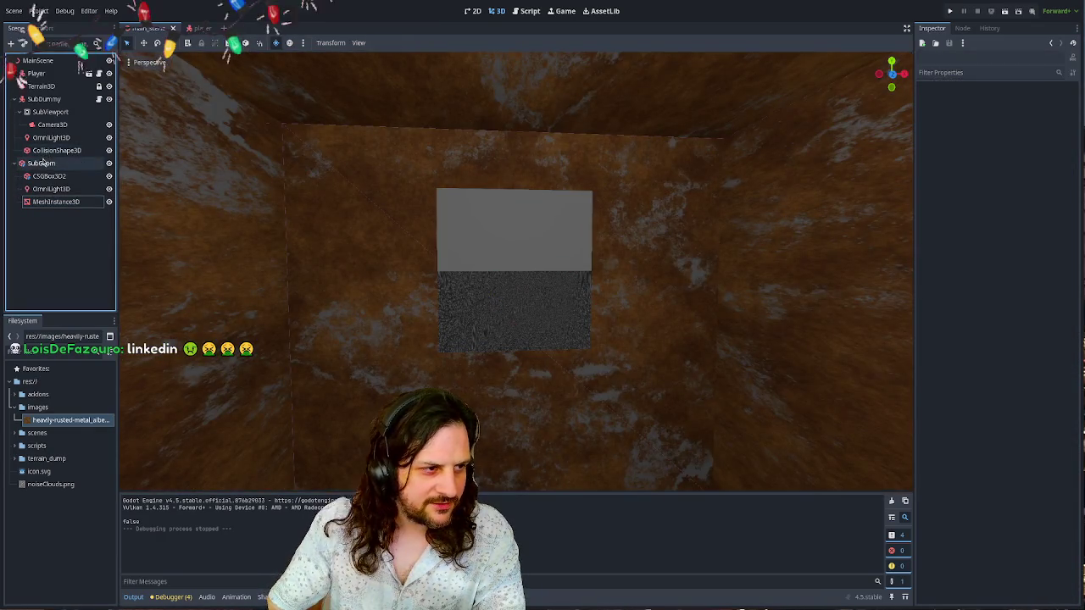
left_click(44, 99)
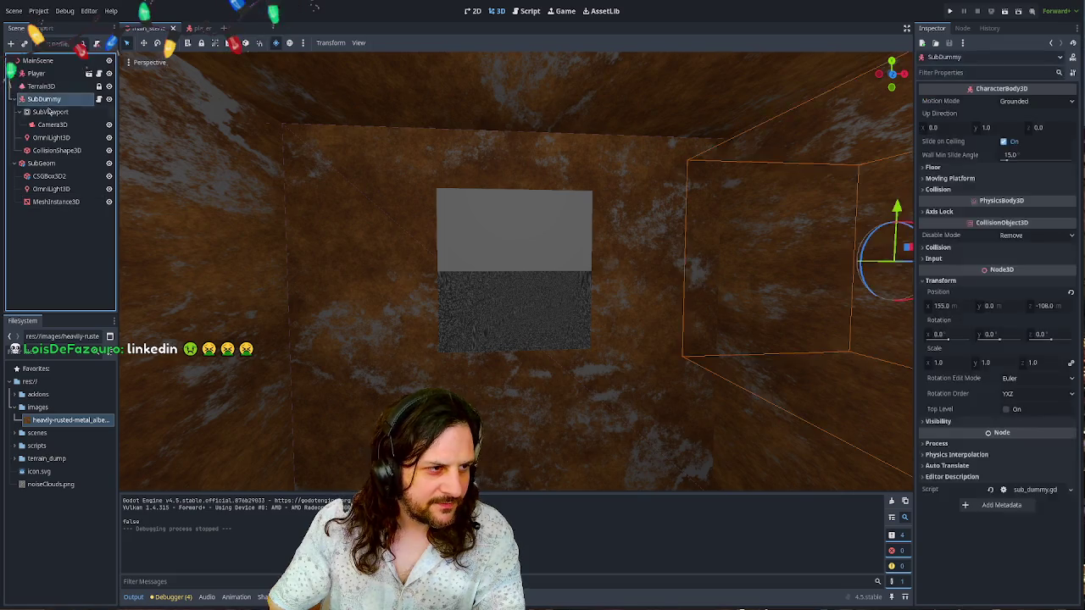
- Centre the view on SubDummy, undo an accidental move, and select Camera3D
key("f")
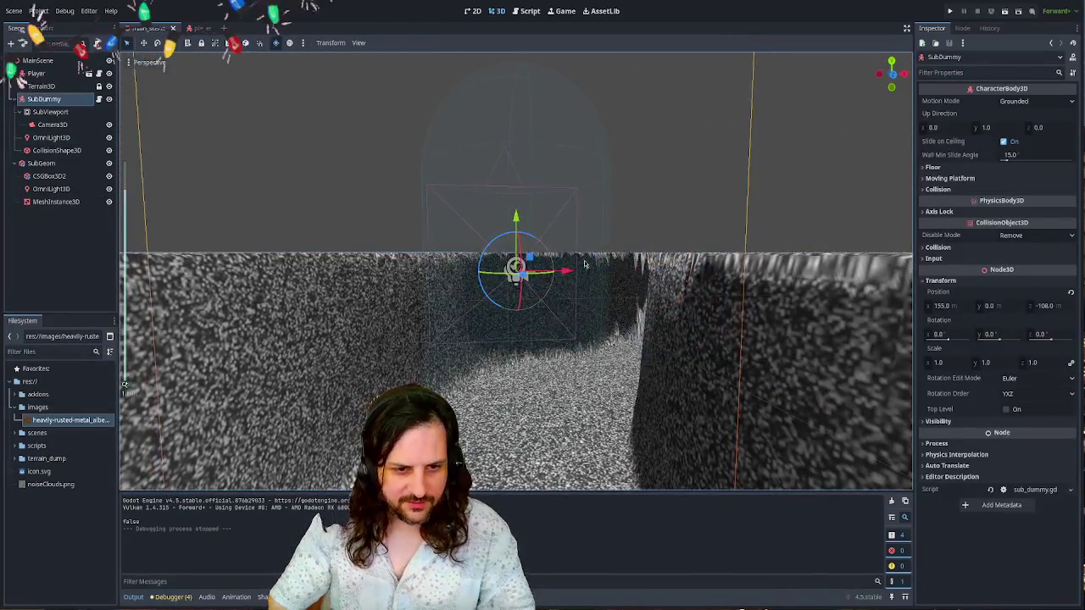
mouse_move(520, 229)
left_mouse_down()
mouse_move(516, 339)
mouse_move(550, 349)
left_mouse_up()
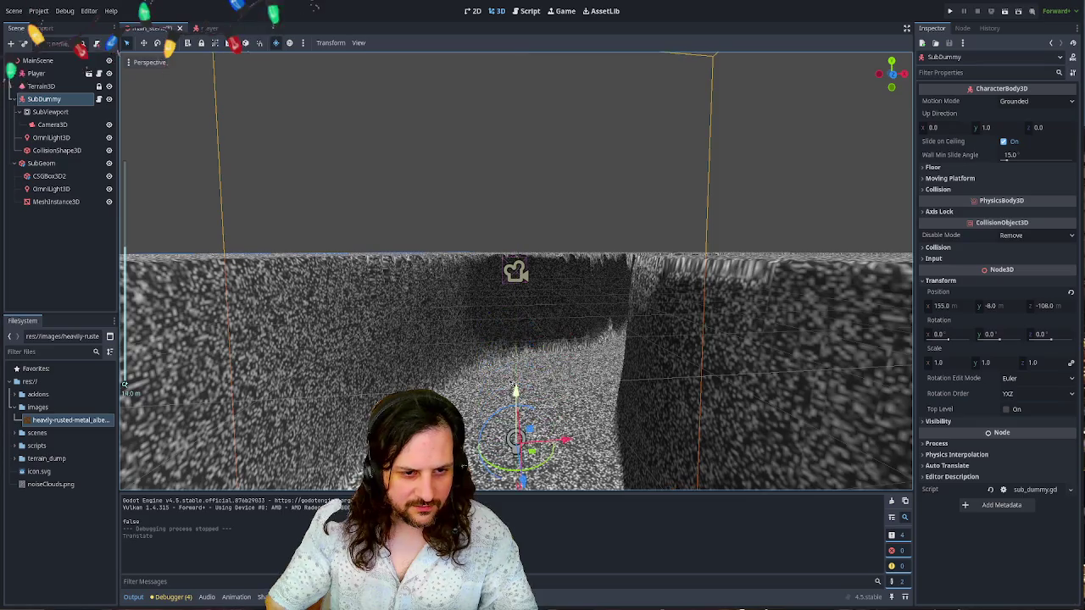
key("ctrl+z")
left_click(46, 113)
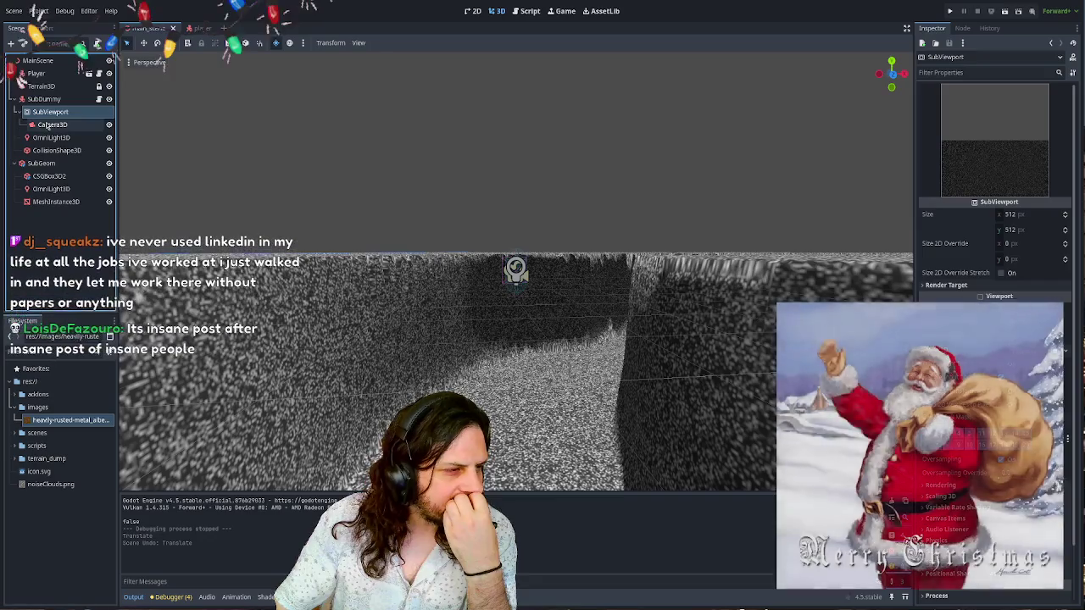
left_click(47, 126)
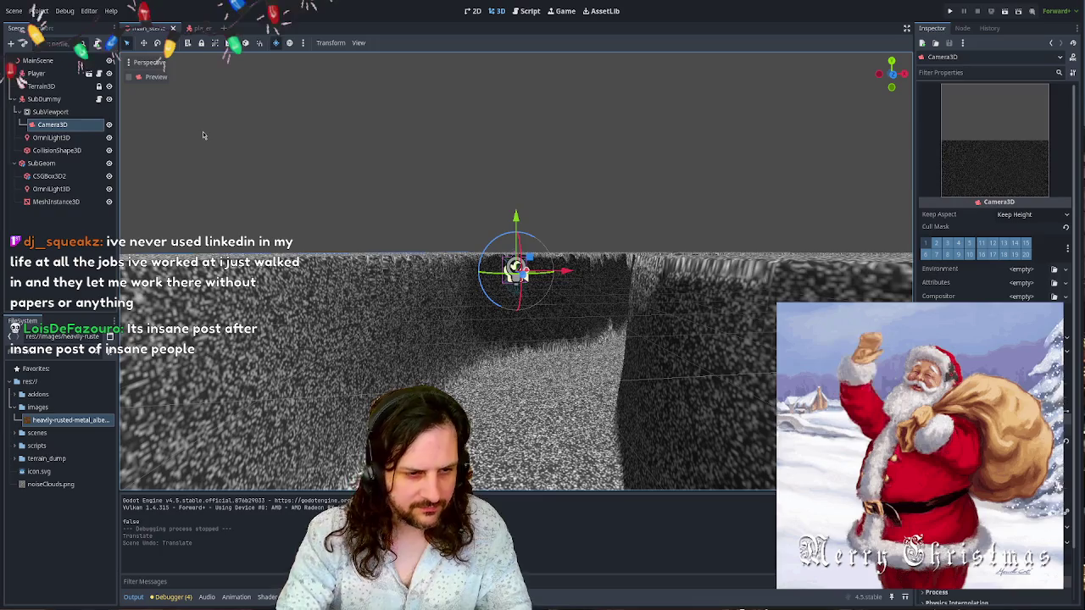
- Add a RemoteTransform3D directly under SubDummy, save the scene, and run the project
key("ctrl+a")
mouse_move(63, 138)
left_mouse_down()
mouse_move(53, 105)
mouse_move(1029, 101)
left_mouse_up()
left_click(50, 150)
left_click(51, 137)
key("ctrl+s")
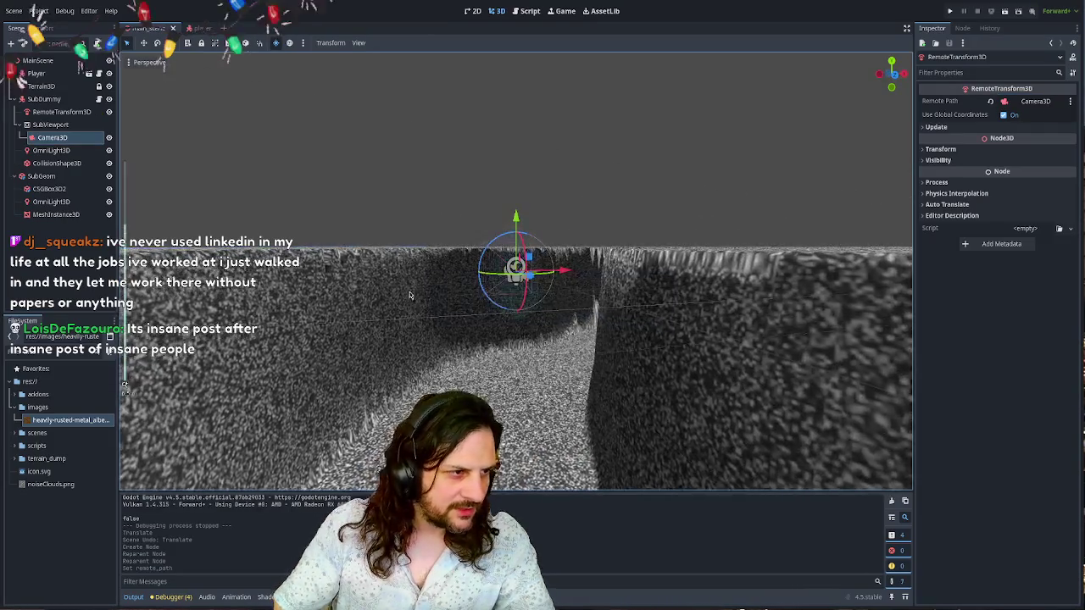
left_click(949, 11)
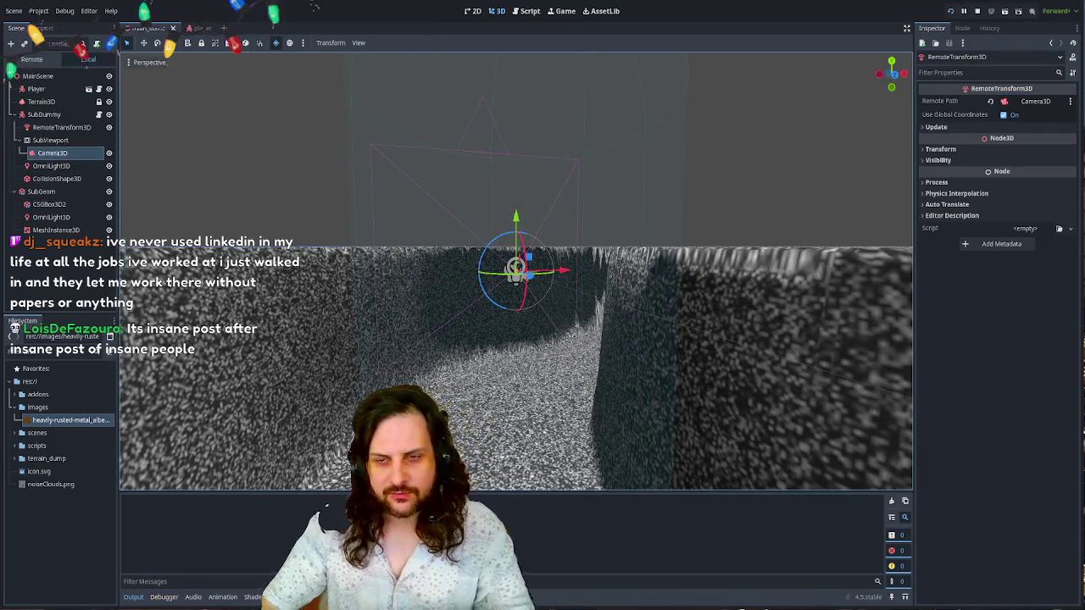
- Walk toward the rusted screen in the running game, stop it, and select SubViewport
key("w")
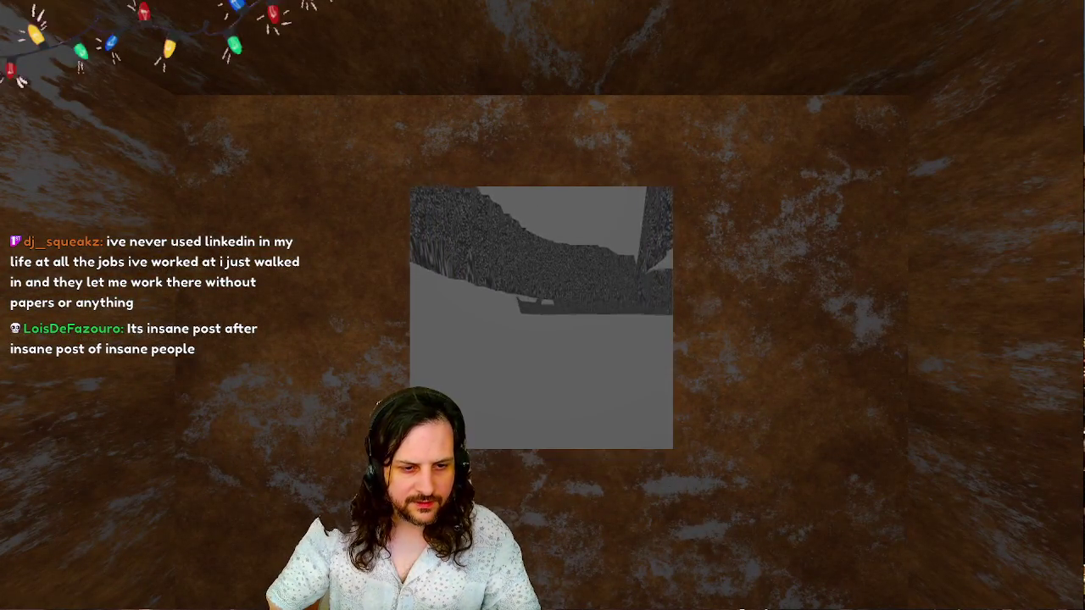
key("Escape")
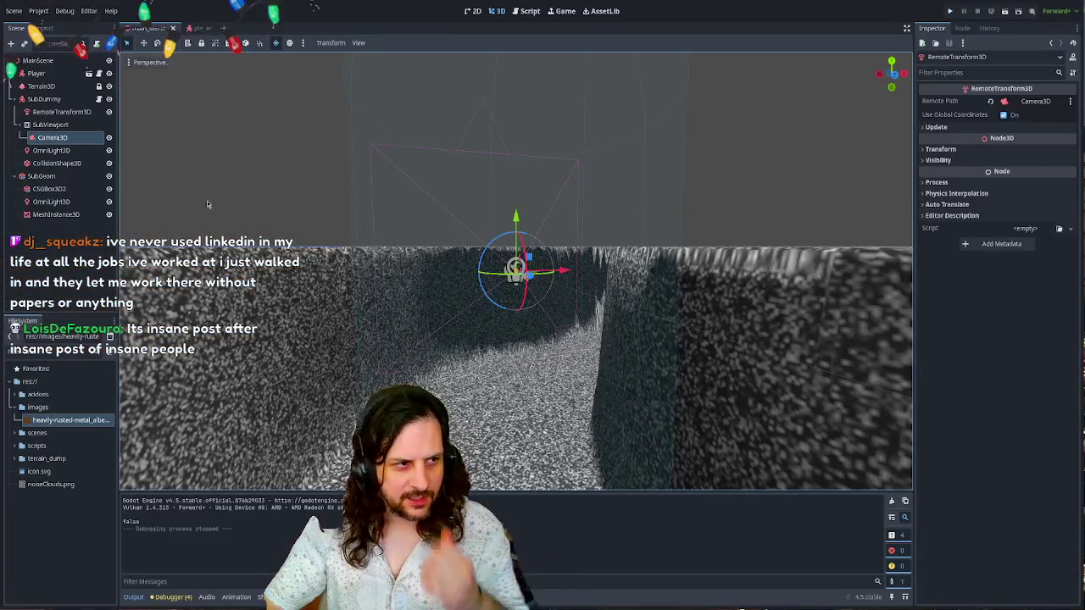
left_click(59, 126)
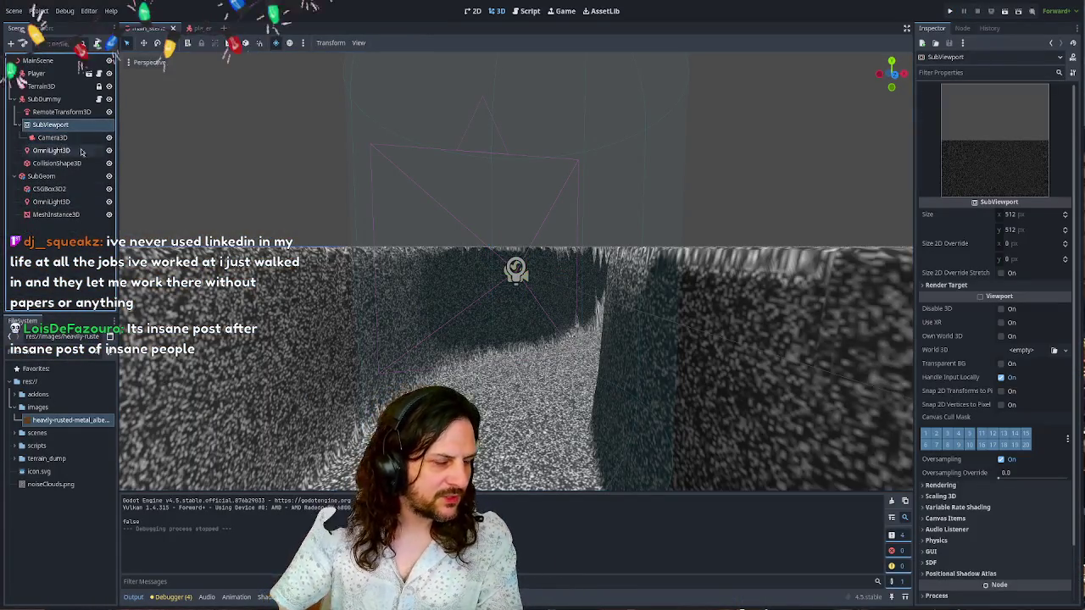
scroll(539, 376, "up", 6)
scroll(540, 373, "down", 2)
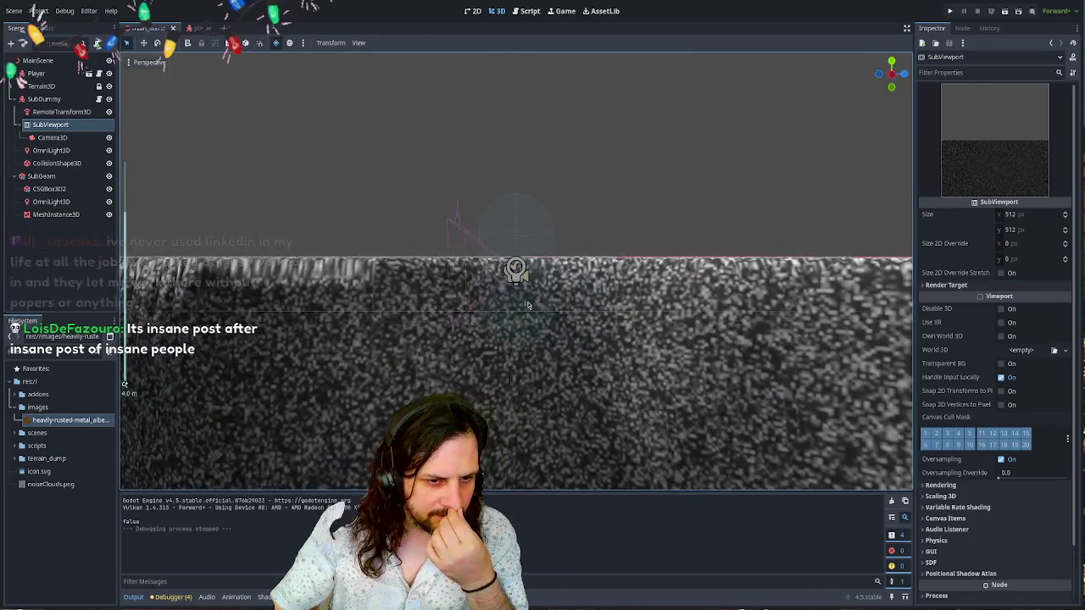
scroll(427, 217, "up", 3)
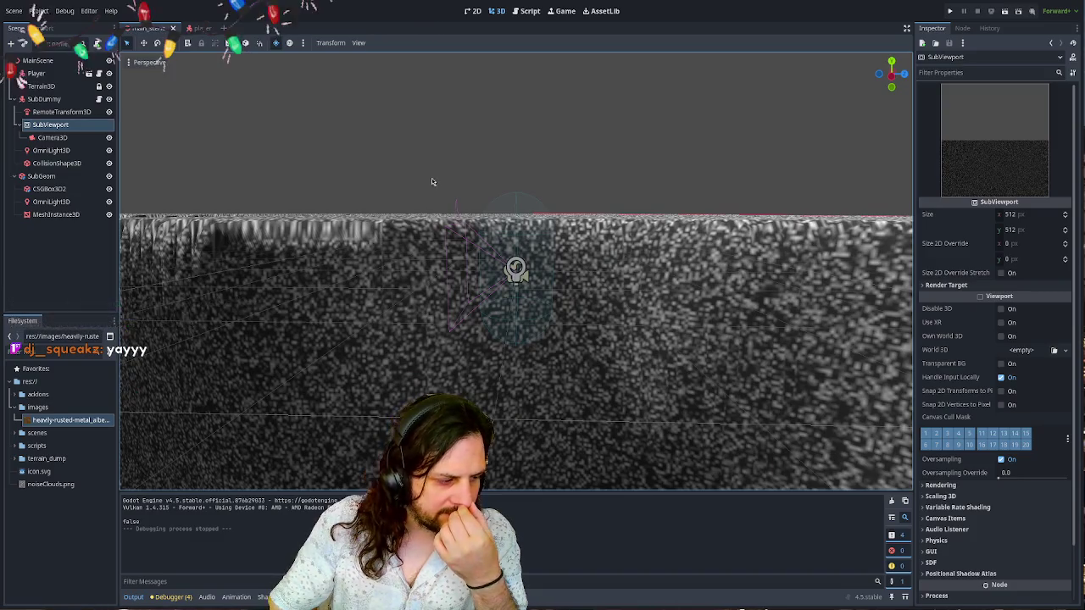
- Clear the selection and select the CollisionShape3D node
left_click(431, 178)
left_click(514, 195)
left_click(57, 163)
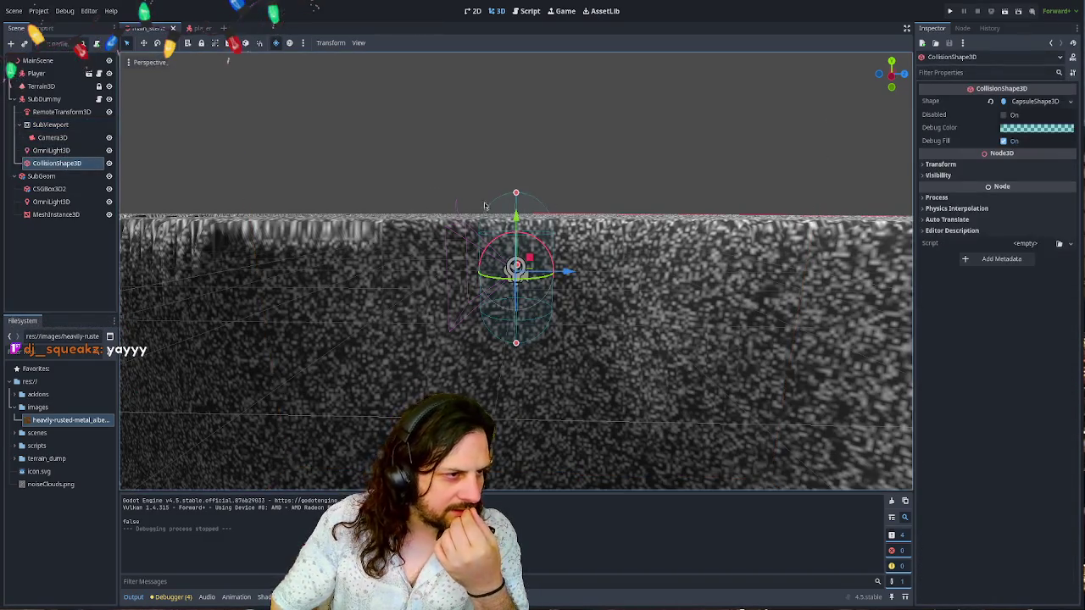
- Set the capsule collision shape's radius to 2.0 m
left_click(1034, 101)
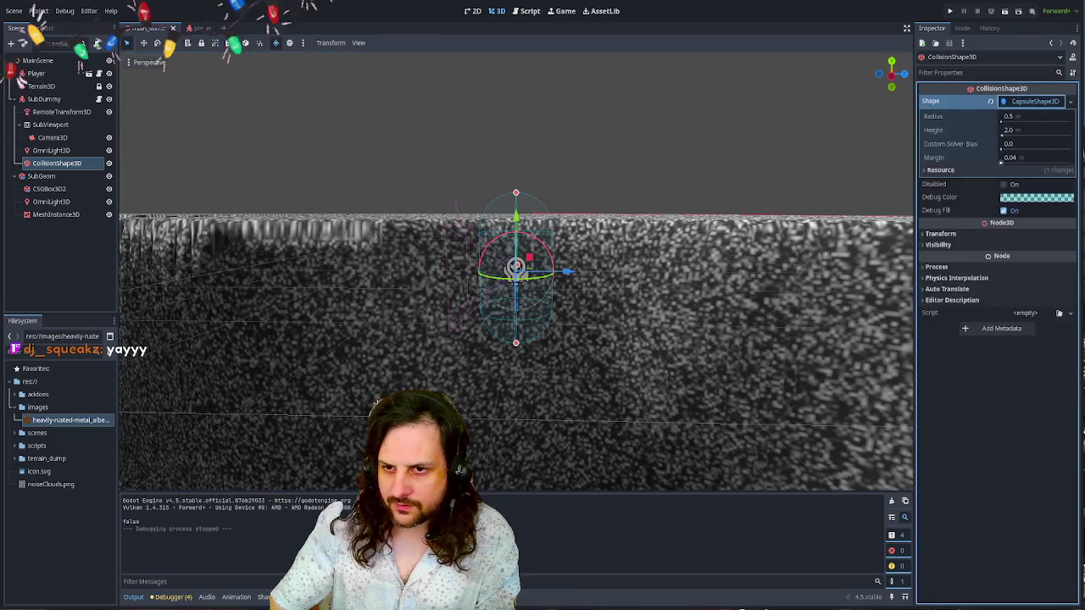
left_click(1025, 117)
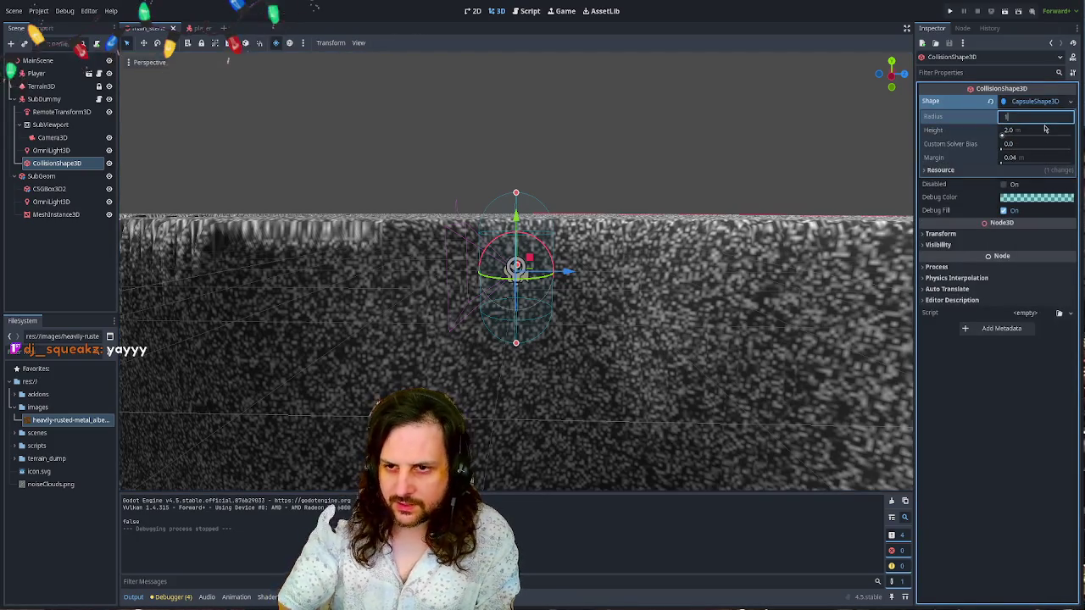
key("Return")
- Orbit around the enlarged capsule, reselect CollisionShape3D, and look down the corridor
mouse_move(770, 163)
left_mouse_down()
mouse_move(634, 249)
mouse_move(545, 201)
mouse_move(683, 178)
mouse_move(627, 204)
mouse_move(593, 195)
left_mouse_up()
scroll(683, 179, "up", 3)
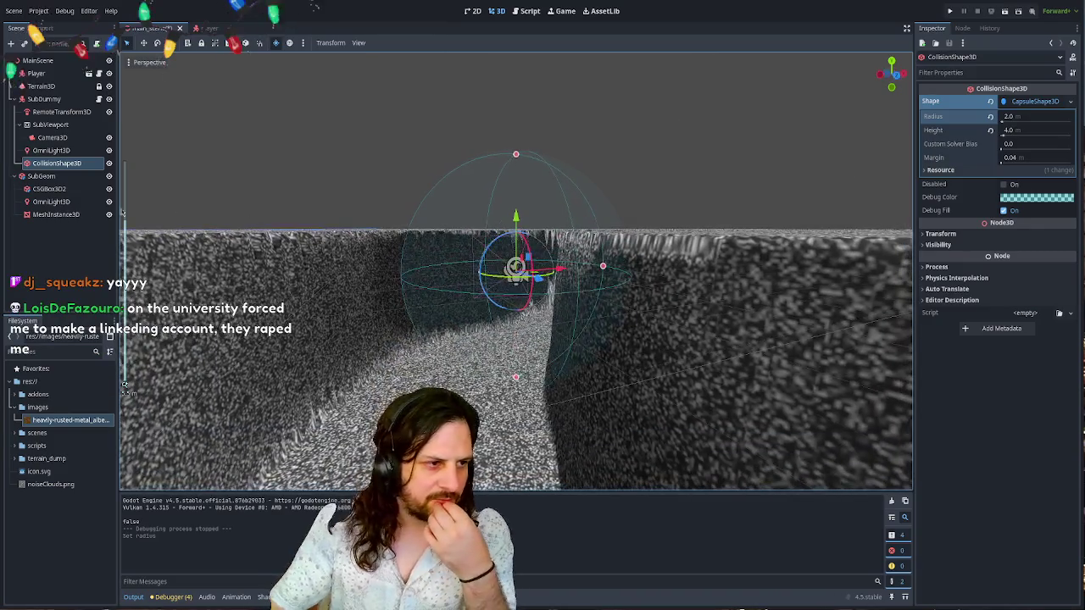
left_click(66, 150)
left_click(67, 164)
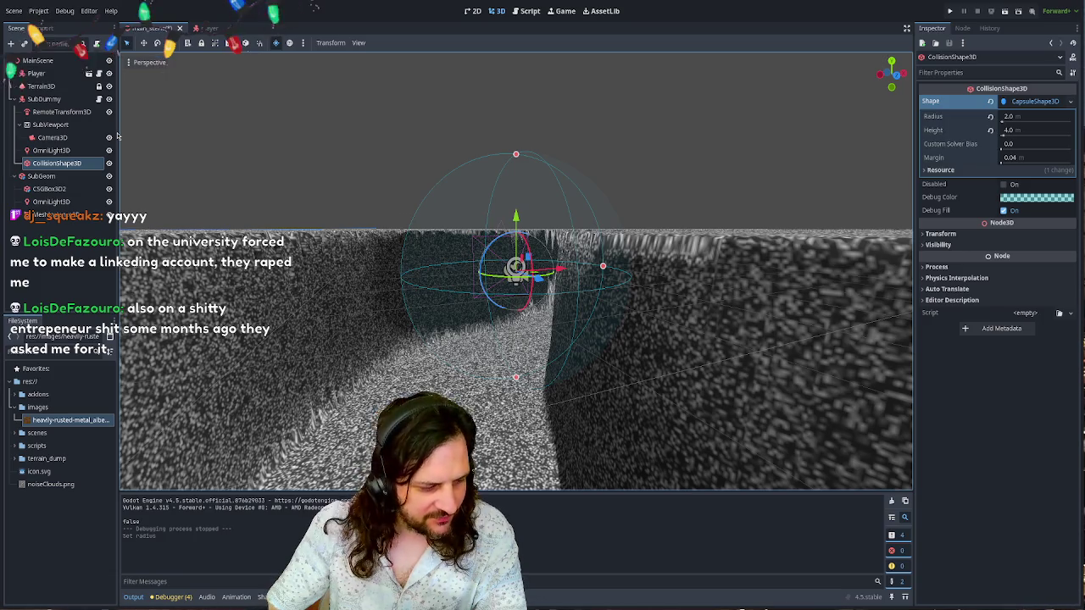
mouse_move(456, 163)
left_mouse_down()
mouse_move(400, 228)
mouse_move(445, 238)
mouse_move(412, 269)
mouse_move(576, 246)
left_mouse_up()
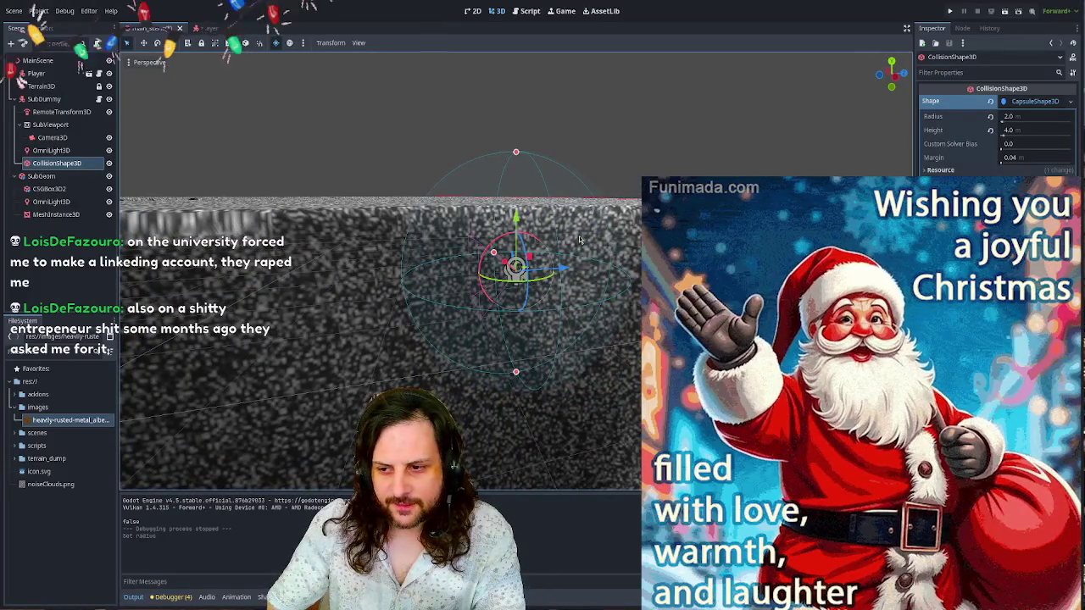
left_click(88, 277)
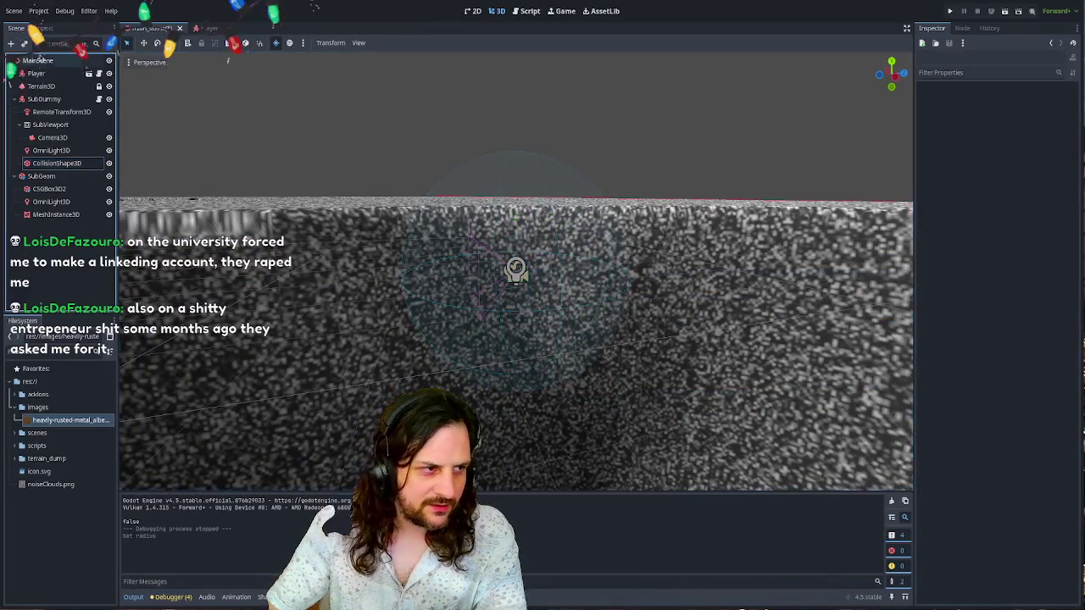
- Inspect the collision layer, mask, safe margin and floor settings of SubDummy and Terrain3D
left_click(40, 85)
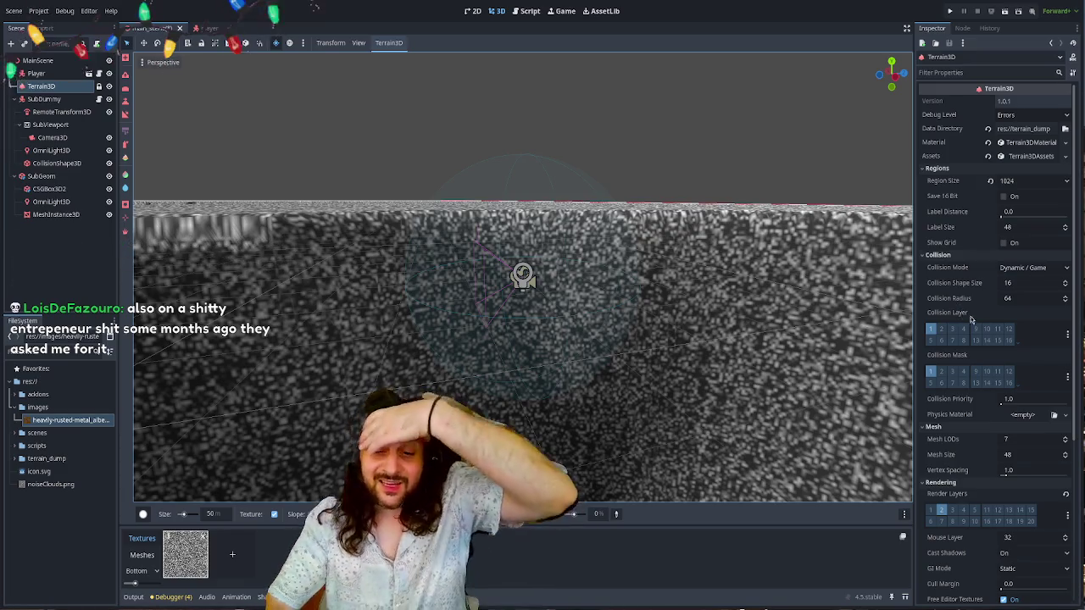
left_click(44, 99)
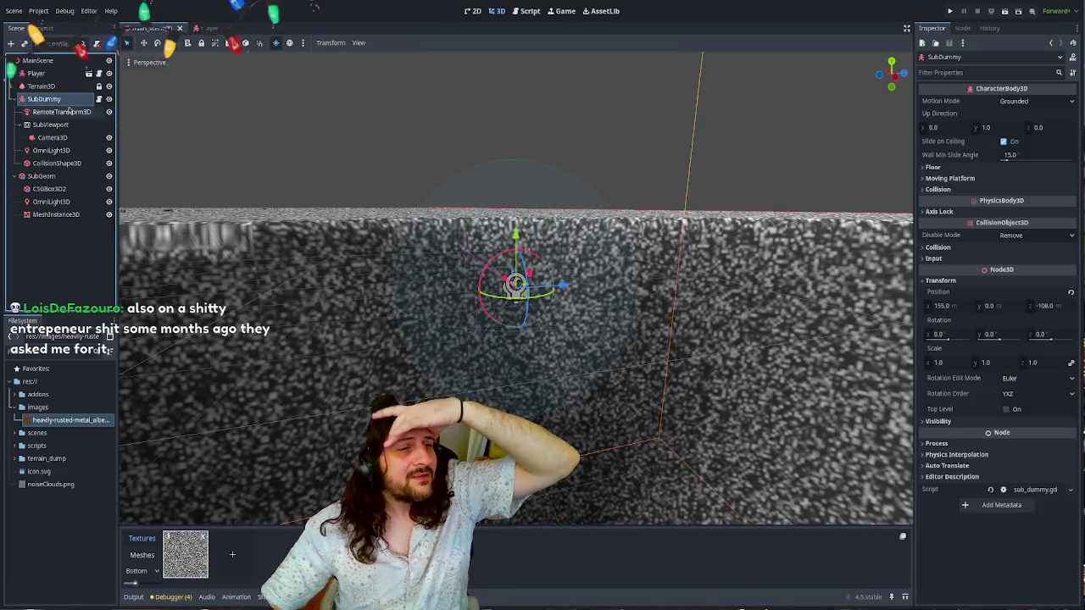
left_click(955, 248)
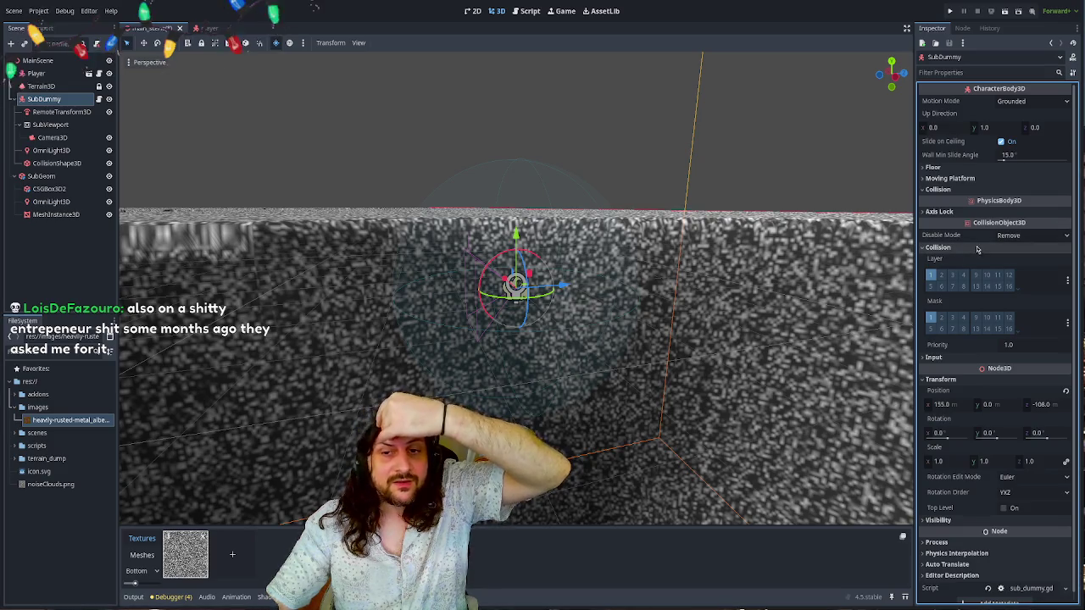
left_click(971, 190)
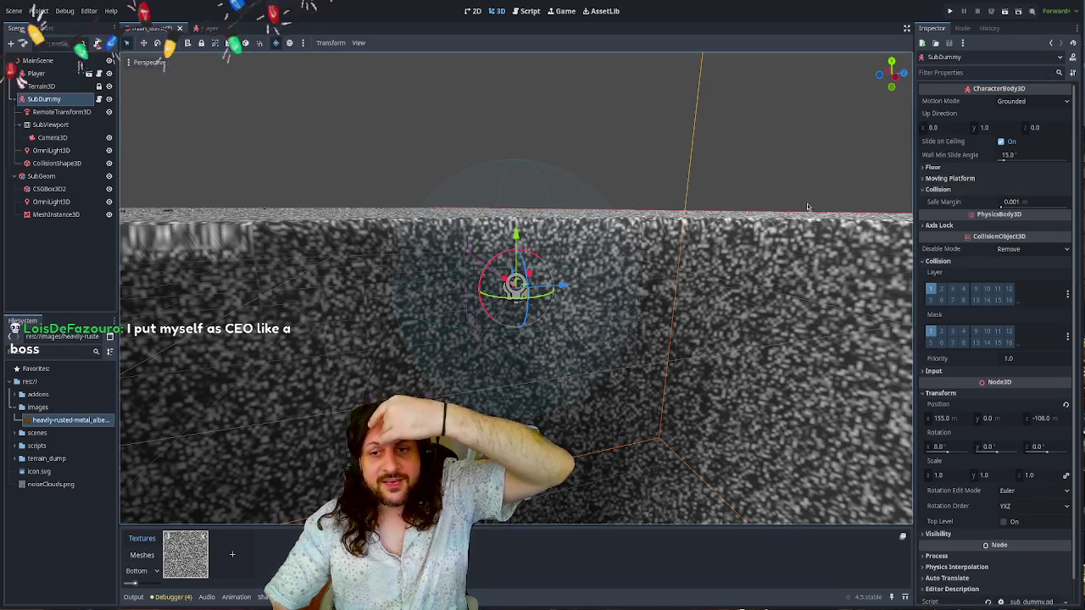
left_click(947, 168)
left_click(947, 168)
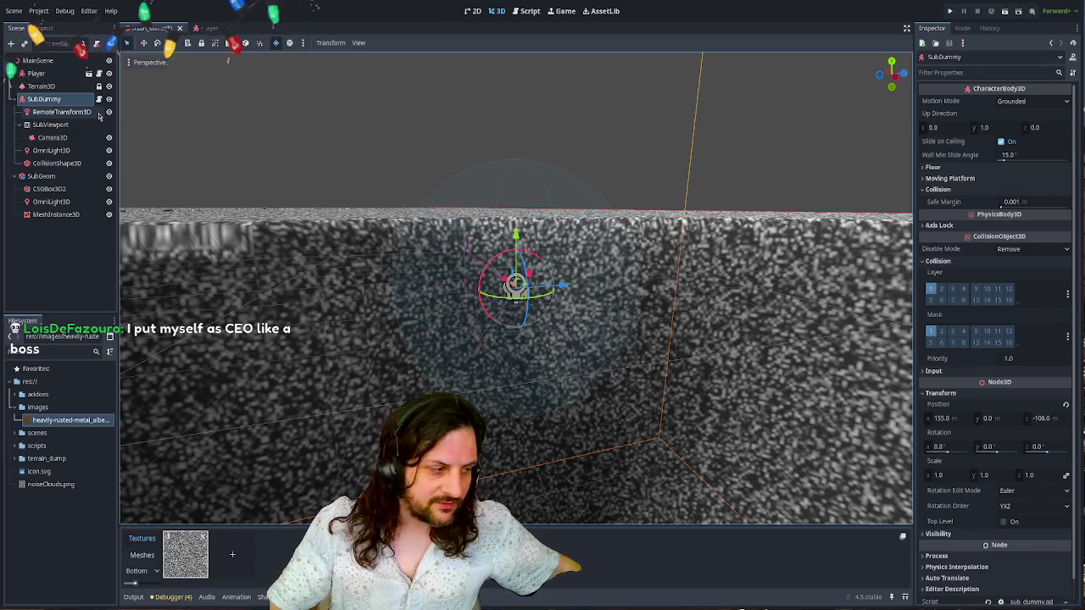
left_click(77, 244)
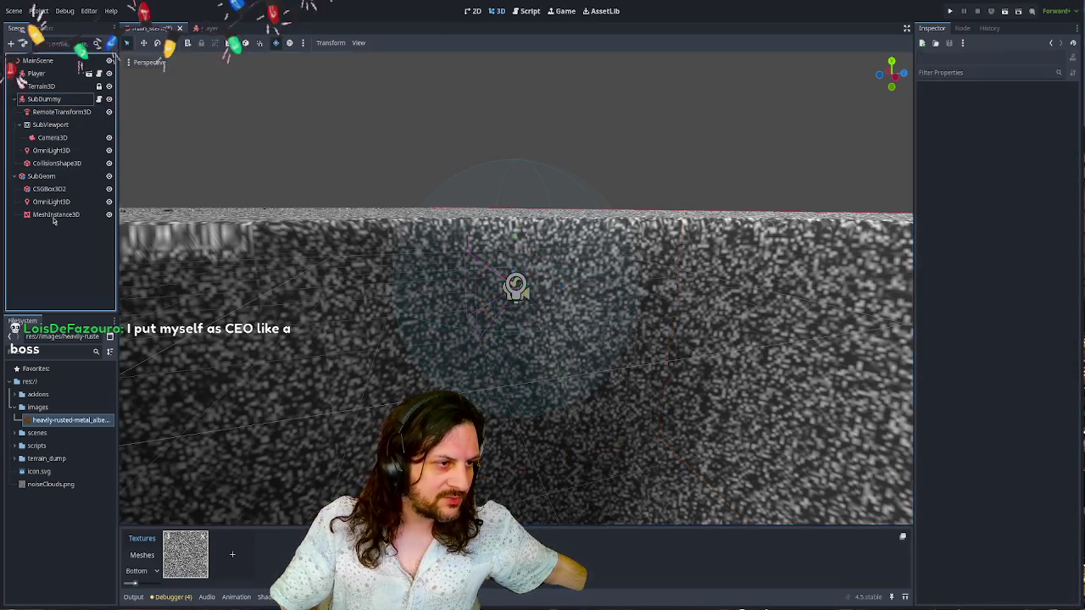
left_click(56, 100)
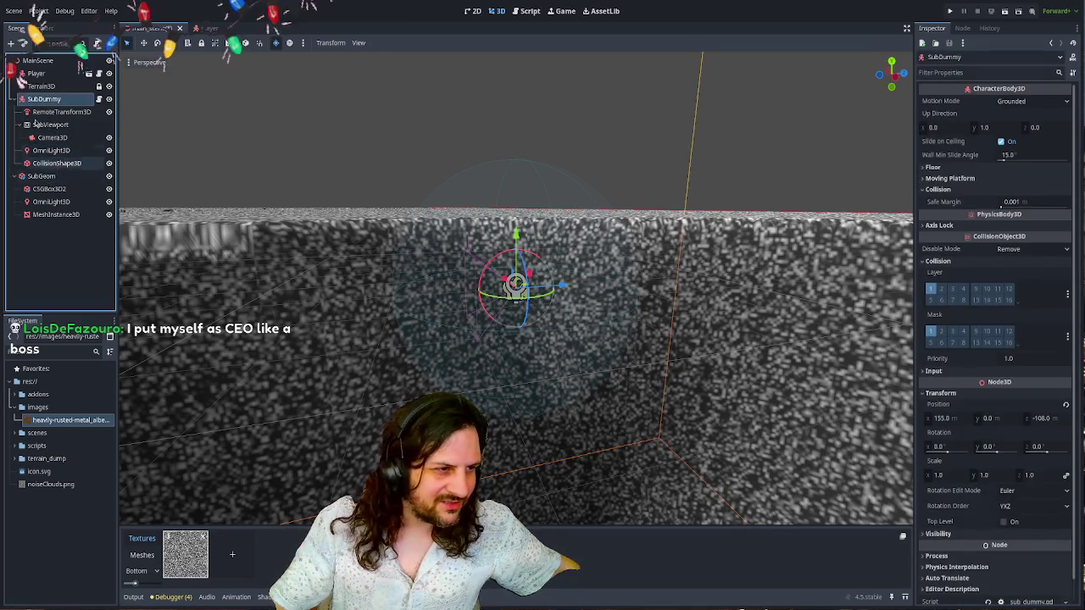
left_click(42, 85)
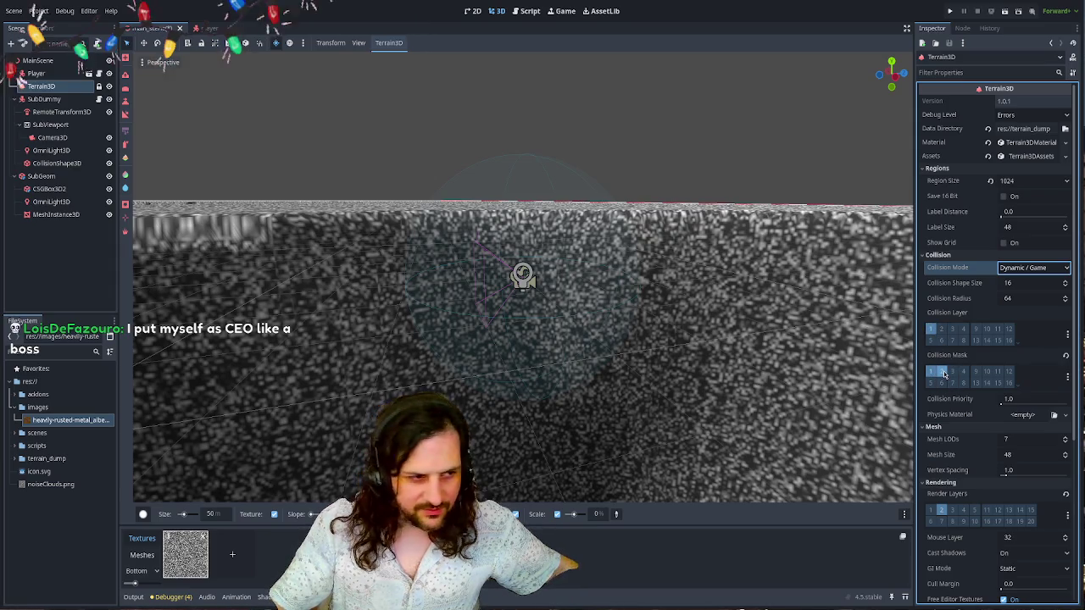
left_click(49, 101)
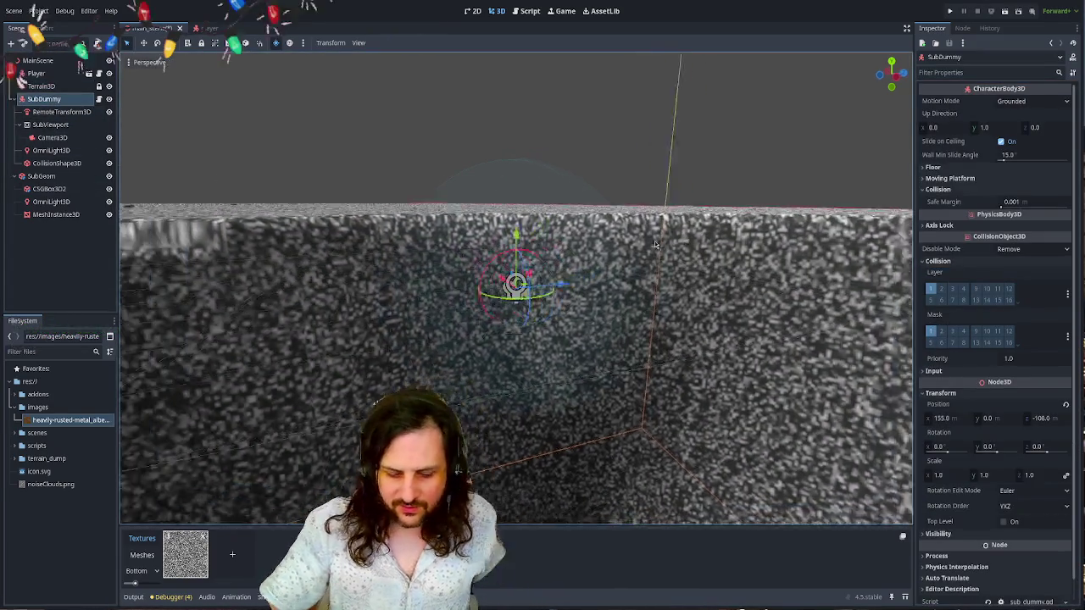
- Run the game to check the is_on_floor() output, stop it, and open SubDummy's script
key("F5")
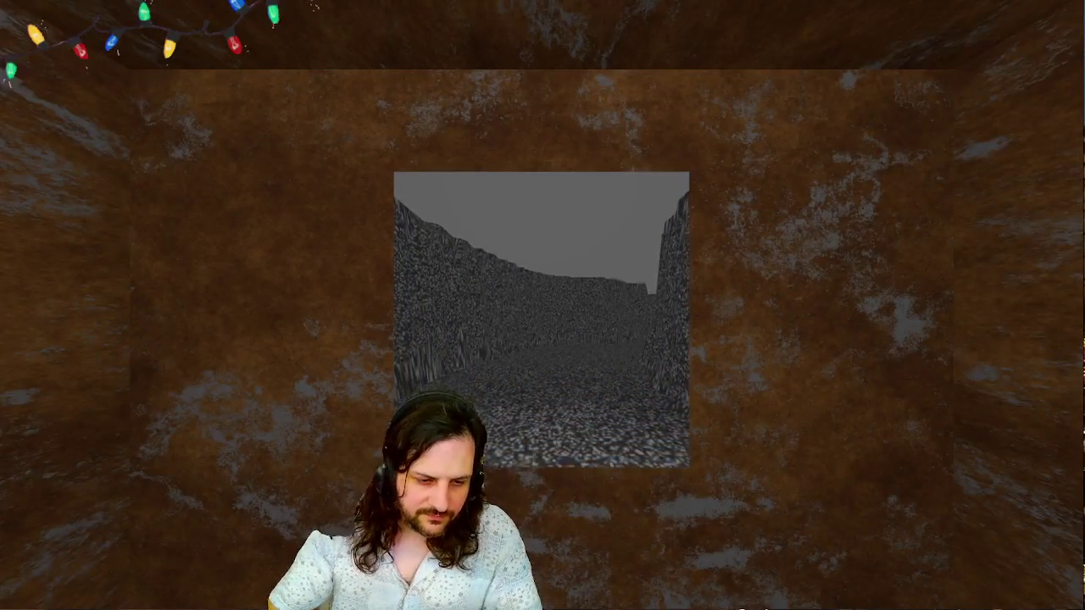
key("Escape")
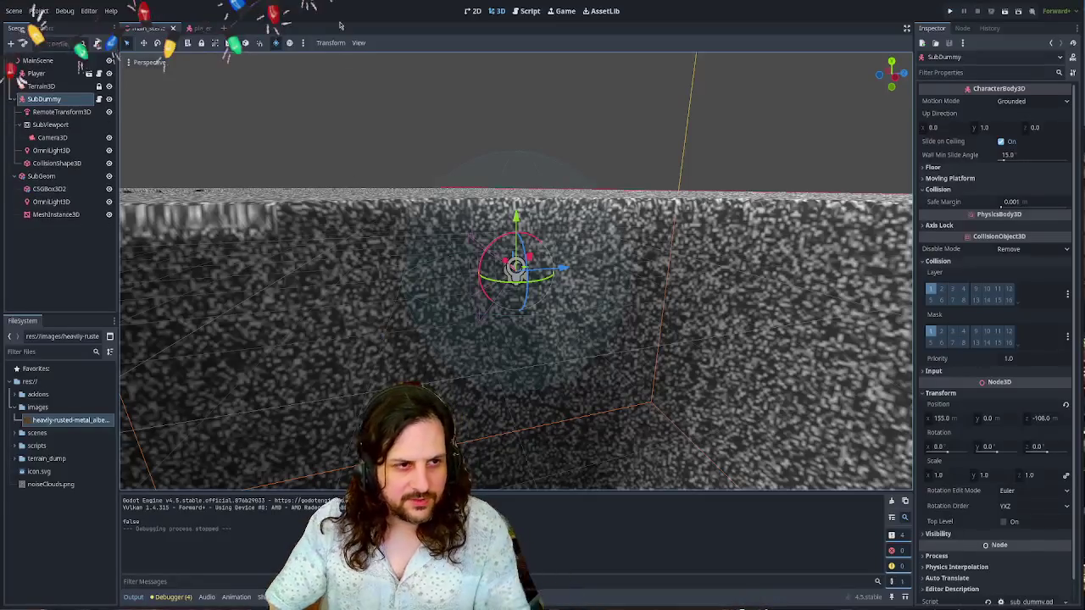
left_click(98, 99)
key("ctrl+z")
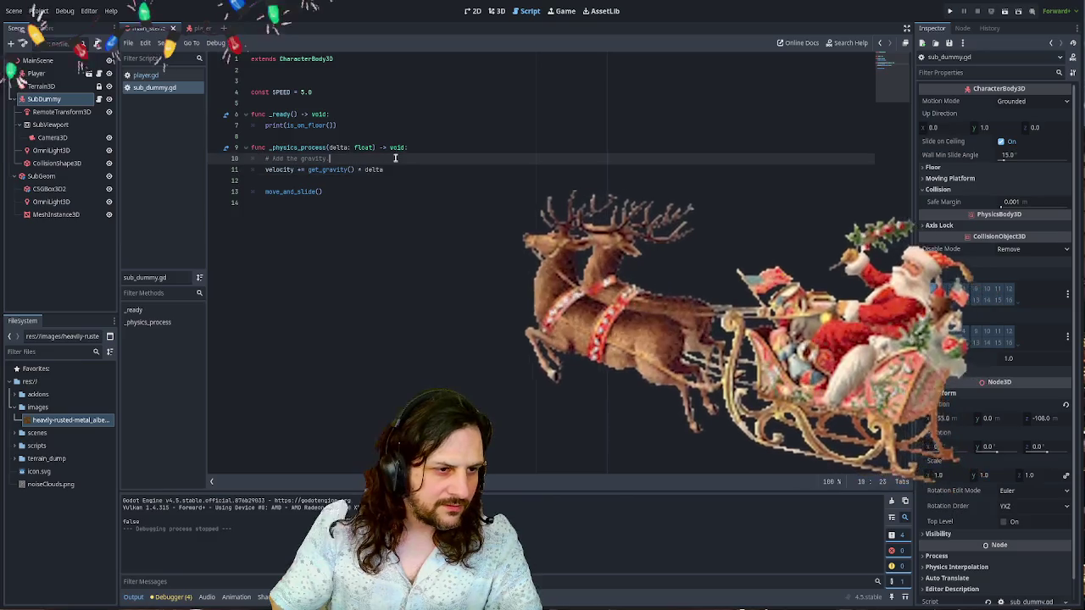
- Test-run the script, then delete the gravity comment line
key("Up")
key("Up")
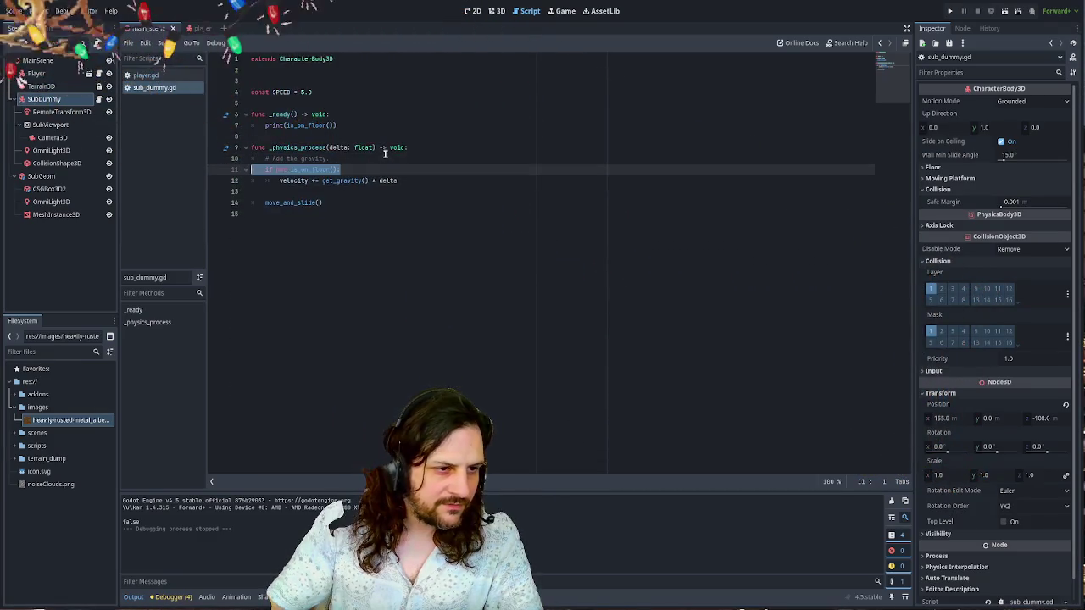
key("F5")
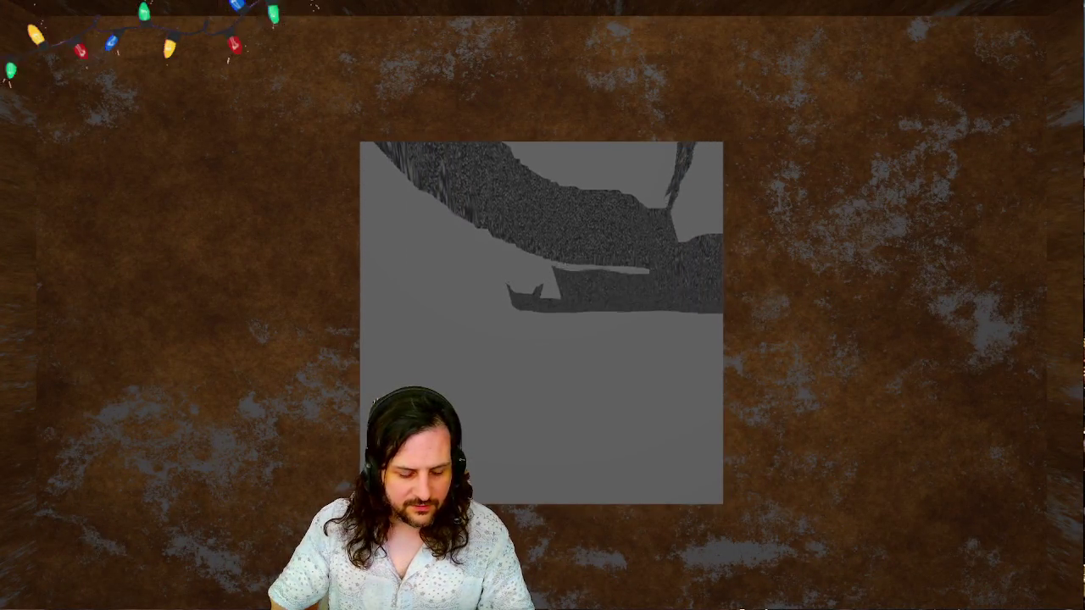
key("F8")
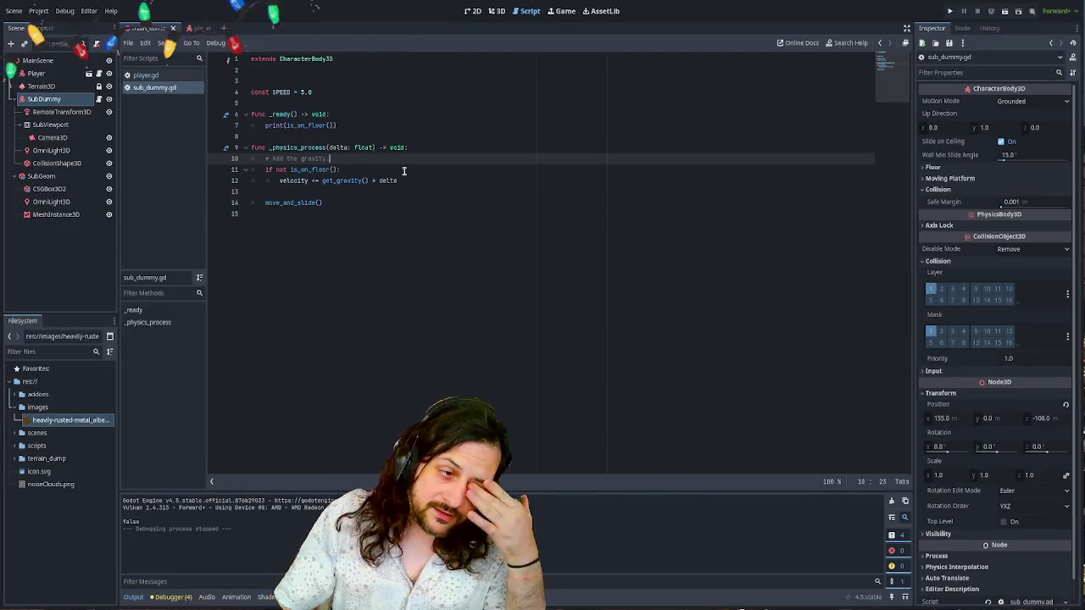
left_click(428, 181)
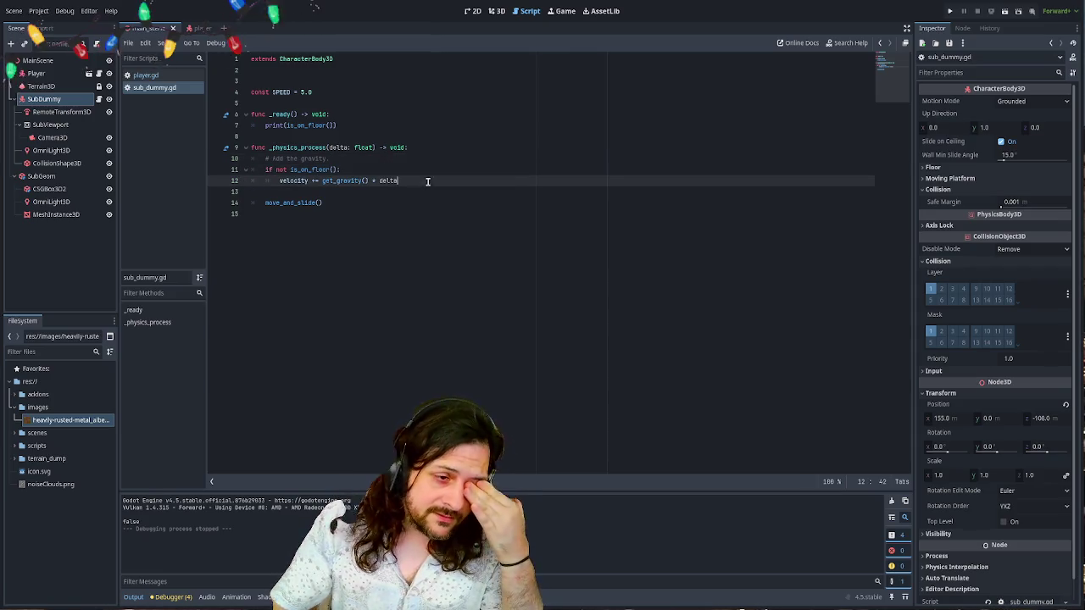
left_click(384, 195)
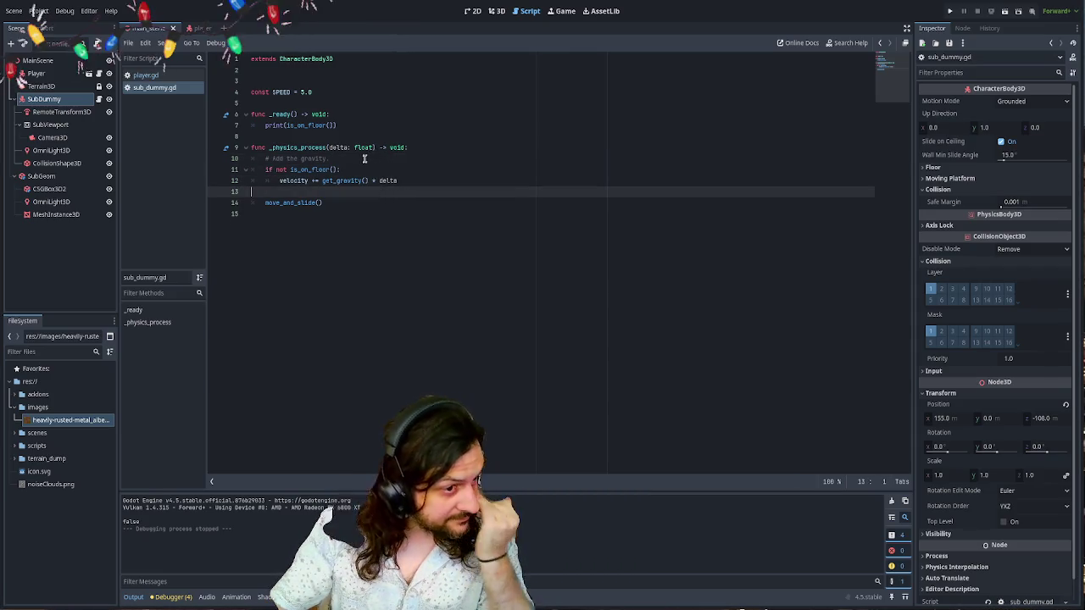
left_click_drag(363, 160, 229, 159)
key("BackSpace")
- Try renaming _ready to _process and test-run the per-frame is_on_floor() print
left_click(350, 126)
key("Up")
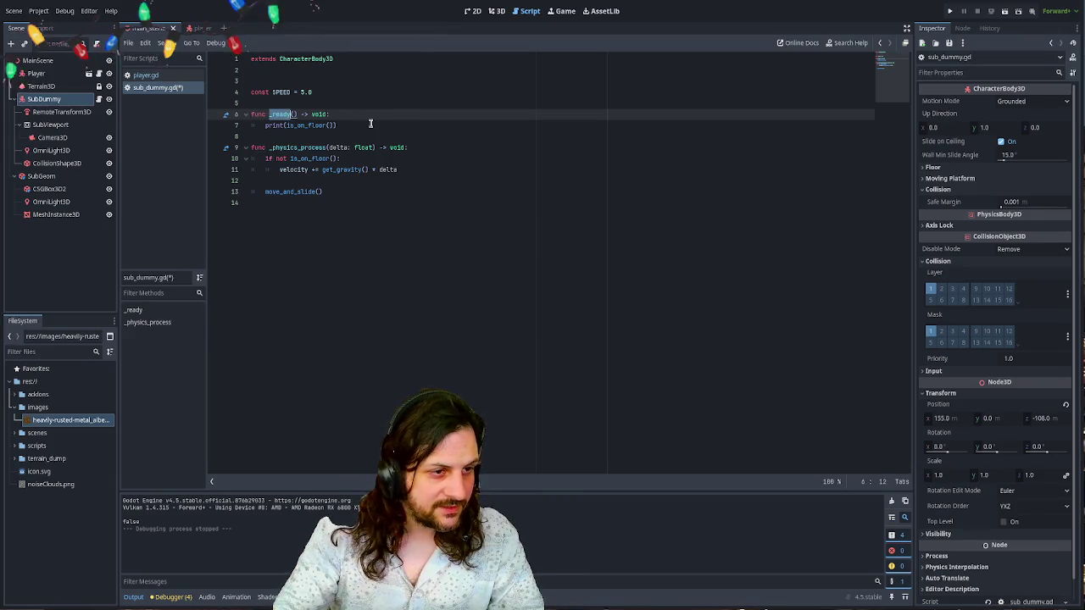
type("ss")
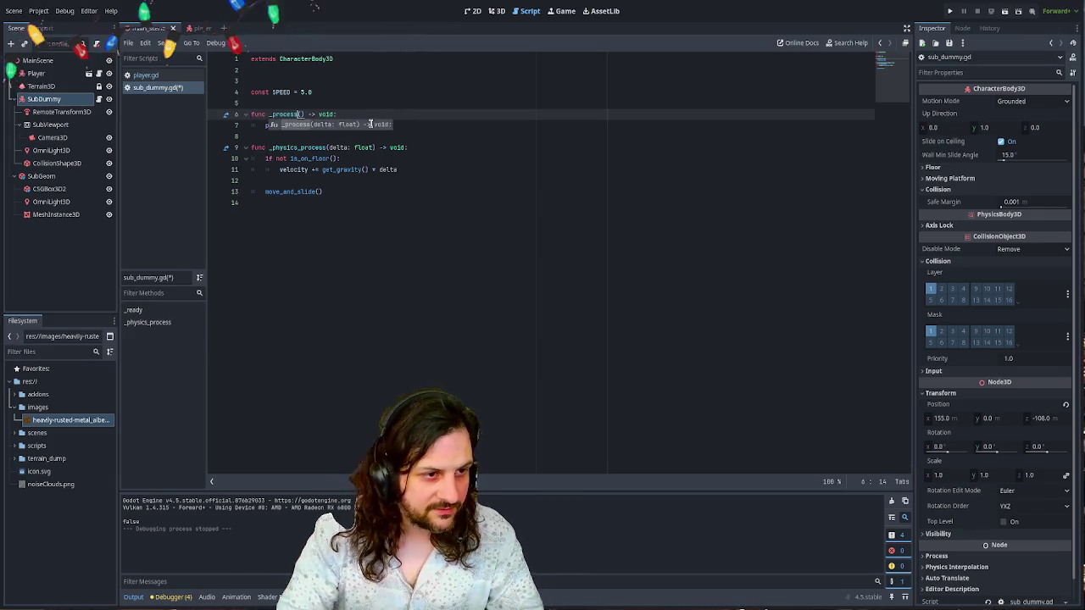
key("F5")
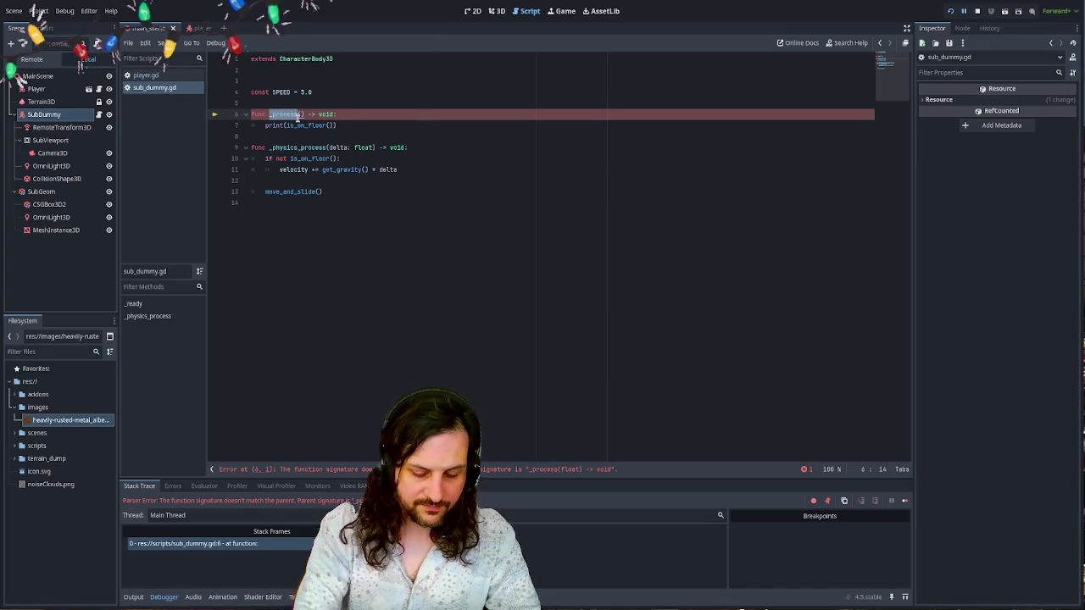
type("o")
key("Return")
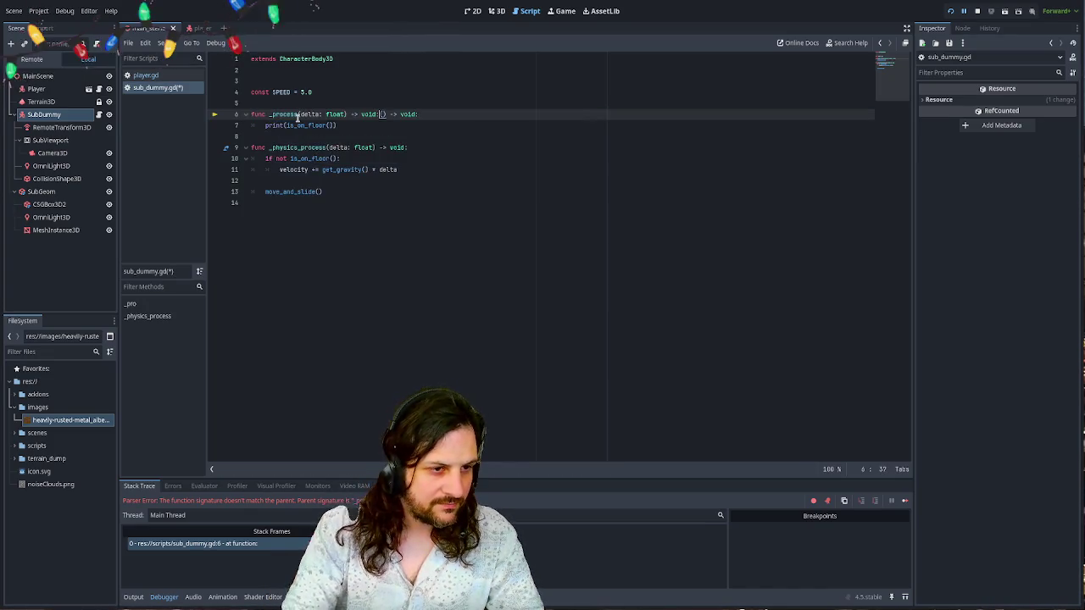
key("F5")
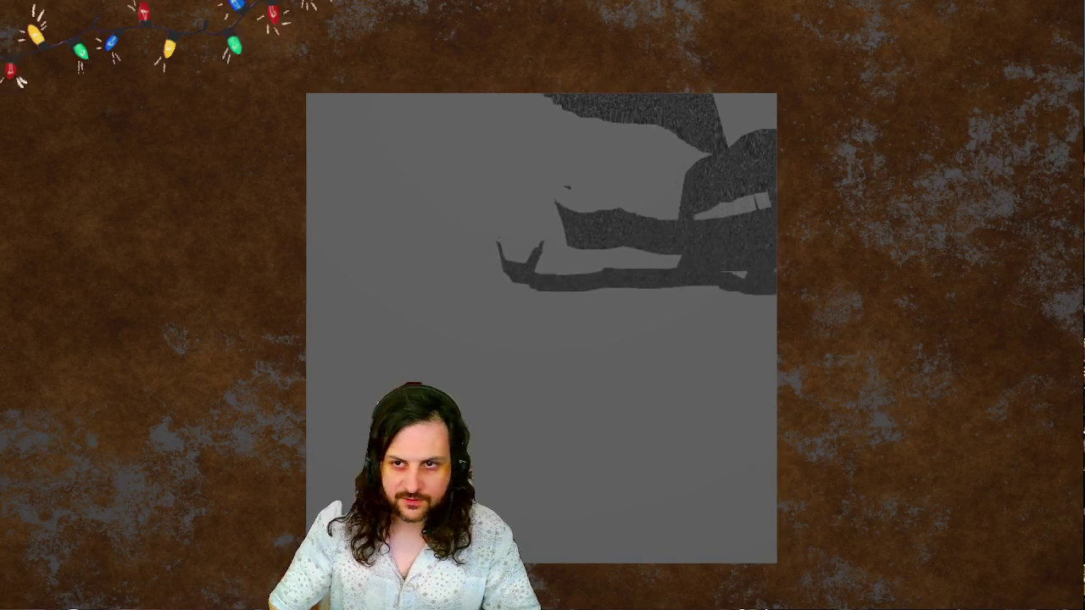
key("F8")
key("ctrl+z")
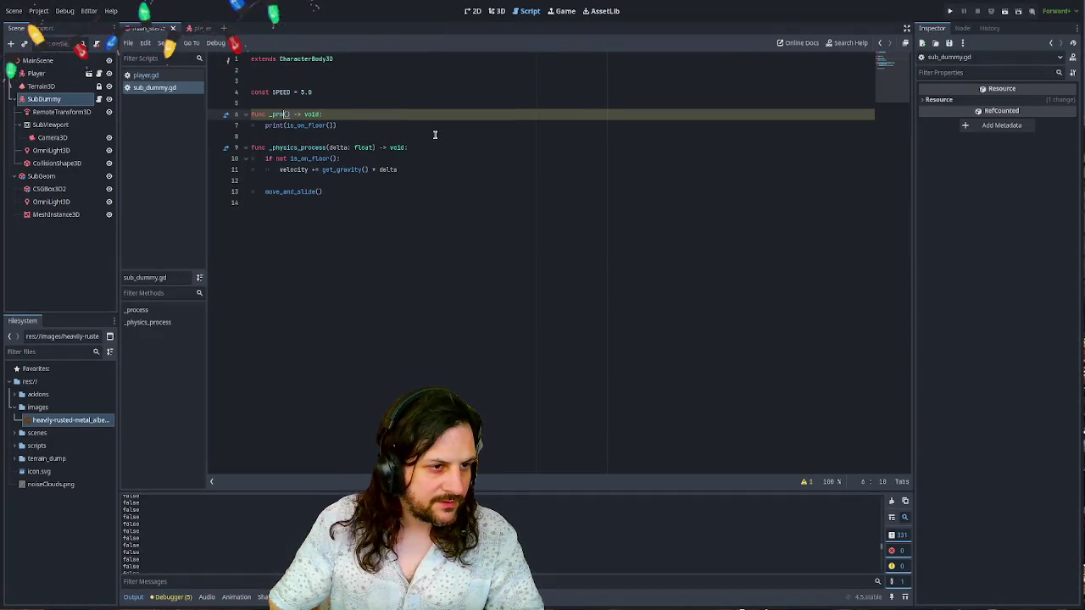
type("_process")
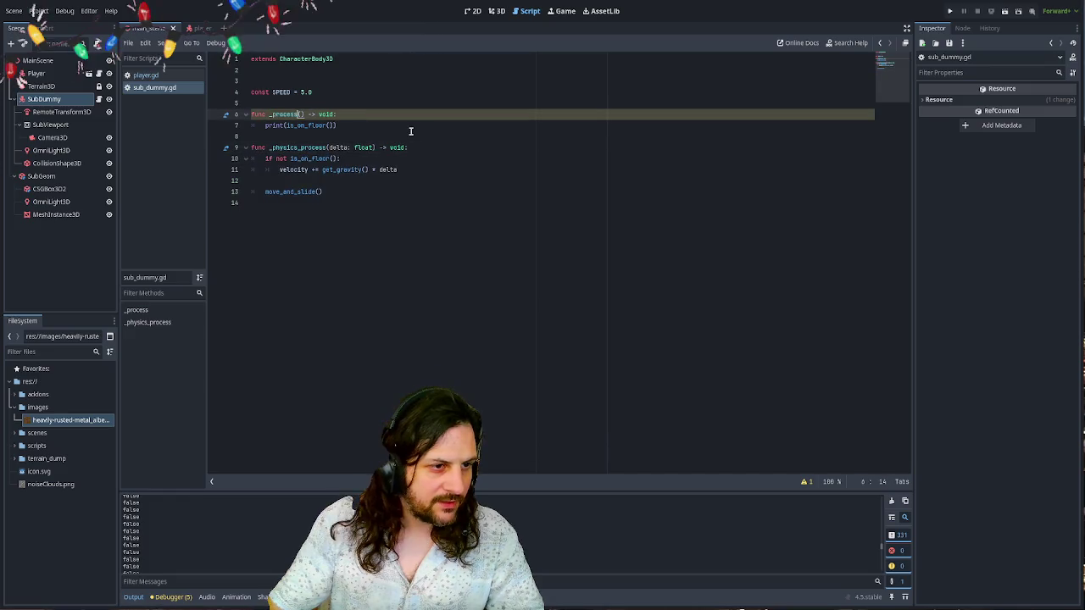
left_click(366, 127)
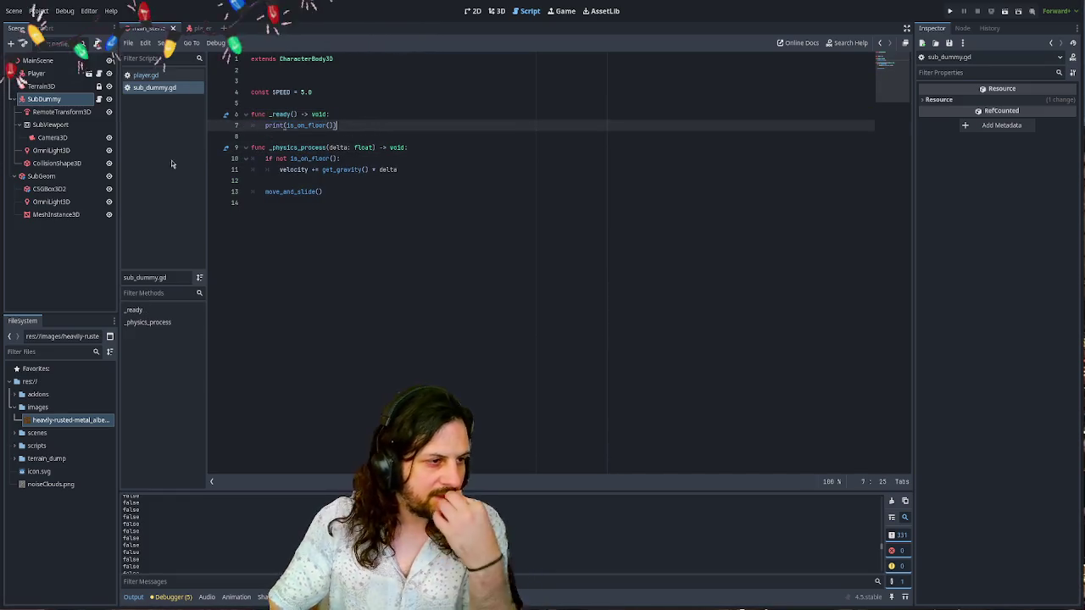
- Reorder SubDummy's children so CollisionShape3D comes first and OmniLight3D sits above RemoteTransform3D
left_click(78, 232)
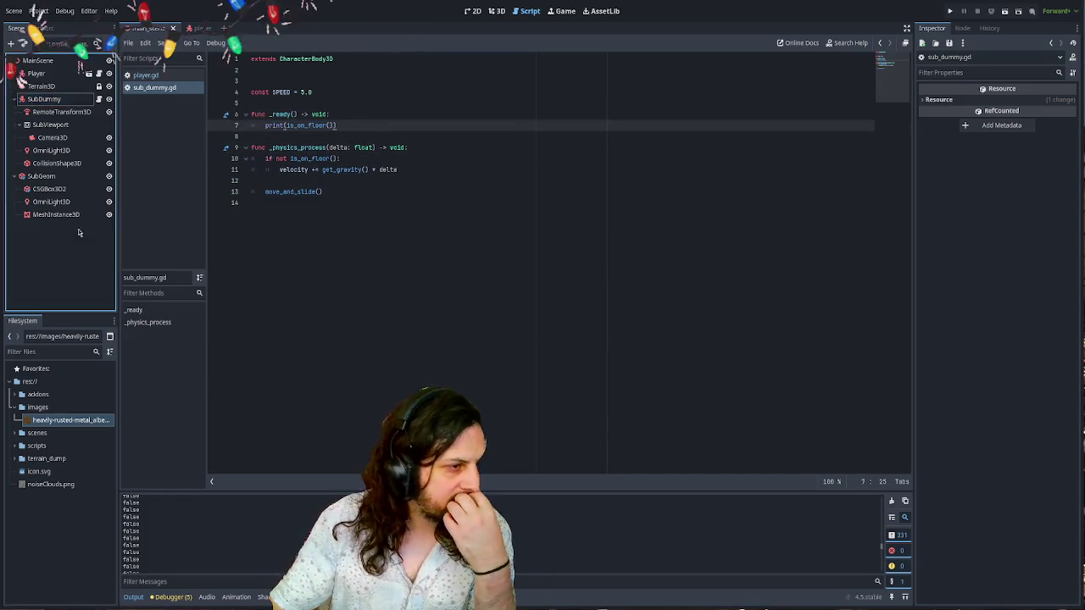
left_click(47, 99)
left_click(496, 11)
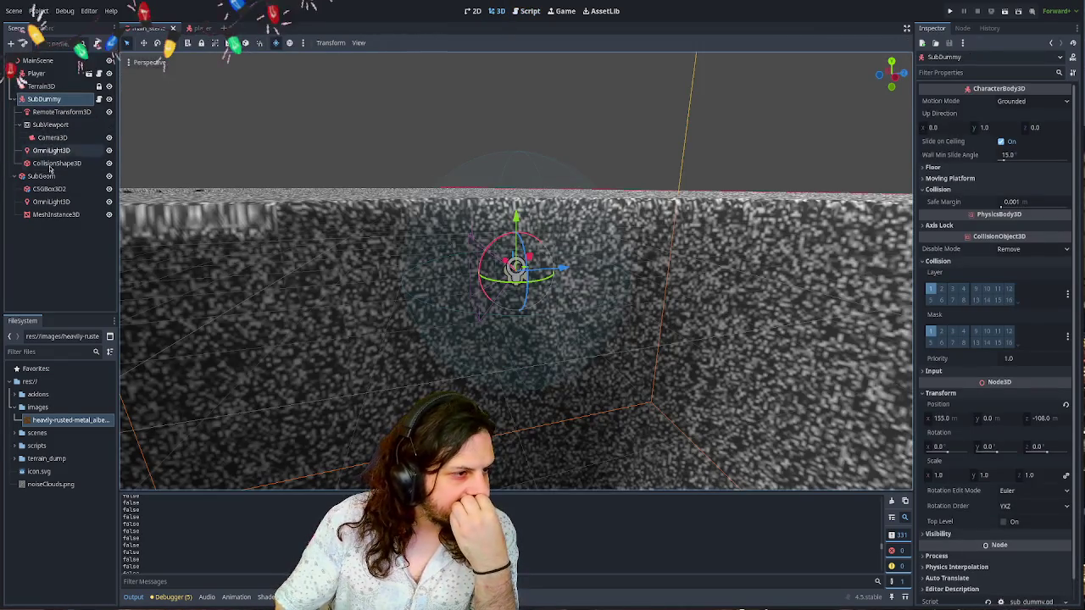
left_click(48, 165)
left_click_drag(46, 111, 46, 102)
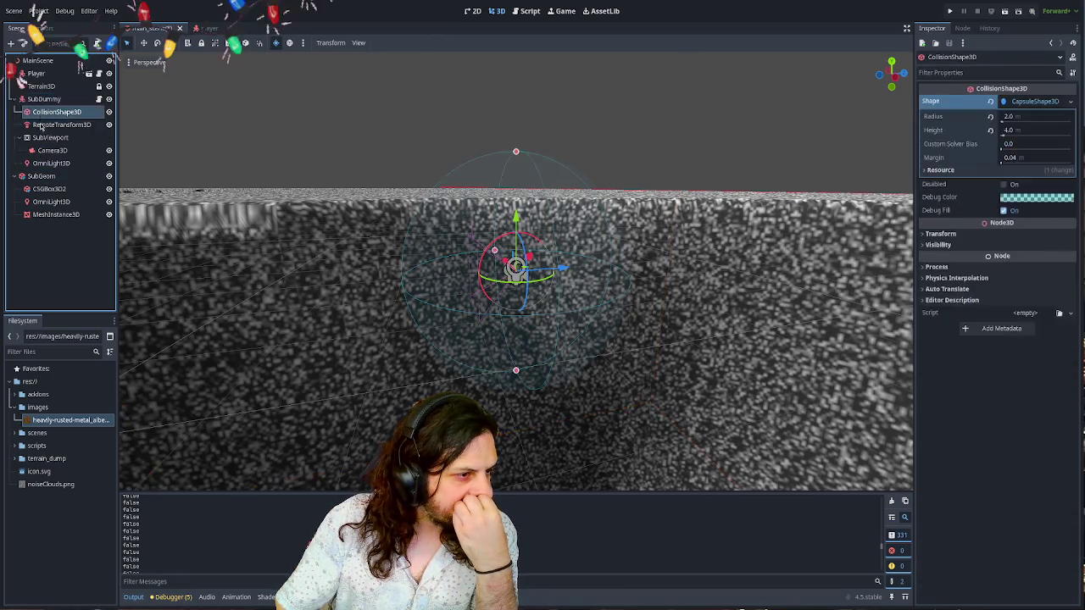
left_click_drag(48, 165, 49, 120)
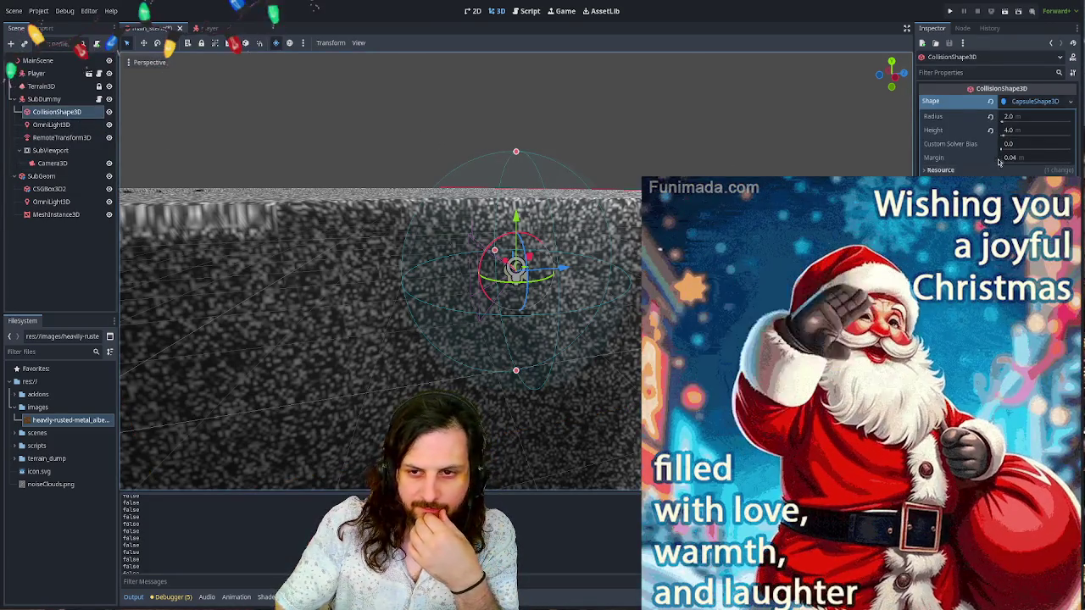
- Select SubDummy in the Scene tree and centre the 3D view on it
left_click(38, 99)
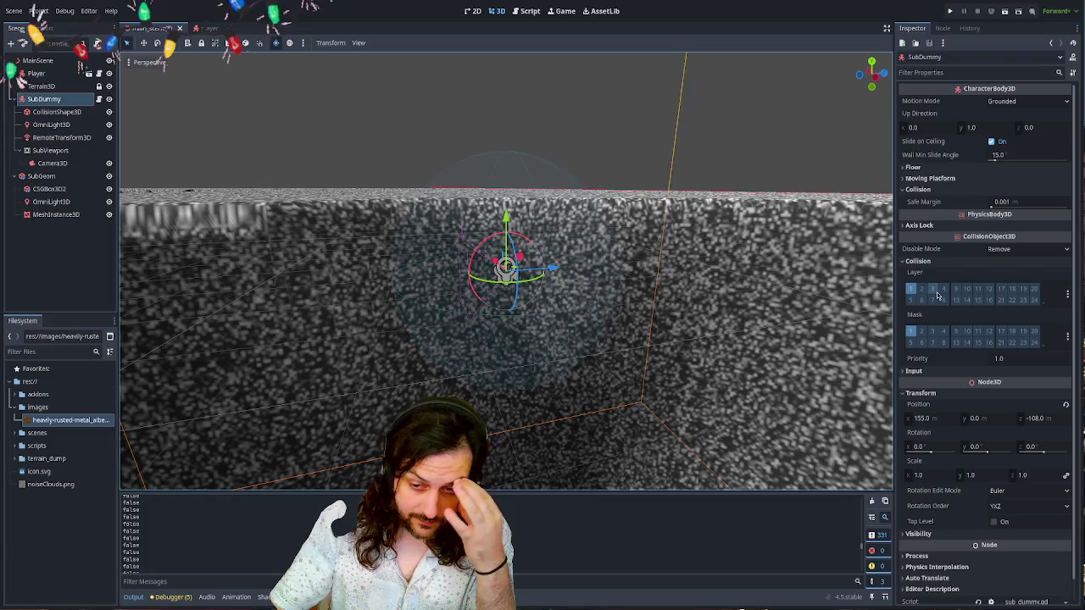
scroll(508, 339, "down", 5)
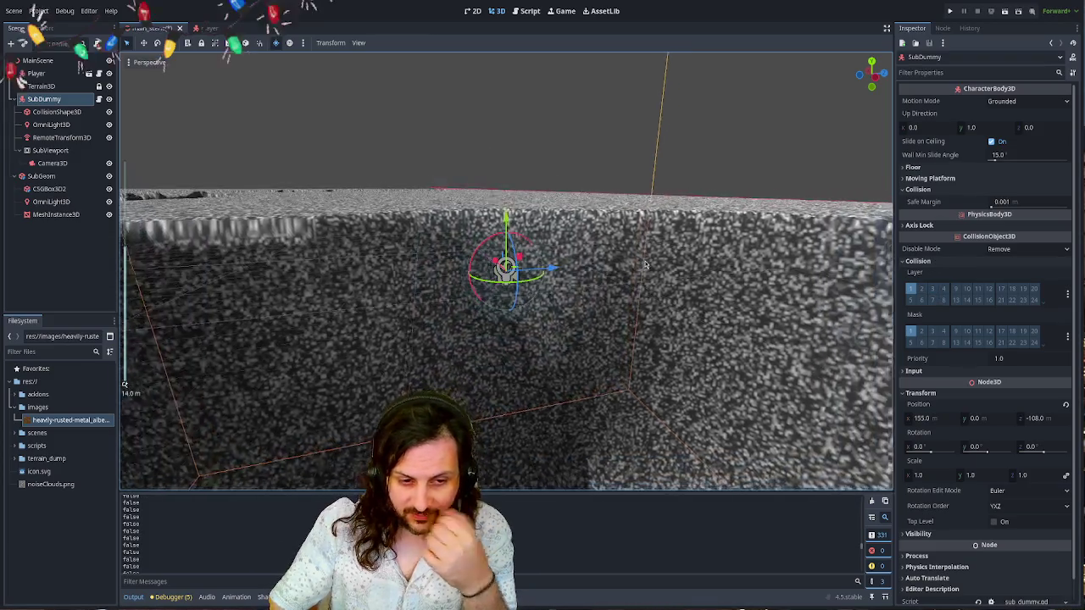
left_click(45, 63)
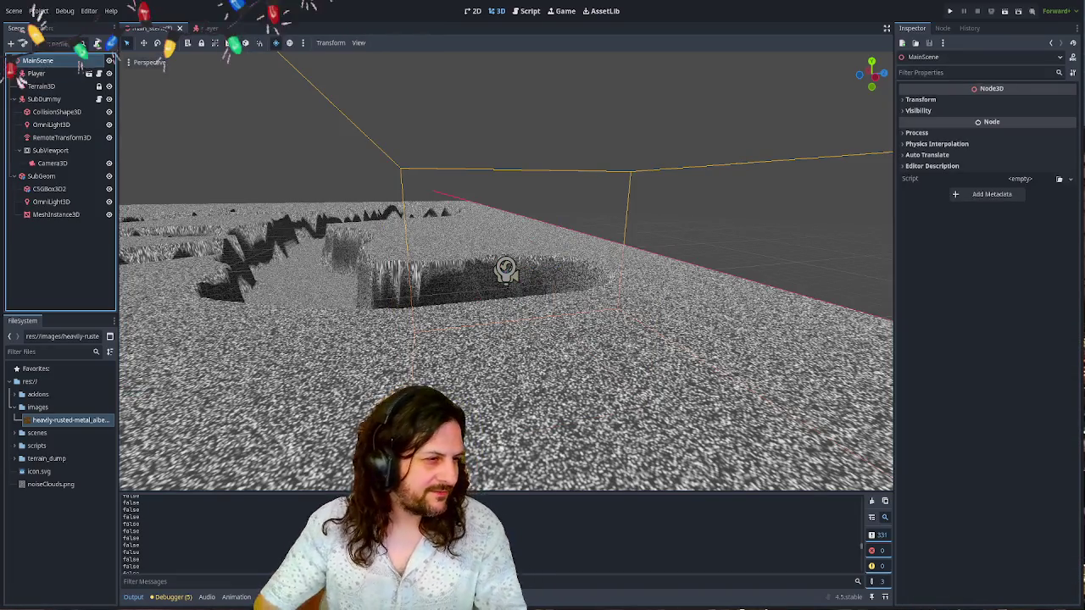
double_click(44, 98)
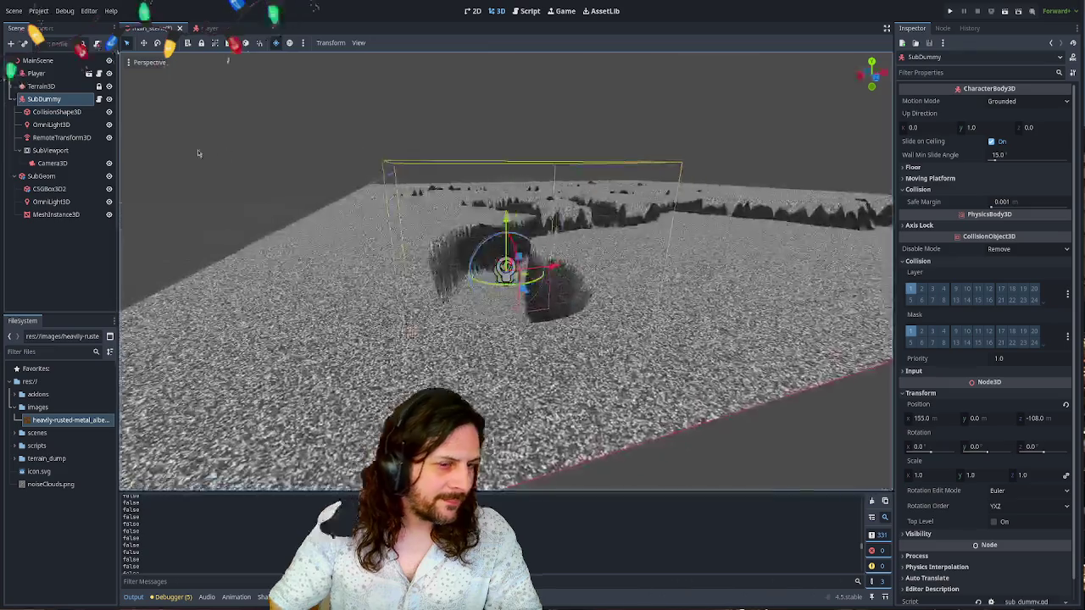
mouse_move(524, 259)
left_mouse_down()
mouse_move(398, 212)
mouse_move(386, 188)
mouse_move(483, 223)
left_mouse_up()
- Test-run the game: the rusted room's screen shows only a flat grey square; then stop it
key("F5")
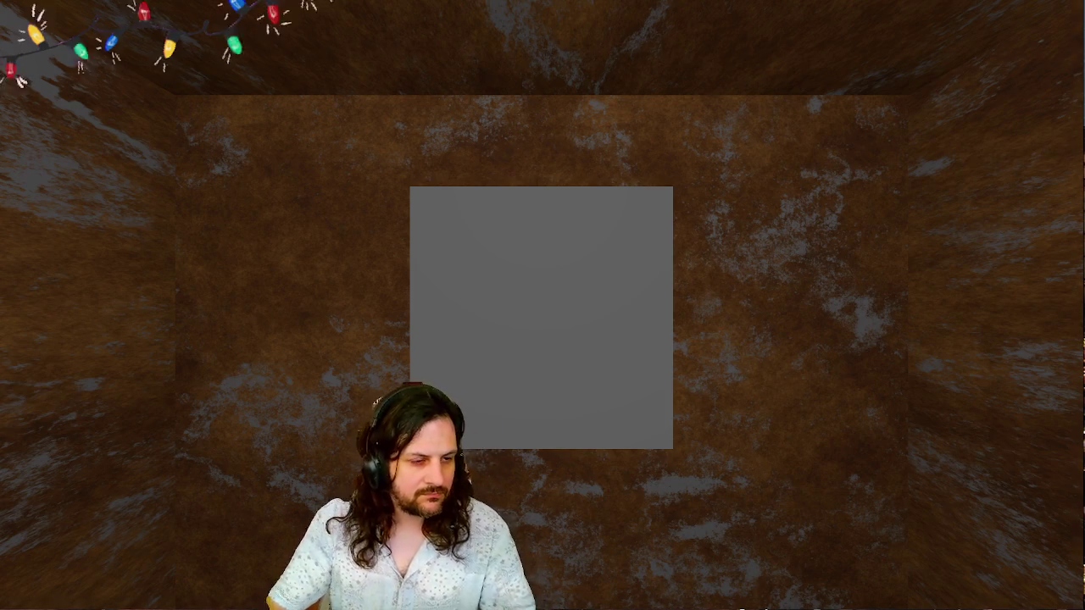
key("F8")
- Replace the Input.get_vector call on line 19 with Vector3.ZERO, then save and test-run the game
left_click(548, 258)
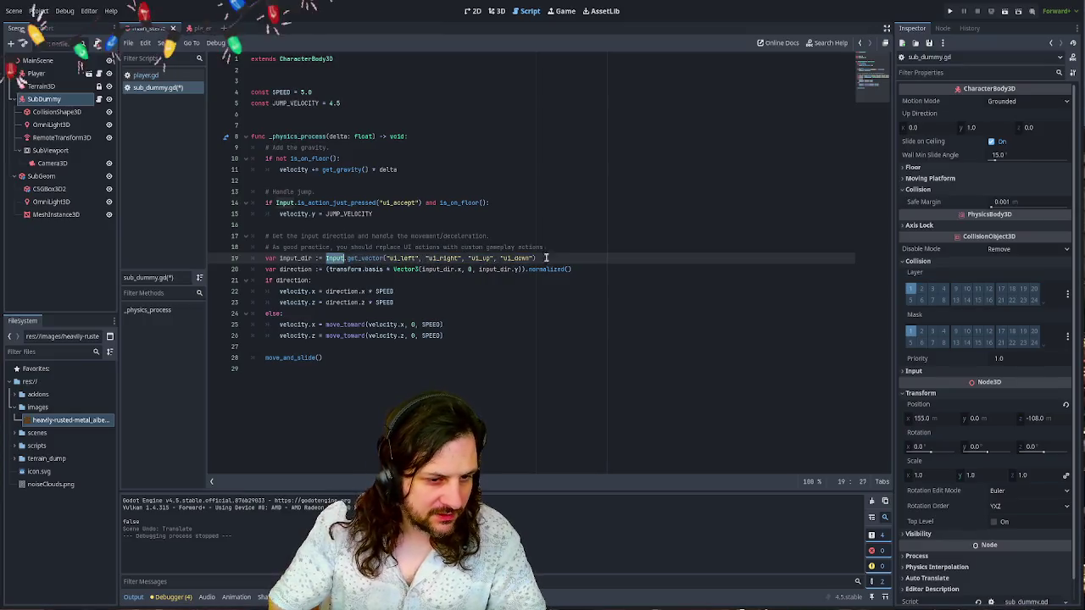
left_click(326, 258, "shift")
type("Vecto")
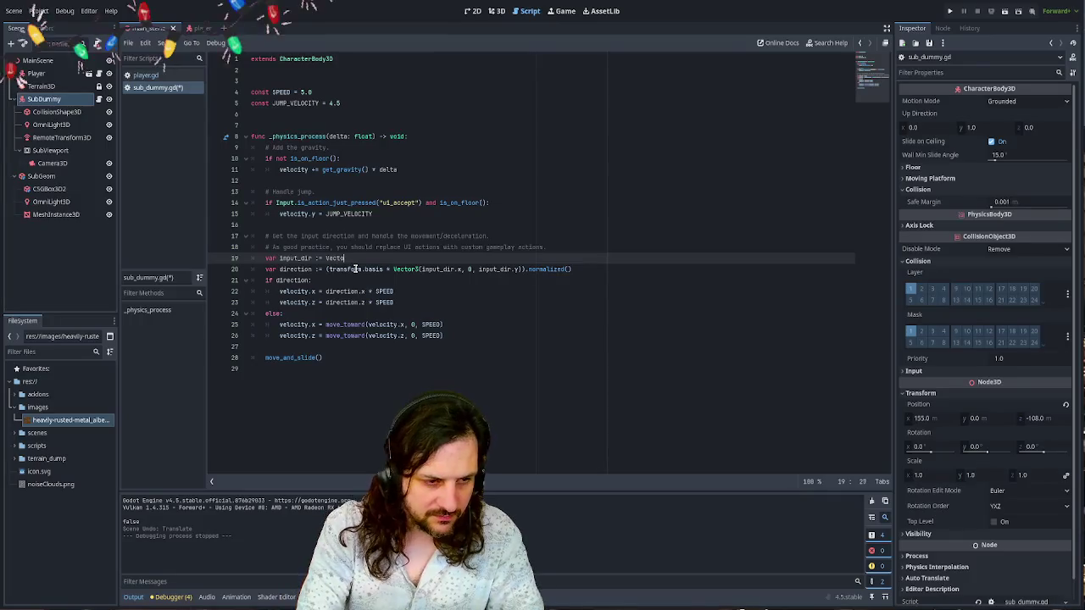
type("r3.ZERO")
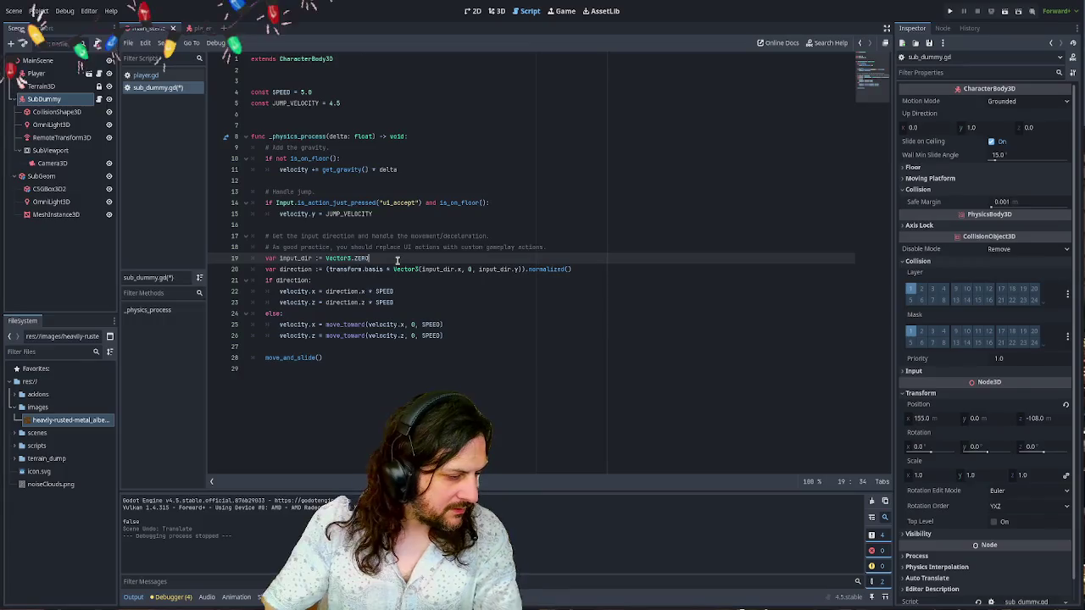
key("F5")
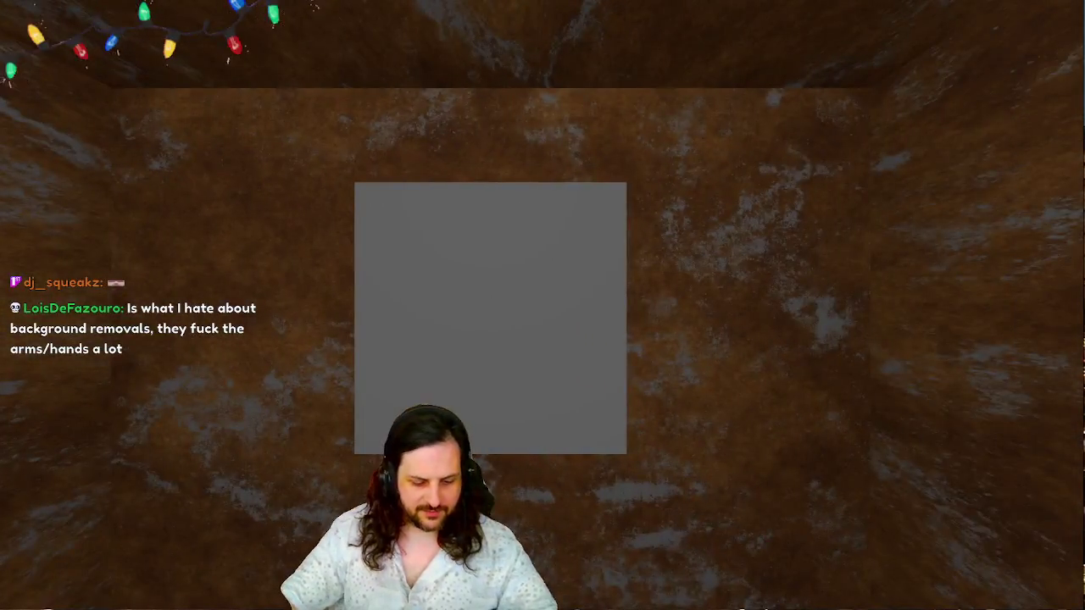
key("F8")
- Step through the movement code, selecting the block on lines 17 to 26
left_click(431, 280)
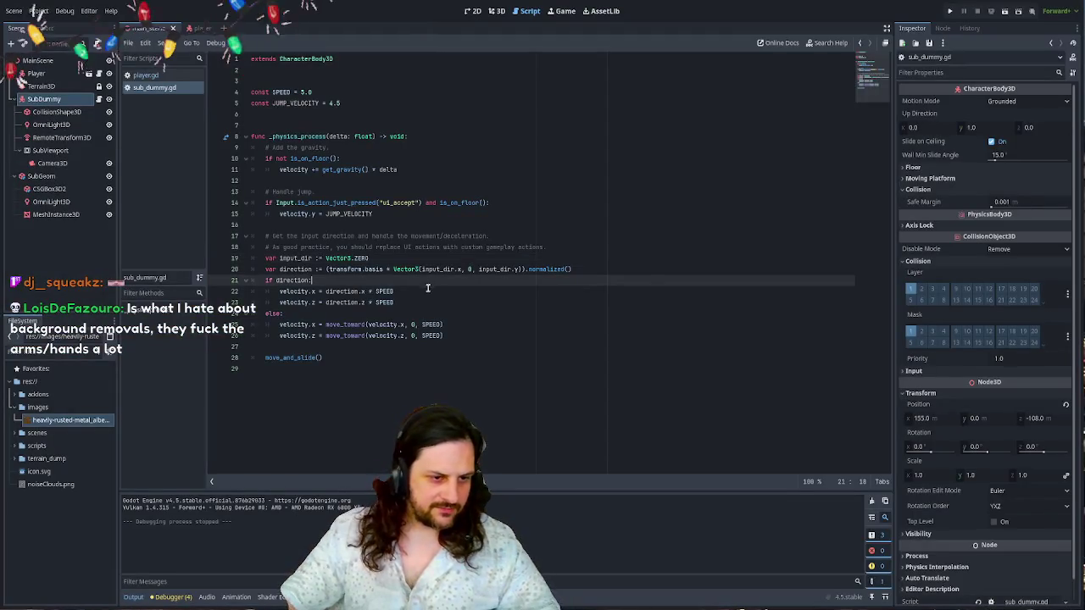
left_click(448, 303)
left_click(483, 327)
left_click(301, 344)
mouse_move(227, 345)
left_mouse_down()
mouse_move(178, 226)
mouse_move(170, 236)
left_mouse_up()
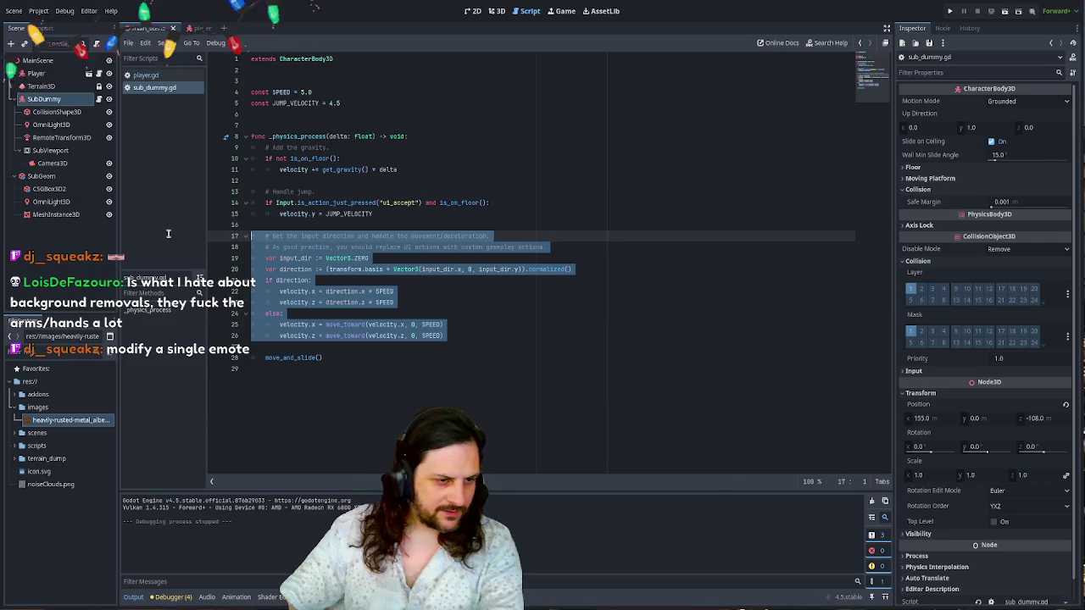
left_click(377, 269)
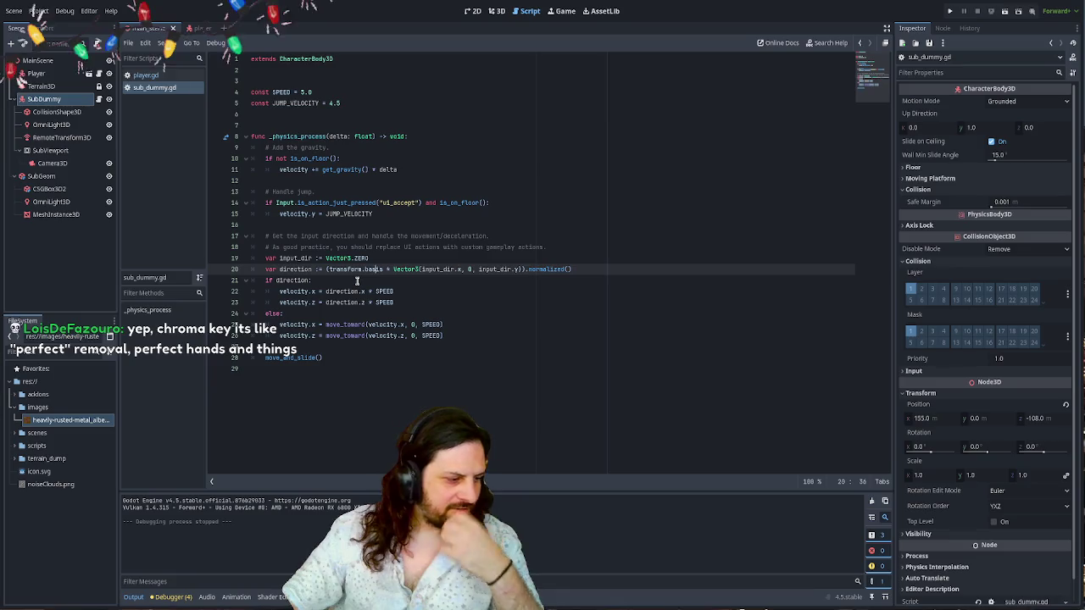
- Review lines 19–23, selecting the whole direction line 20
left_click(505, 302)
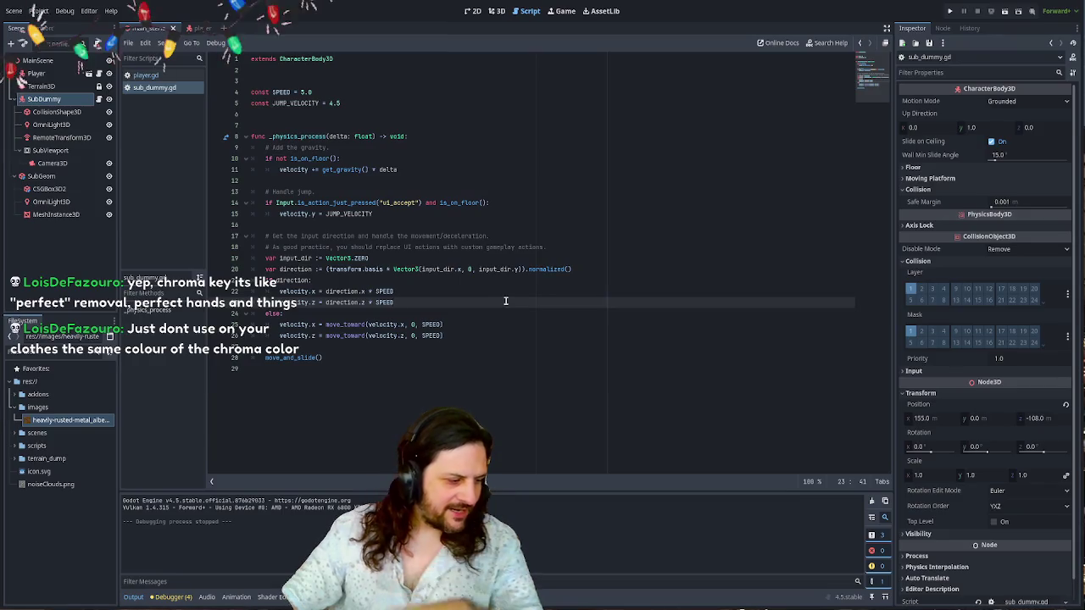
left_click(444, 294)
left_click(434, 281)
left_click(428, 270)
left_click(416, 260)
left_click(553, 271)
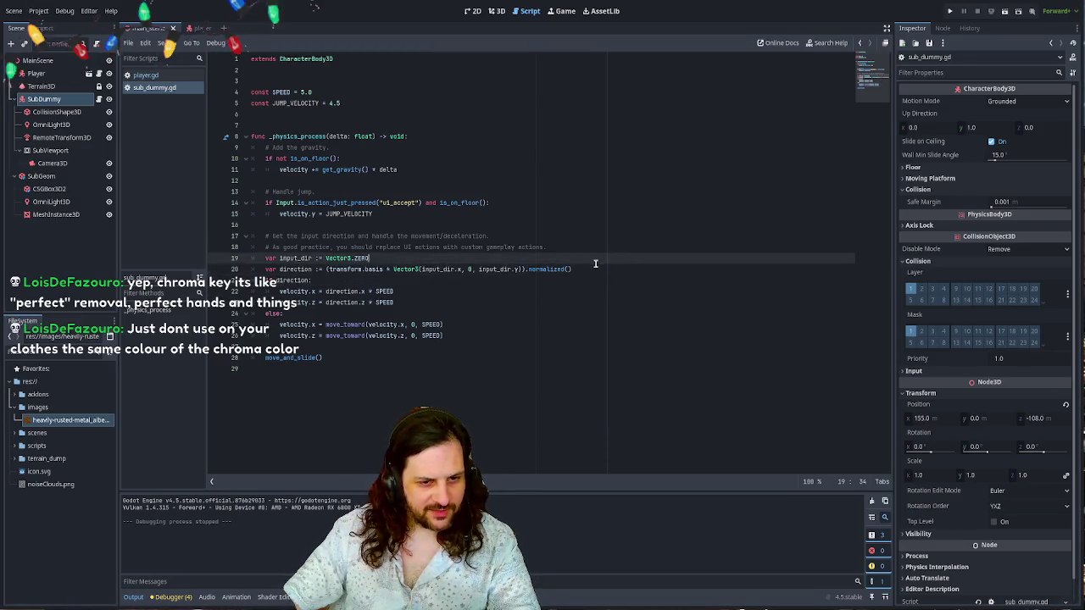
triple_click(598, 268)
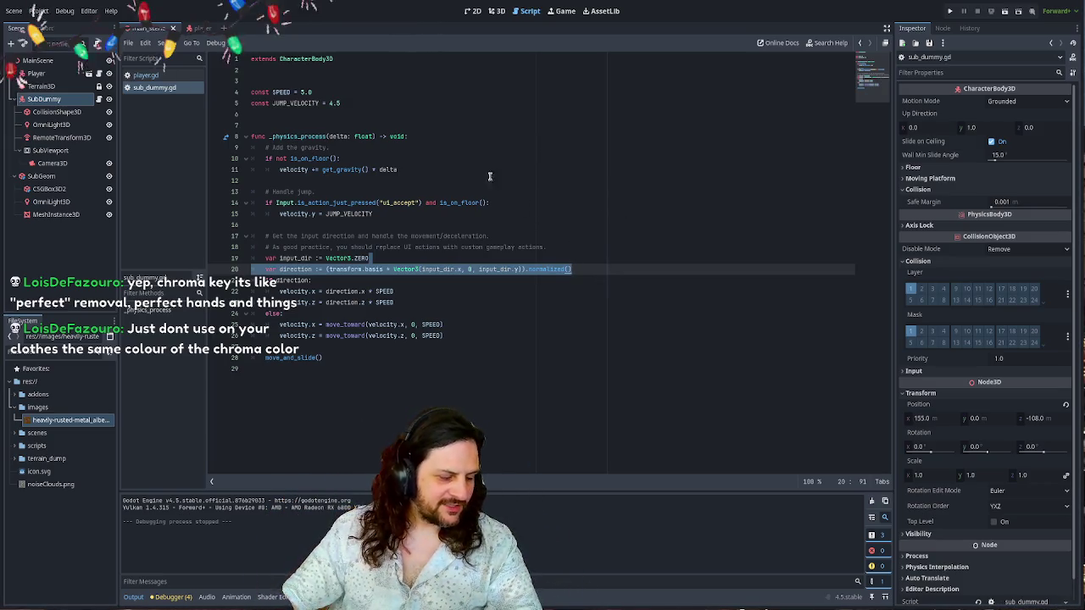
- Inspect the jump check on lines 14–15 and the gravity line 11
left_click(417, 212)
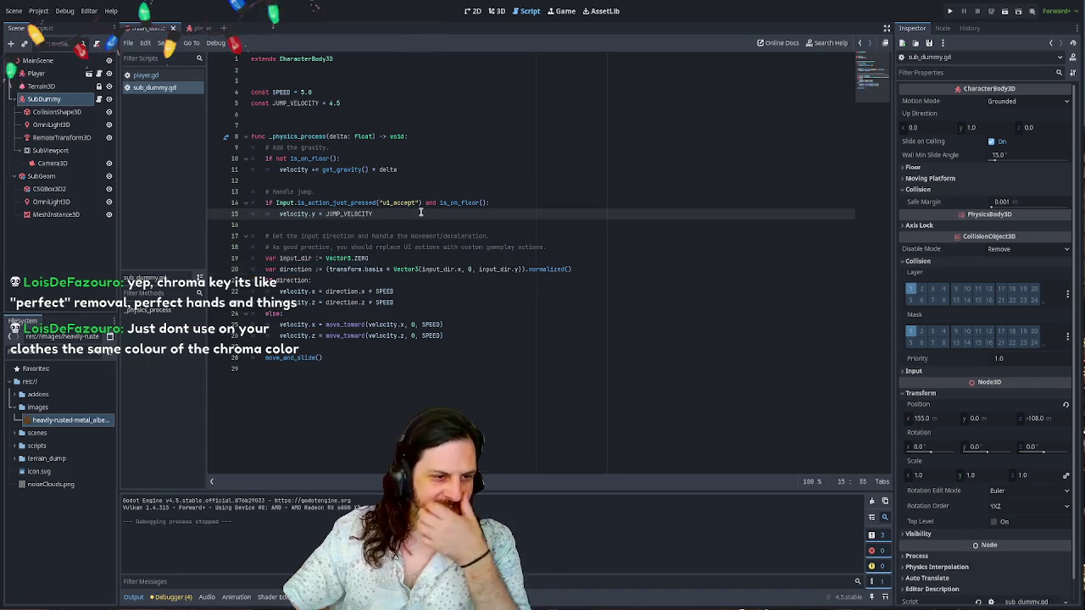
left_click(537, 200)
left_click(499, 215)
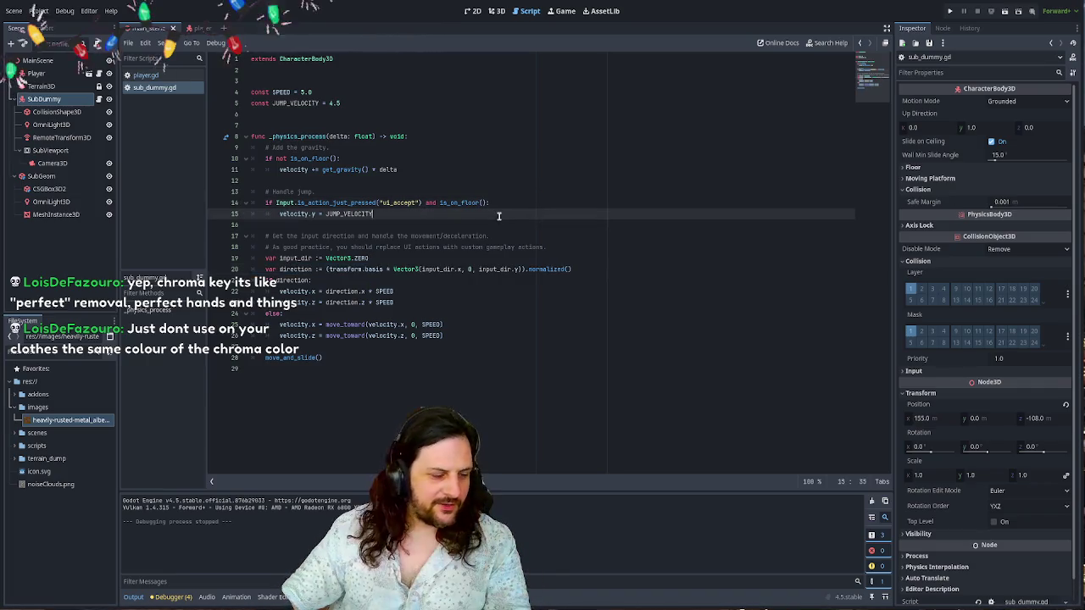
left_click(509, 205)
key("Down")
key("Up")
key("Down")
left_click(431, 169)
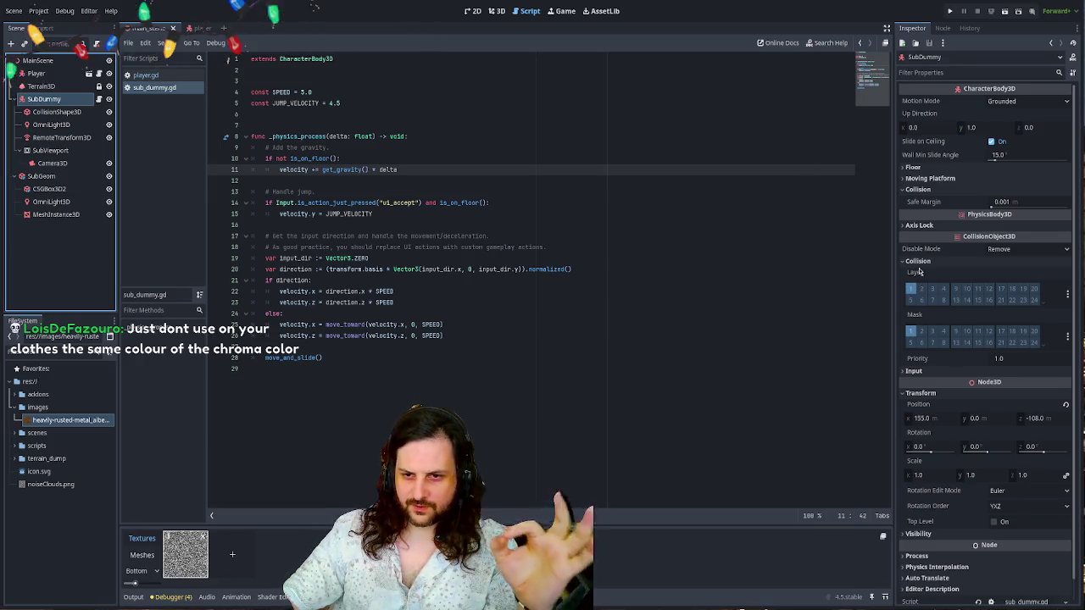
- Glance at SubDummy's Floor settings, then select the SubViewport node
left_click(932, 168)
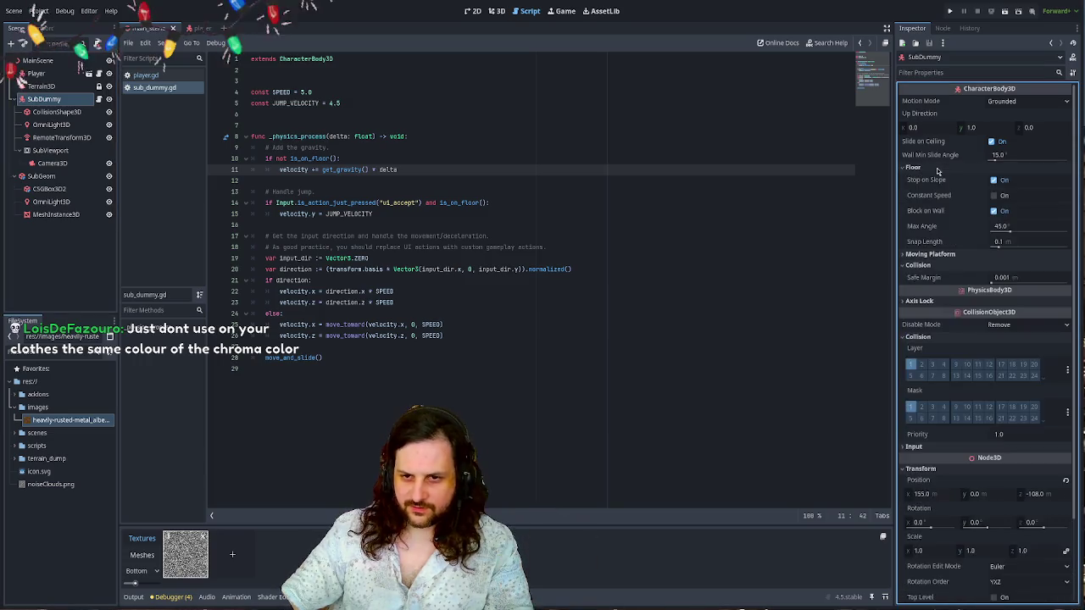
left_click(938, 170)
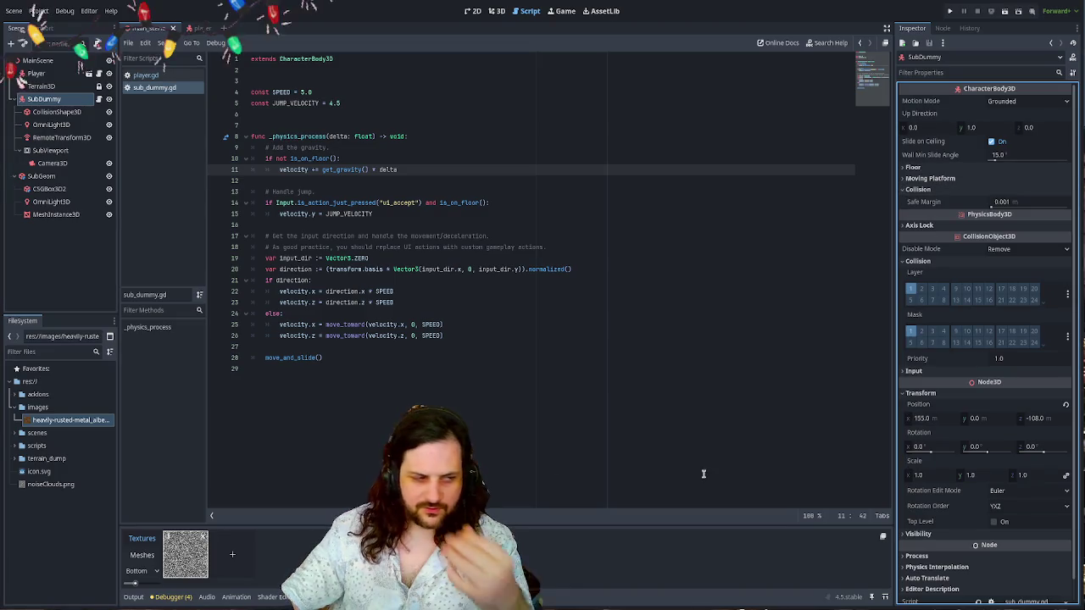
left_click(52, 151)
- Select Terrain3D and untick render layer 1 under Rendering > Render Layers
left_click(40, 86)
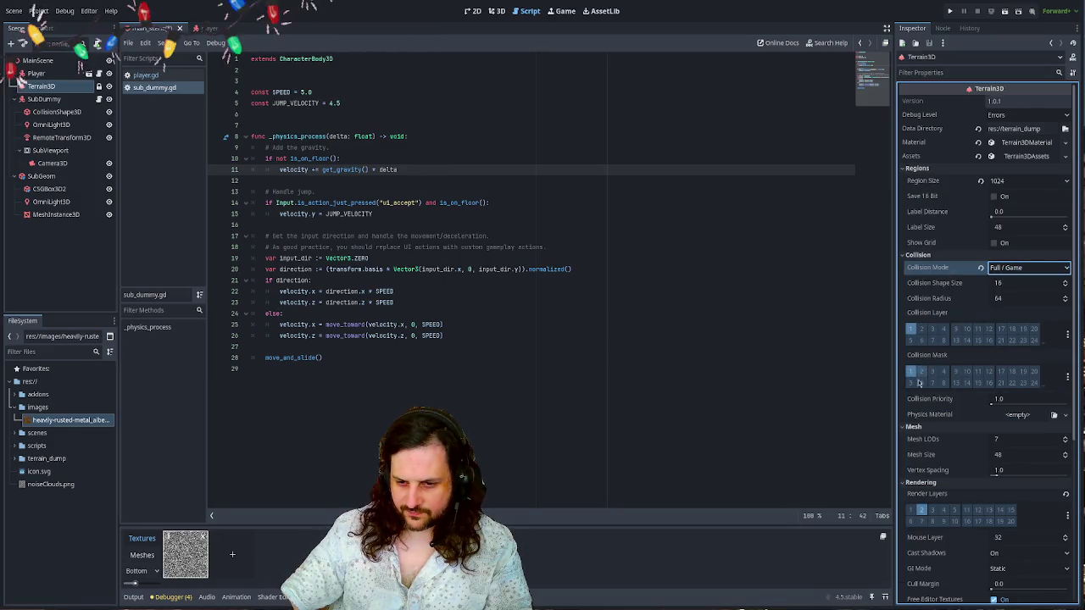
scroll(959, 405, "down", 3)
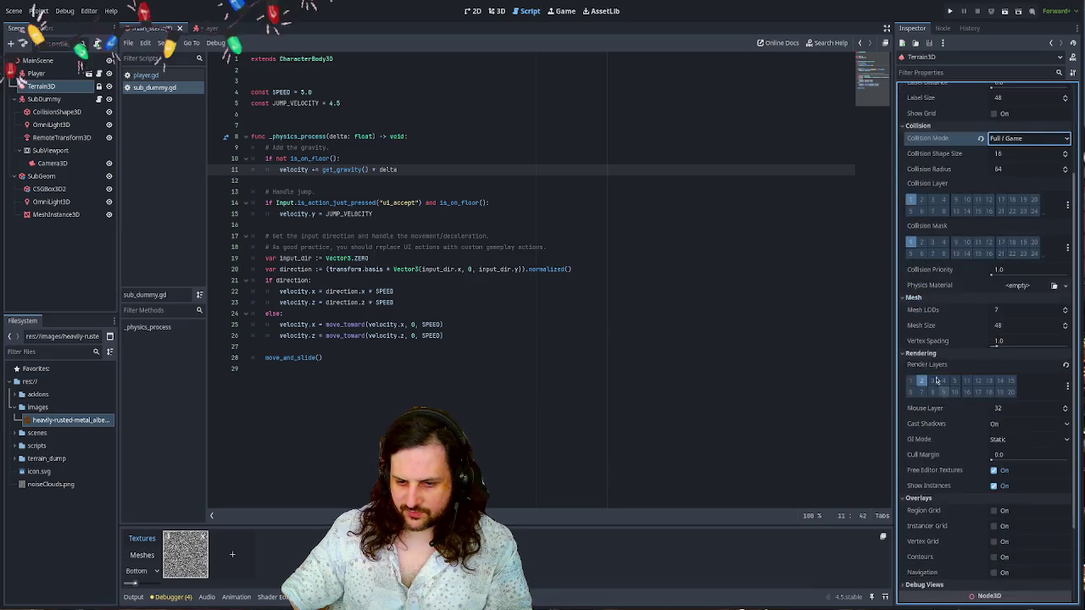
scroll(954, 322, "down", 2)
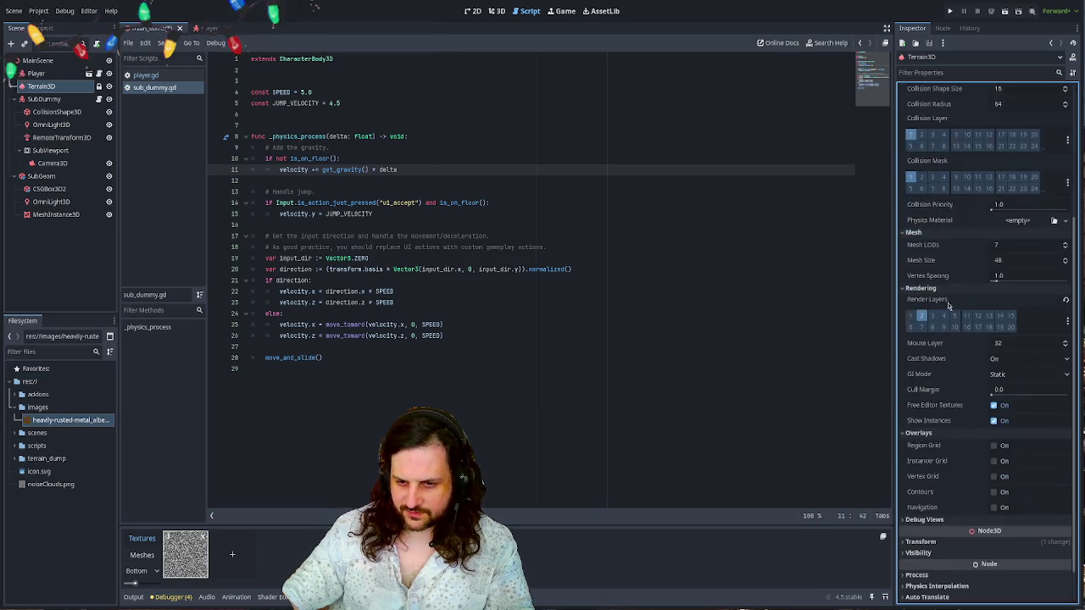
left_click(911, 317)
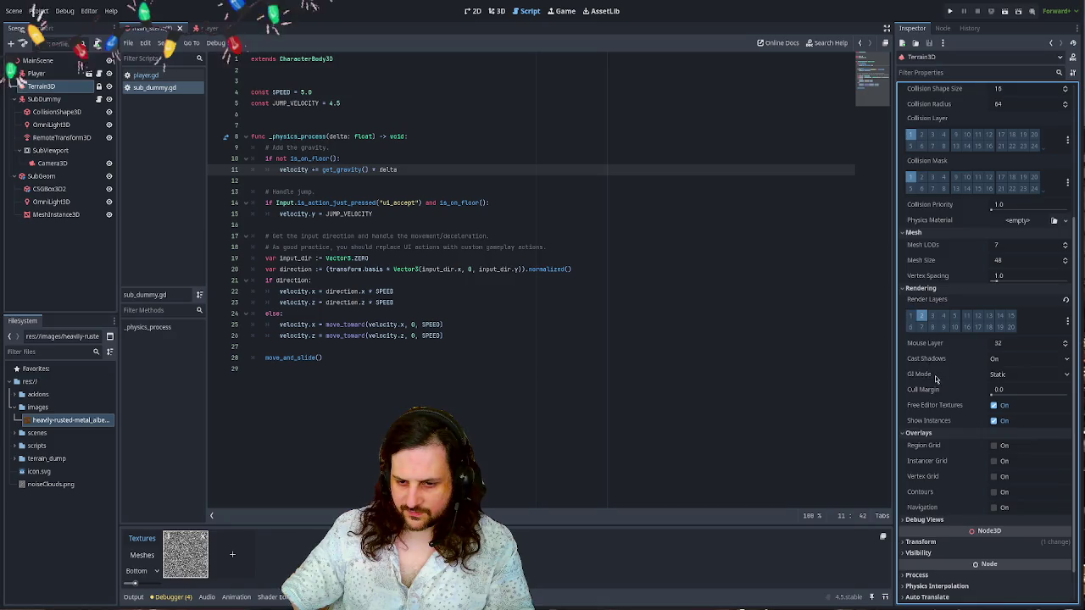
scroll(937, 378, "down", 1)
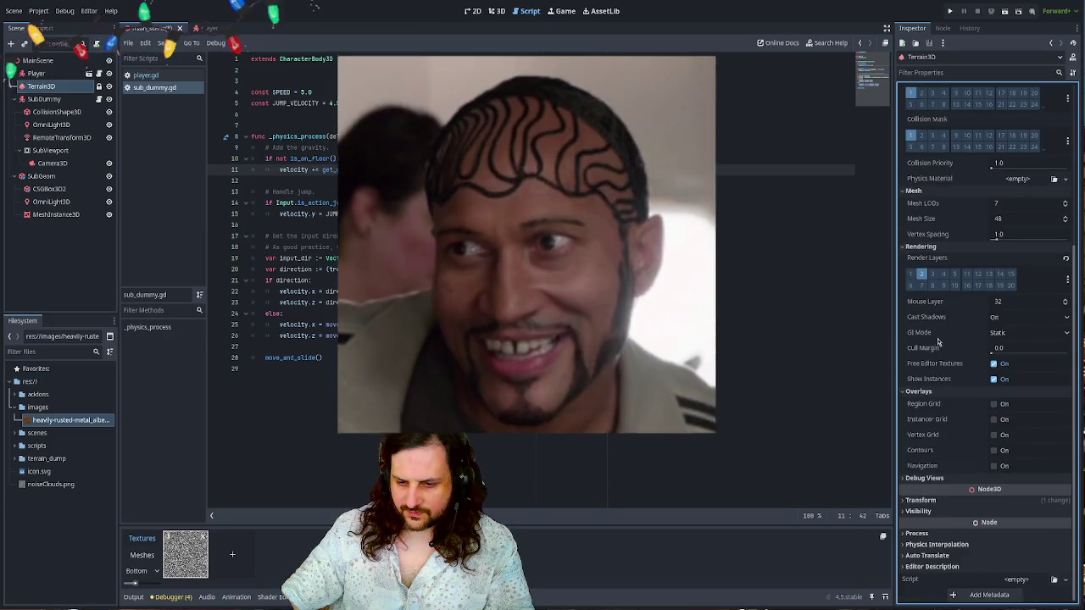
scroll(939, 340, "up", 4)
scroll(939, 340, "up", 1)
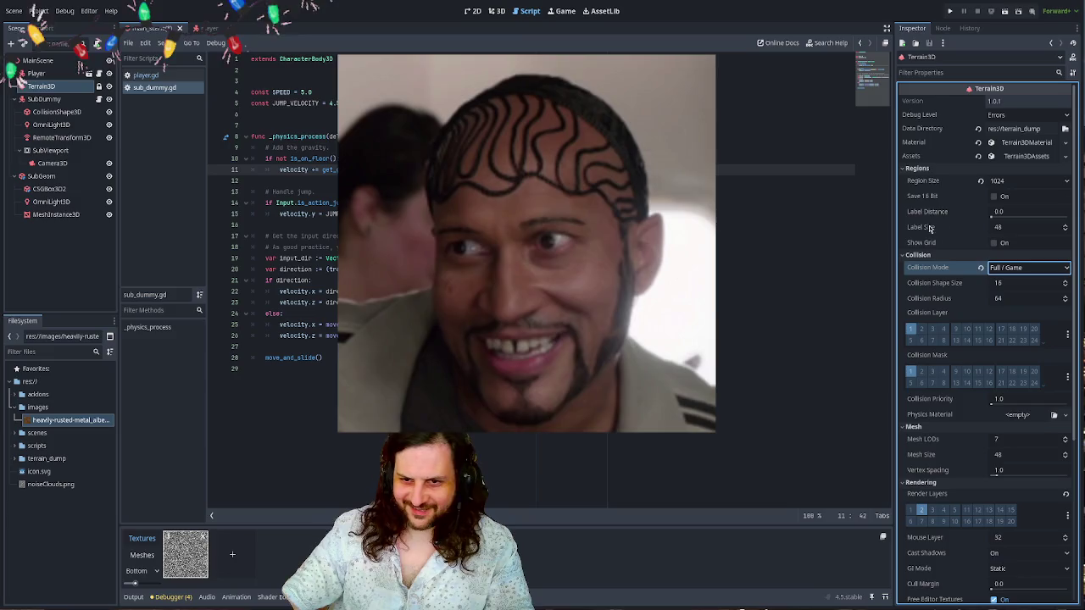
left_click(512, 209)
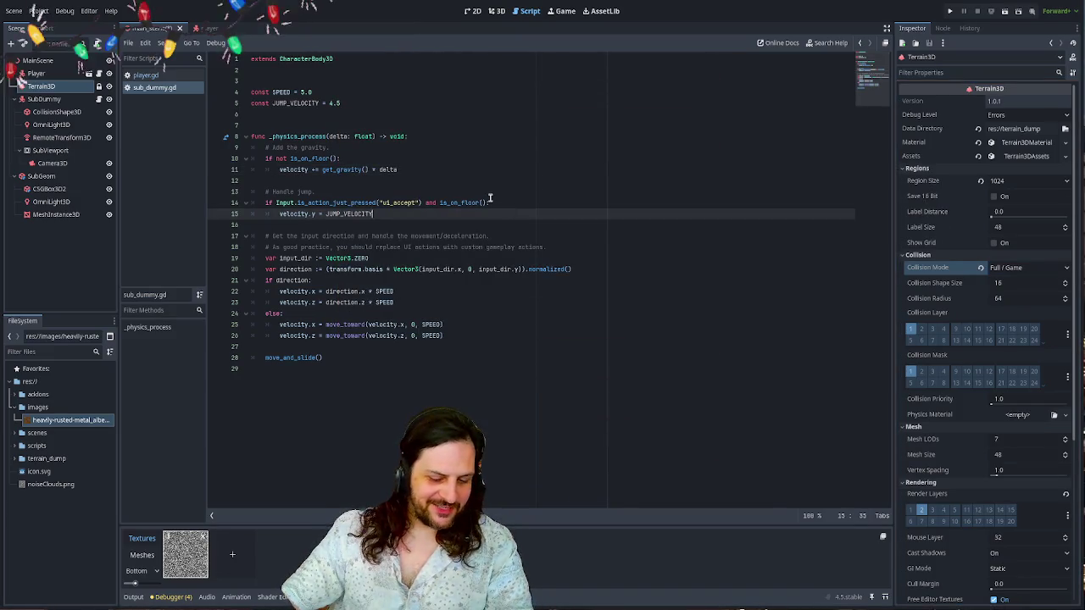
key("F5")
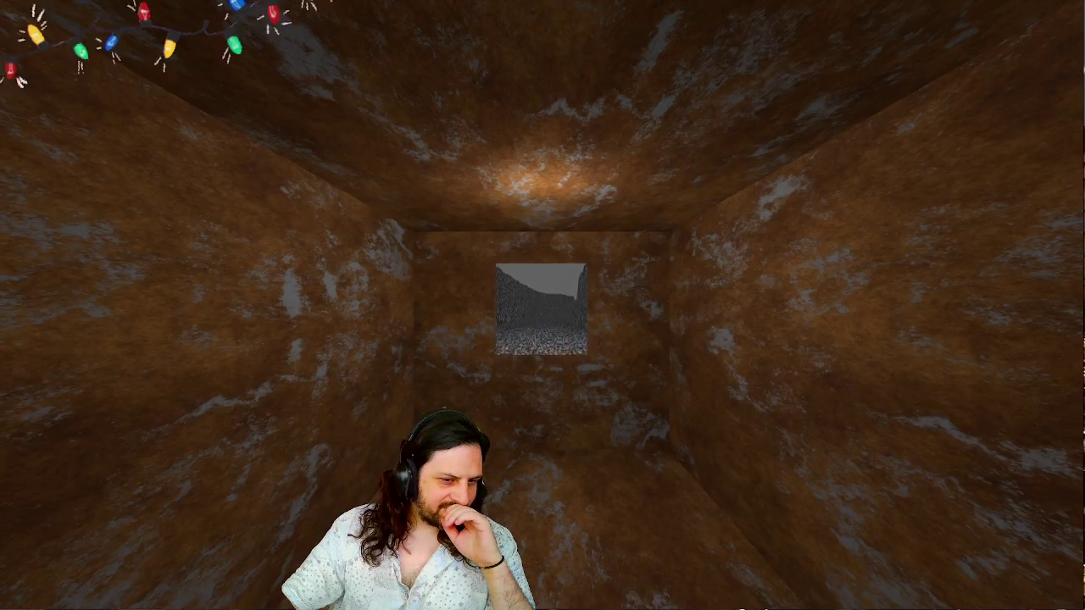
key("w")
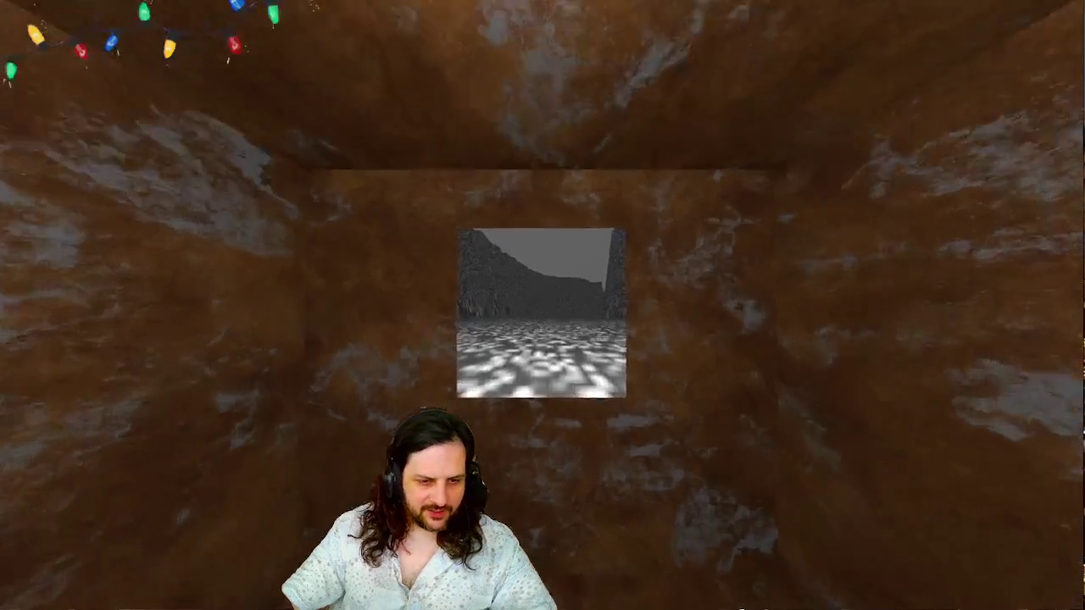
key("d")
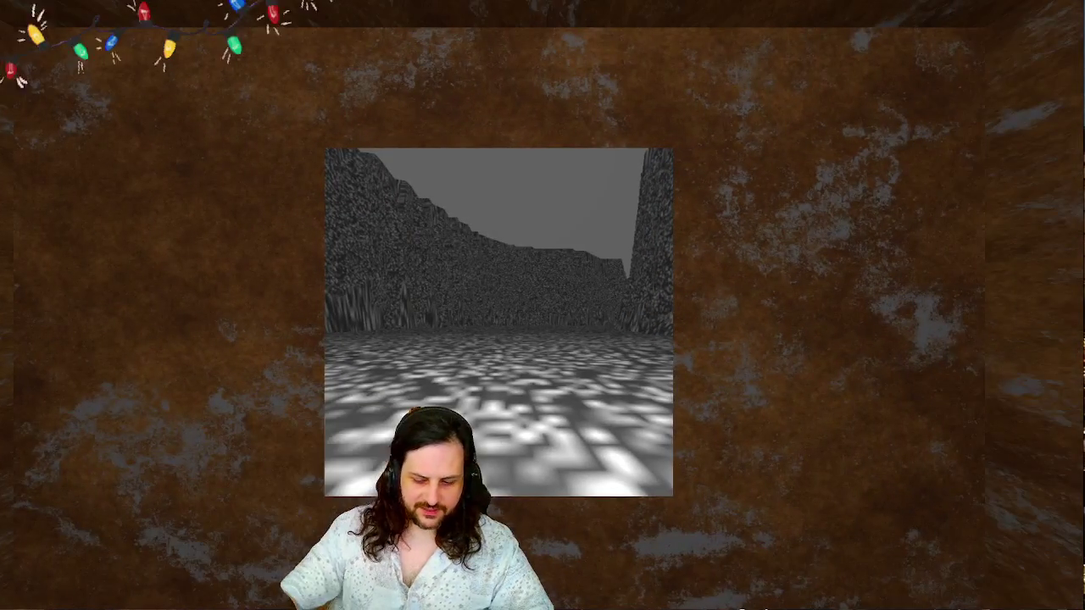
key("s")
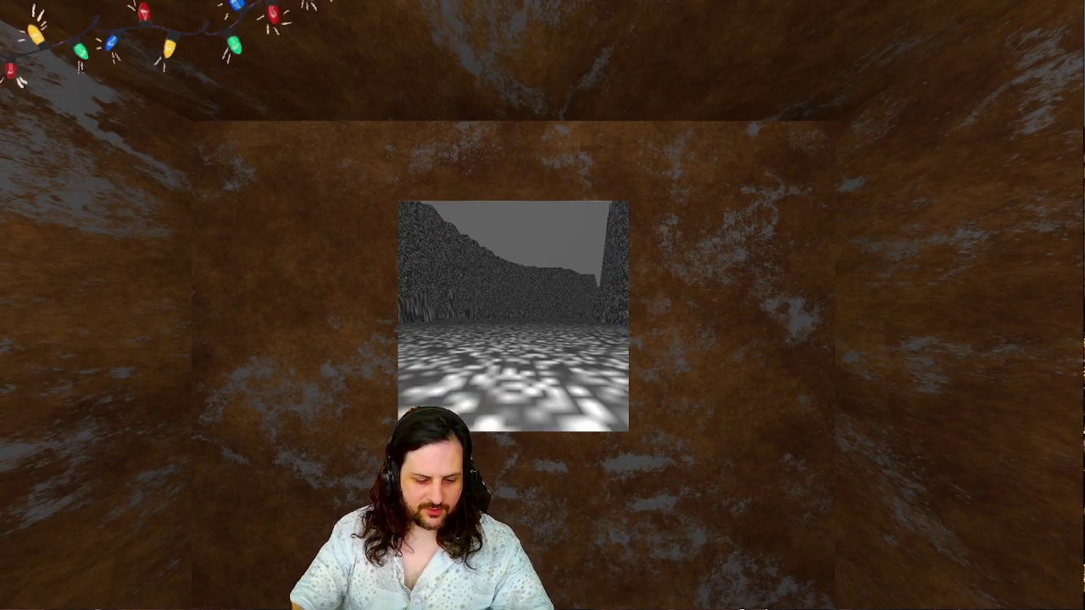
key("F8")
left_click(478, 226)
left_click(537, 246)
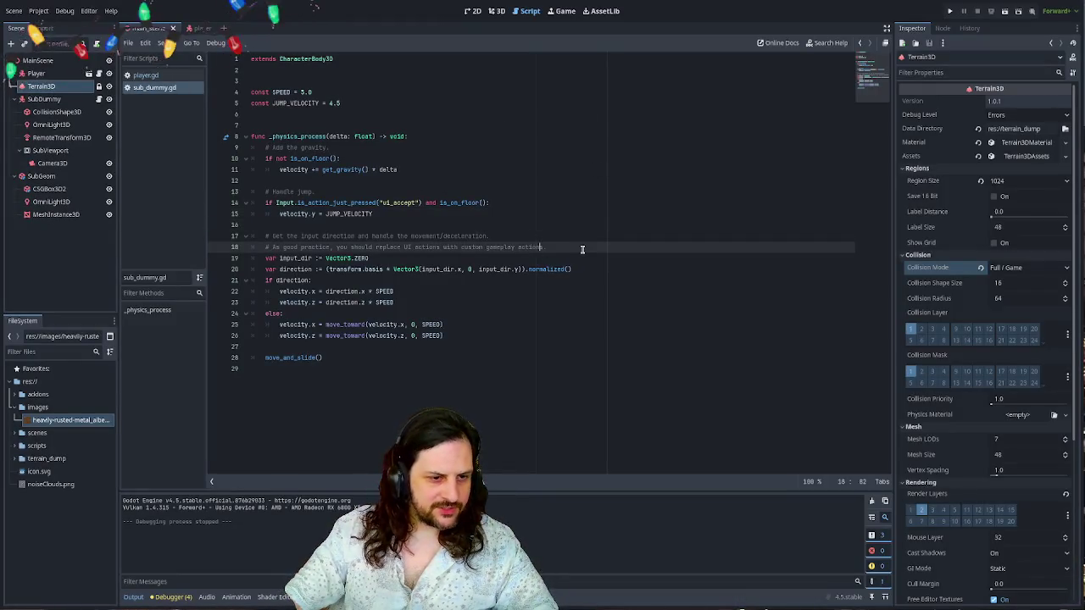
key("ctrl+z")
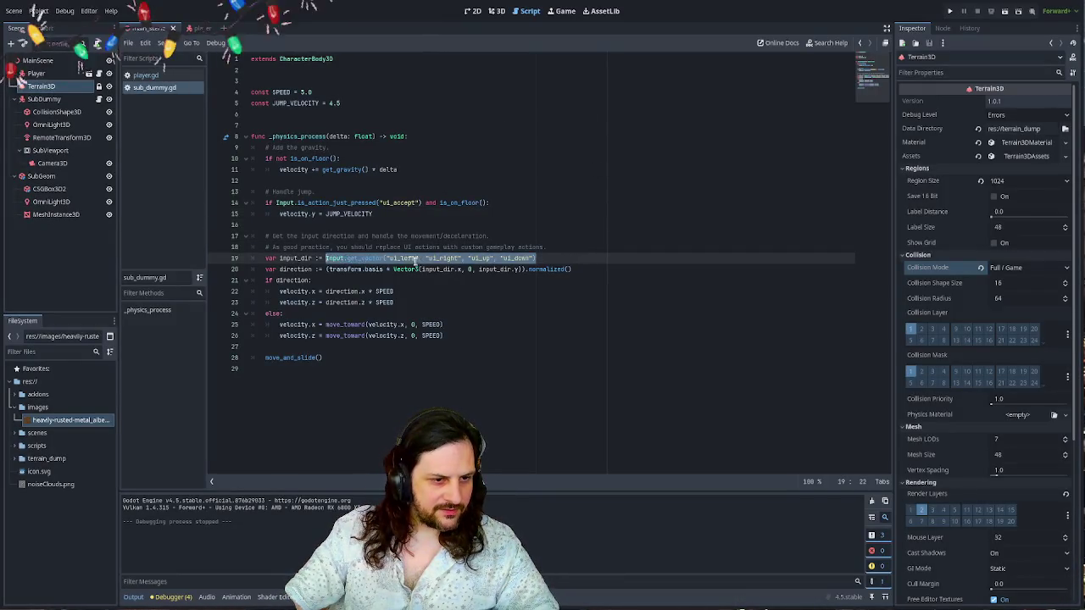
left_click(559, 260)
key("F5")
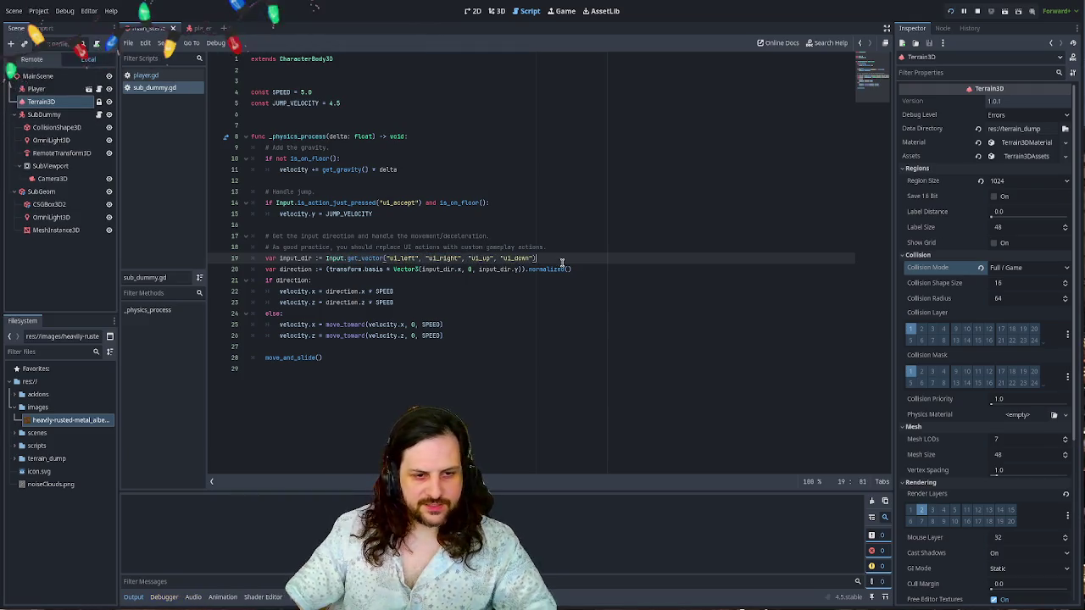
key("Up")
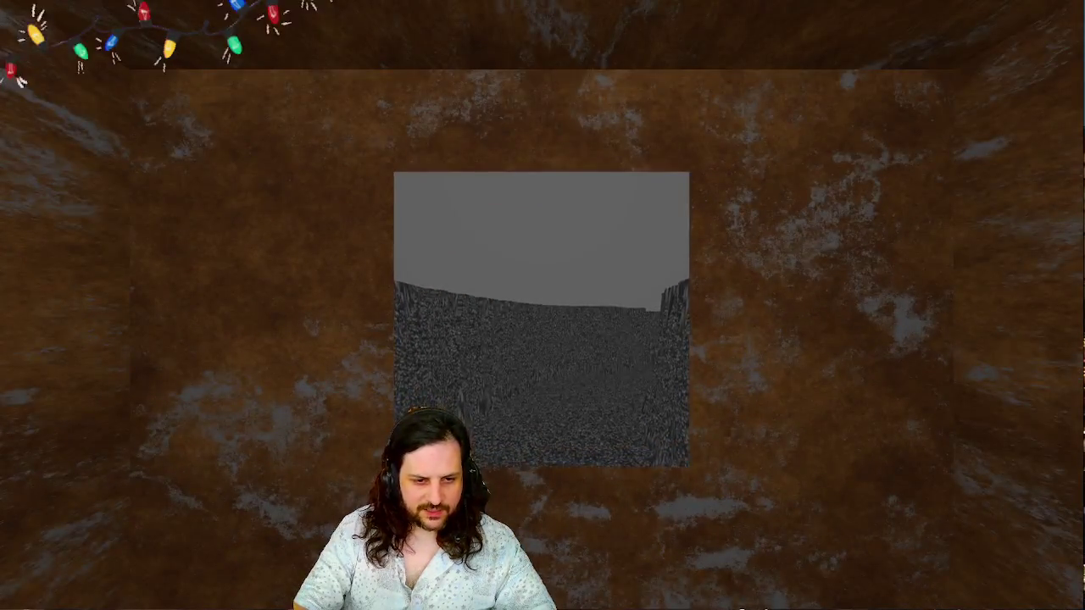
key("Down")
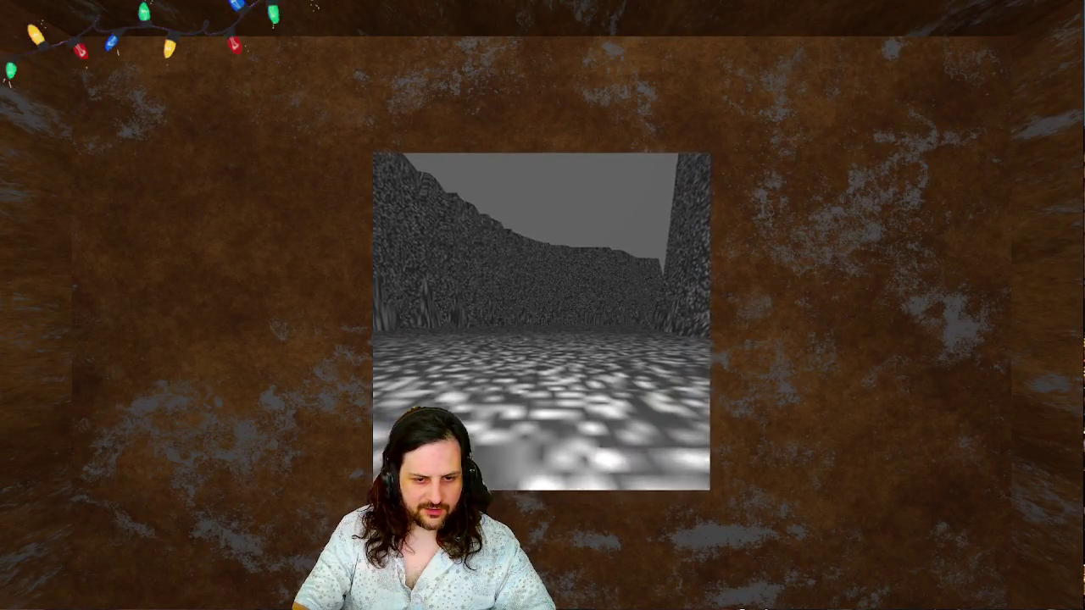
key("Down")
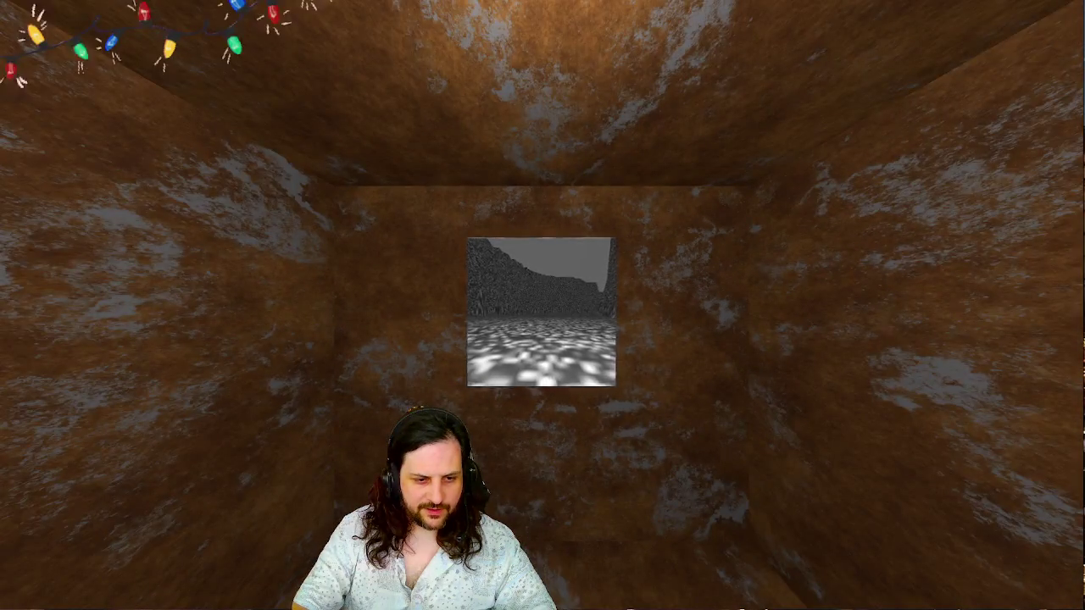
key("Down")
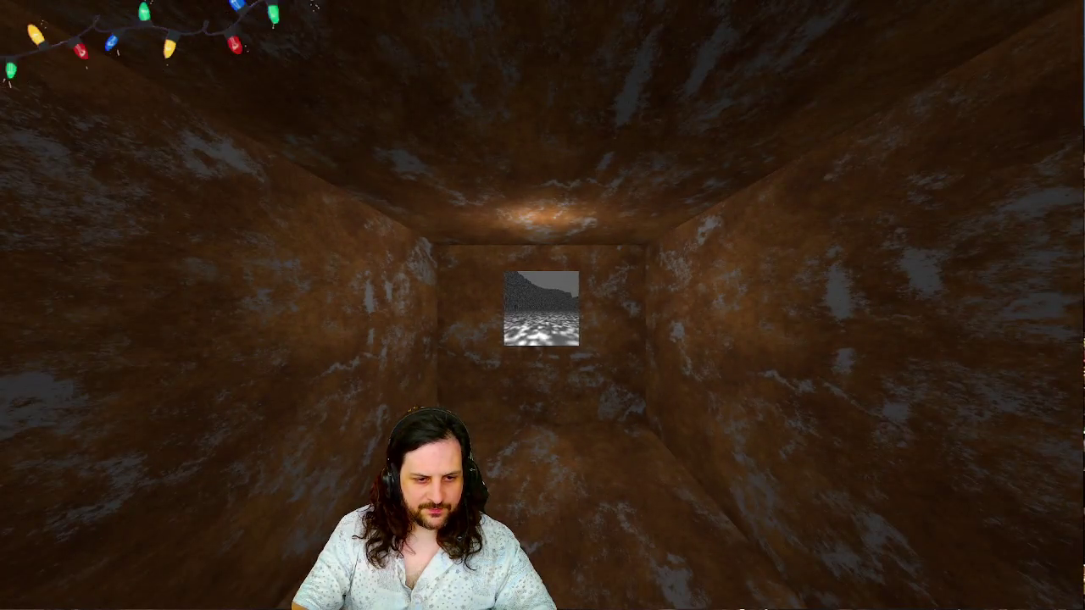
key("Up")
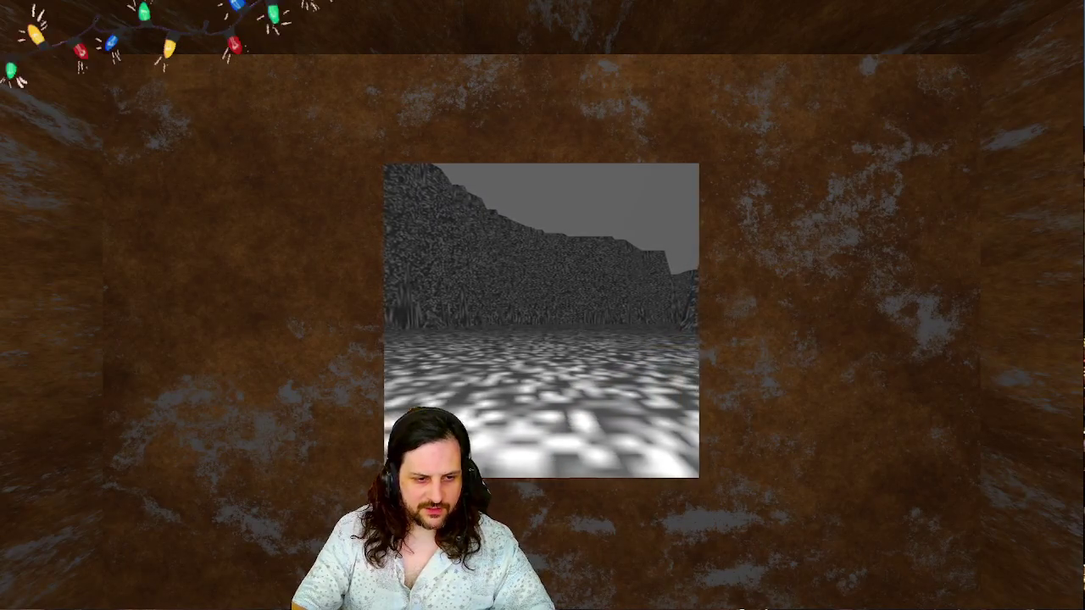
key("Down")
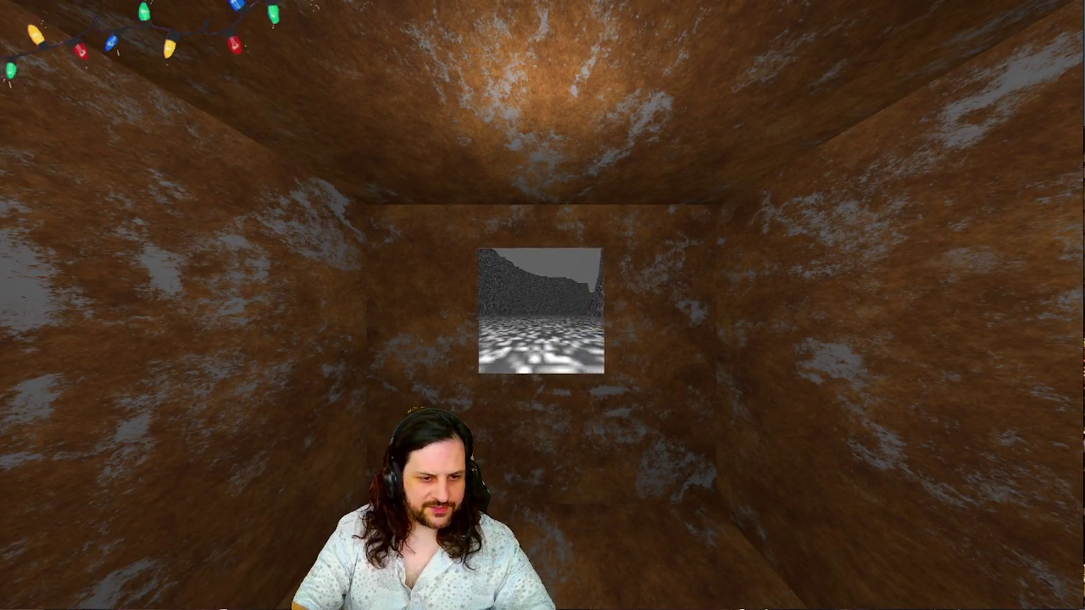
key("Up")
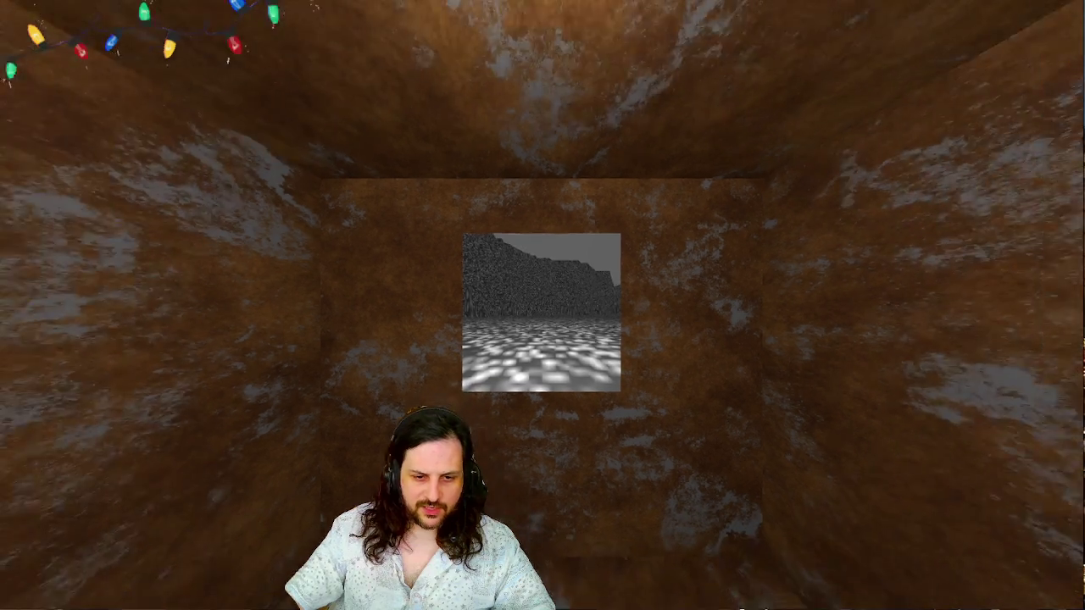
key("Up")
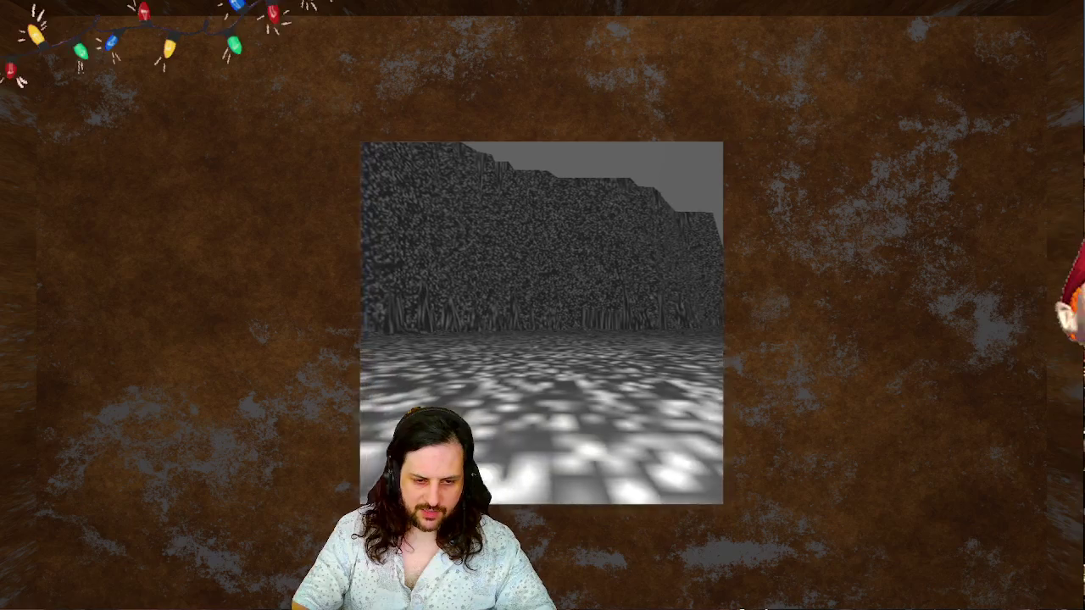
key("F8")
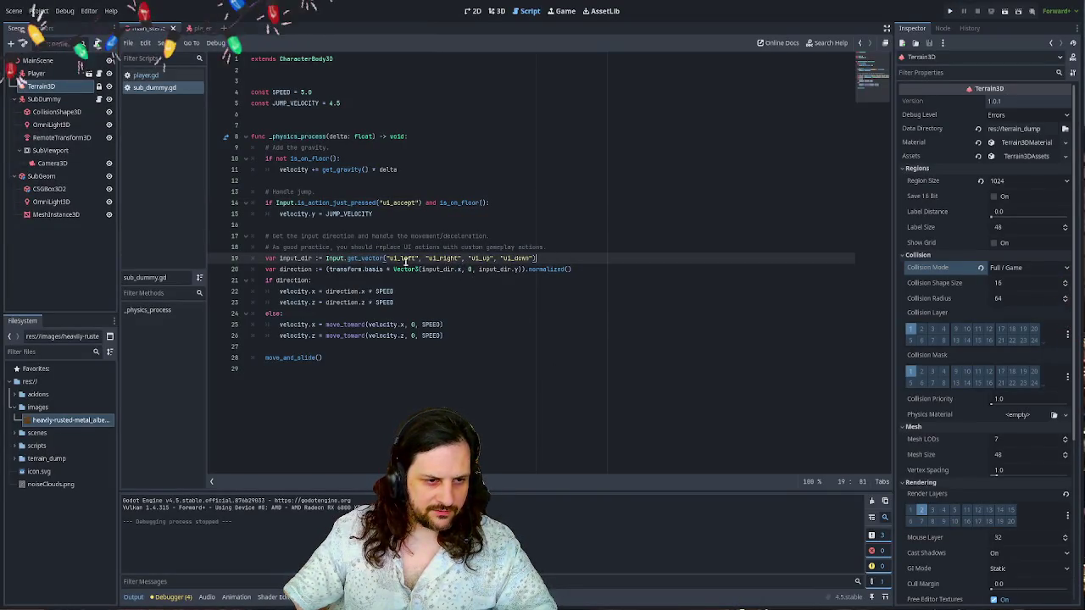
- Switch line 19 to Input.get_axis( and delete its ui_left and ui_right arguments
double_click(362, 258)
type("get_")
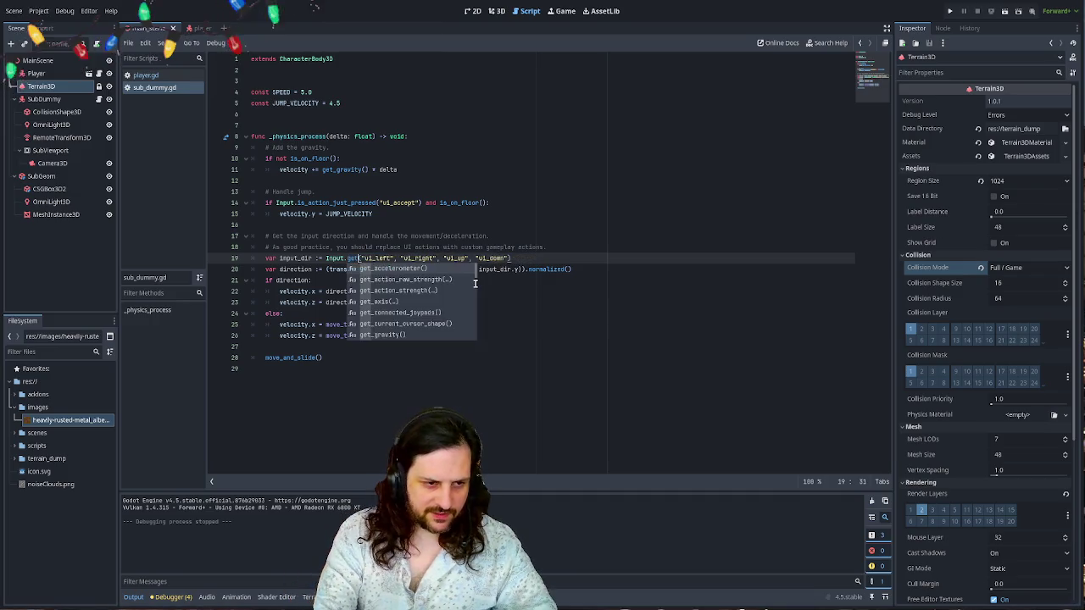
type("axis(")
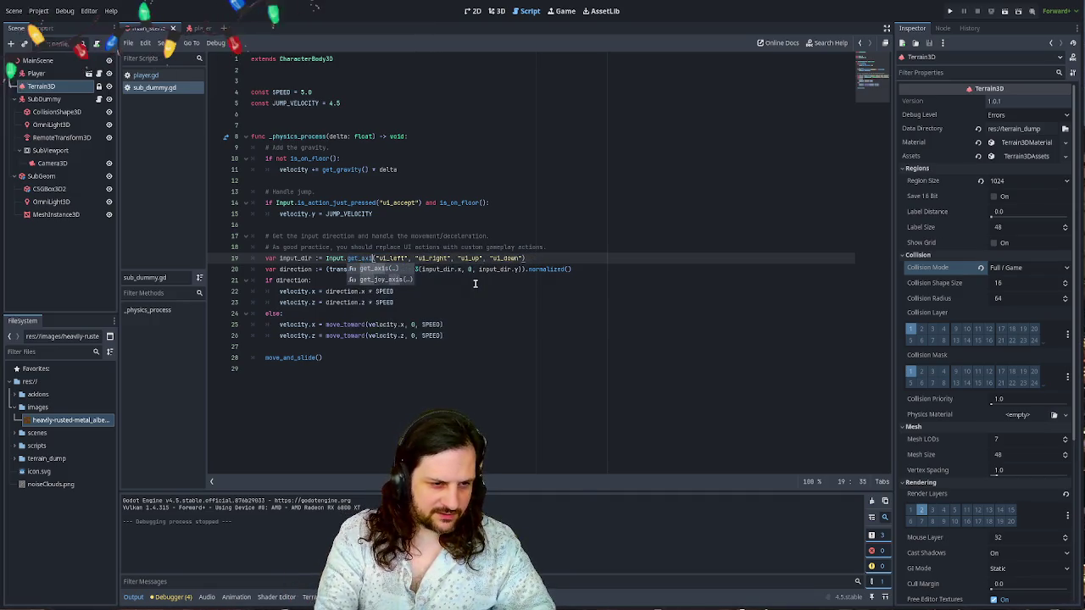
key("Right")
key("Right")
key("Right")
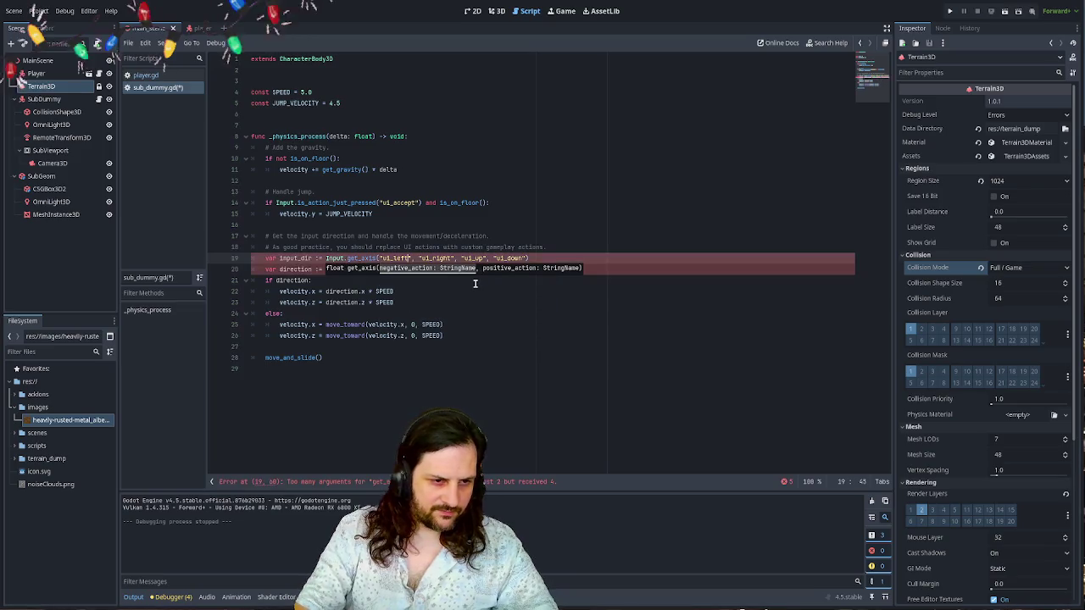
key("Right")
key("Right")
key("Right")
key("ctrl+shift+Left")
key("ctrl+shift+Left")
key("ctrl+shift+Left")
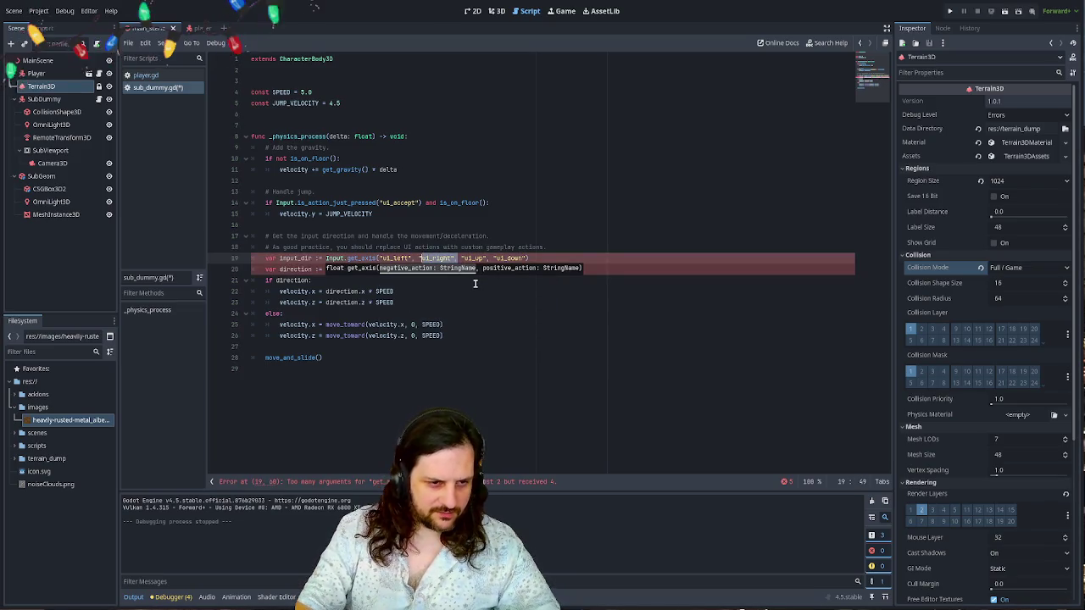
key("BackSpace")
key("Right")
key("Right")
key("Right")
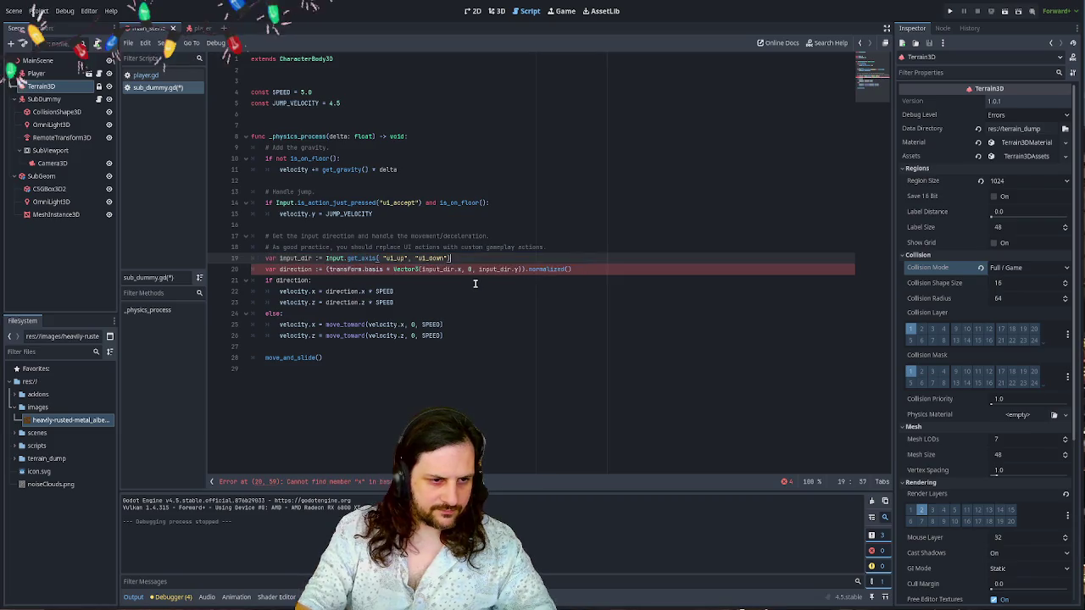
key("Right")
key("Delete")
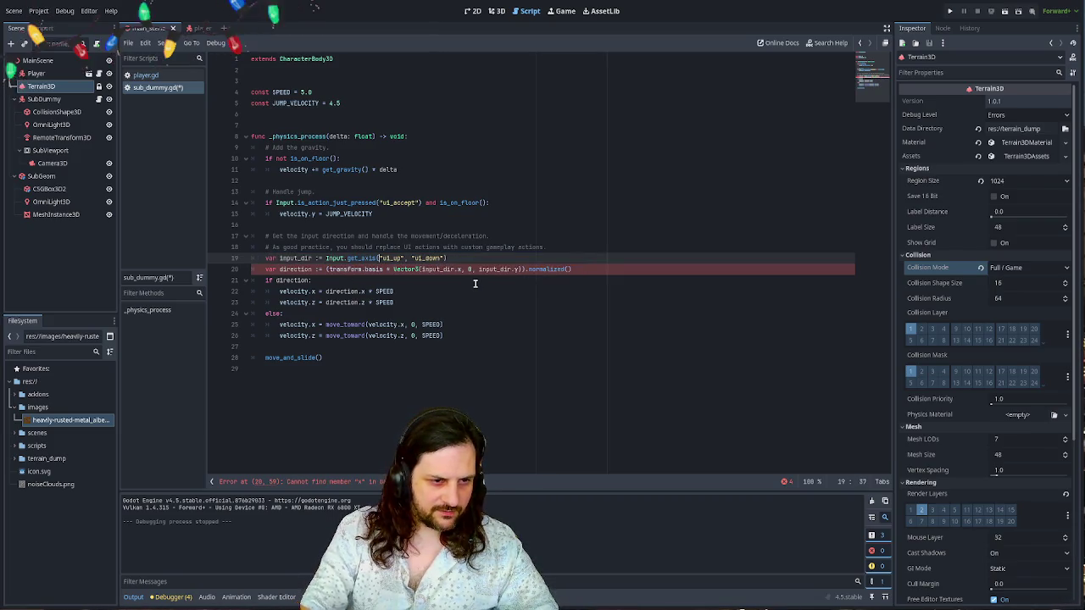
- Delete and retype the .x after input_dir on line 20
key("Down")
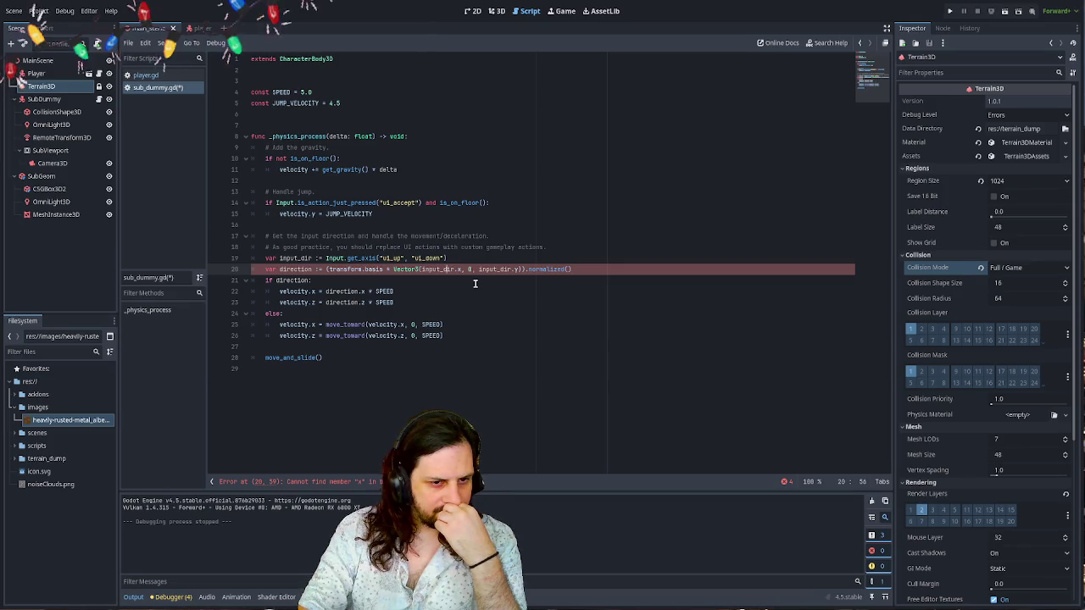
key("End")
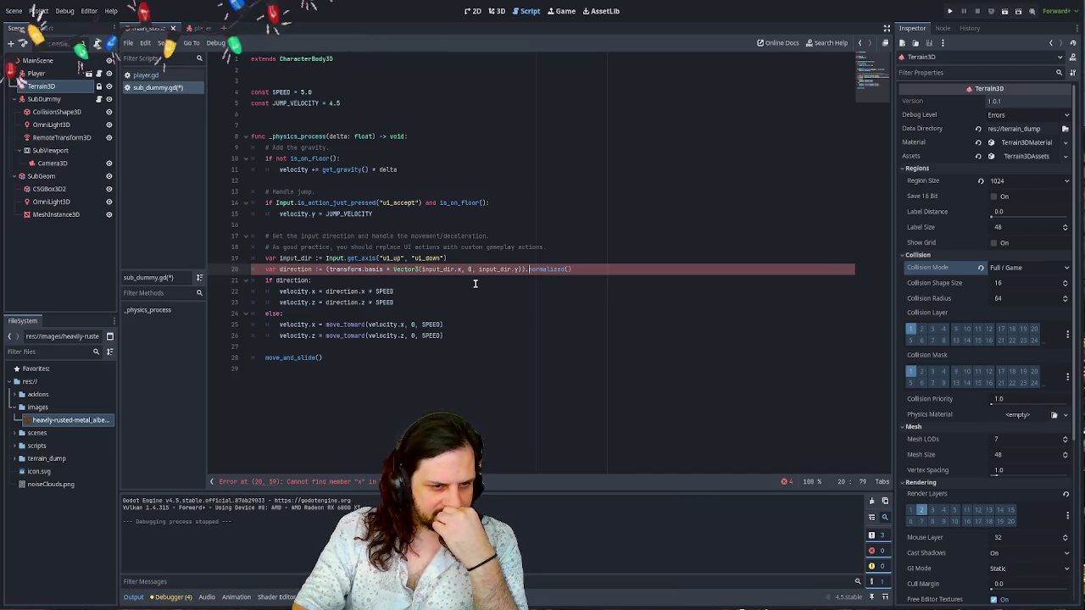
key("ctrl+Left")
key("ctrl+Left")
key("ctrl+Left")
key("Delete")
key("BackSpace")
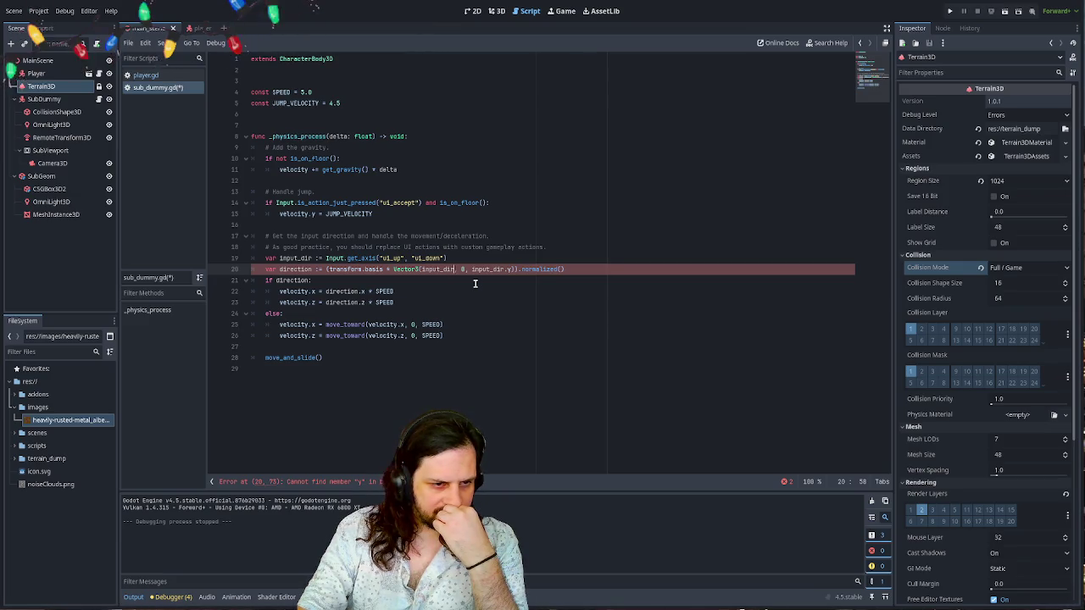
type(".x")
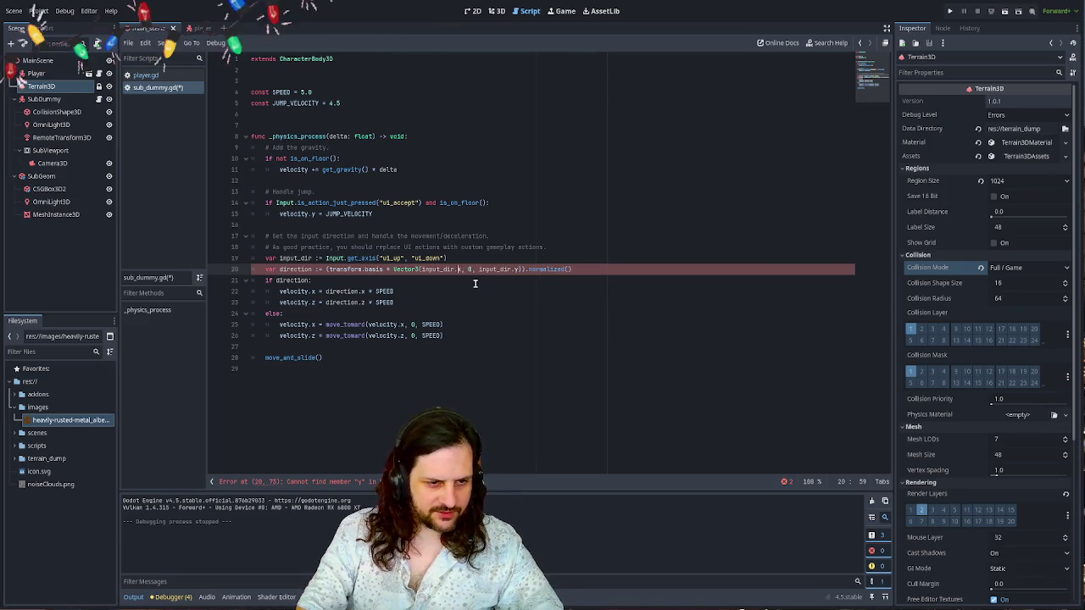
- Restore the "ui_left", "ui_right" arguments and revert line 19 to get_vector
key("Up")
type("\"ui_left\", \"ui_right\",")
key("Right")
key("Right")
key("Right")
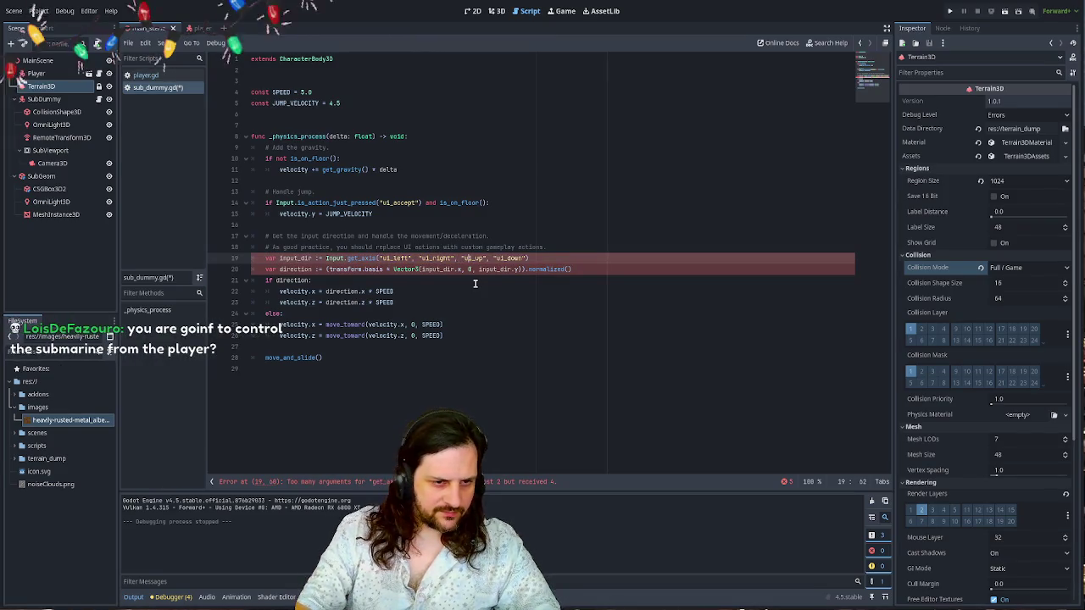
key("ctrl+Left")
key("ctrl+Left")
key("ctrl+Left")
key("ctrl+shift+Left")
type("get_vector")
key("Right")
key("Right")
- Clear ui_left and ui_right to empty strings and run the game, which shows the terrain feed
key("ctrl+shift+Right")
key("Delete")
key("ctrl+Left")
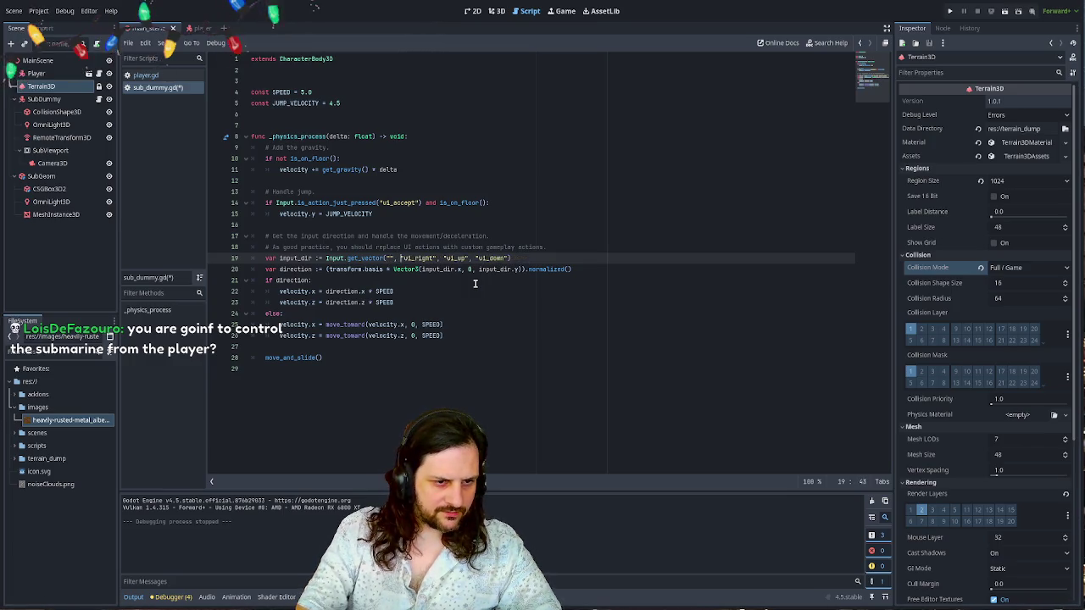
key("ctrl+shift+Right")
key("Delete")
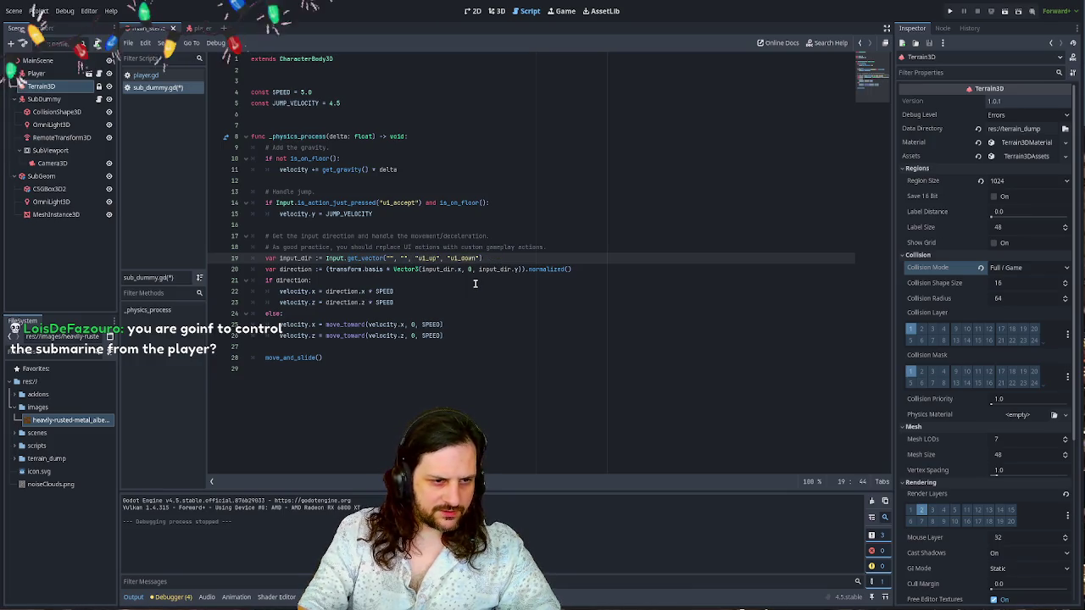
key("F5")
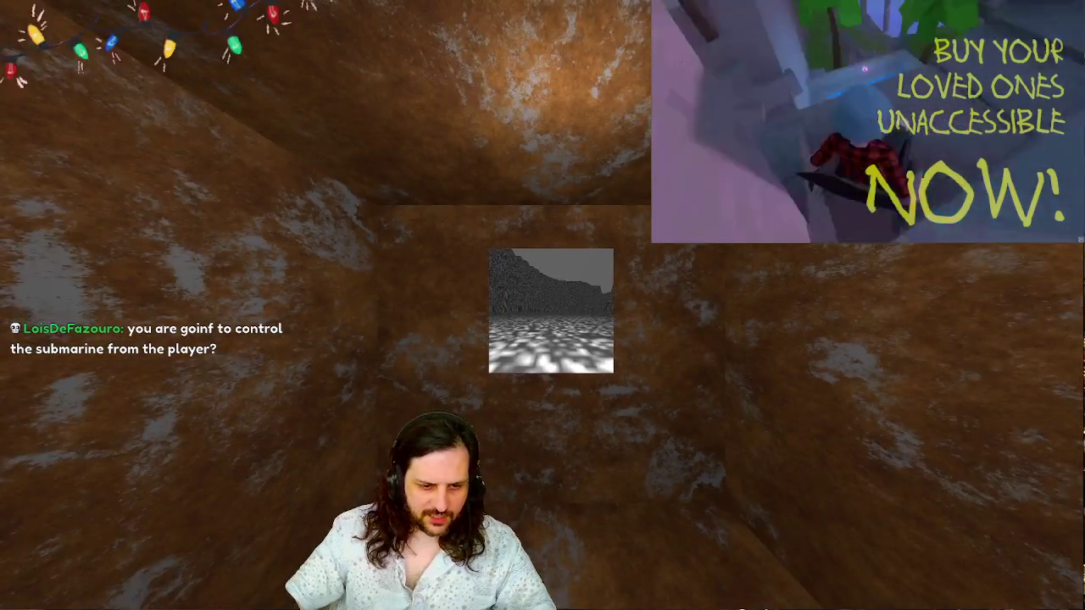
key("F8")
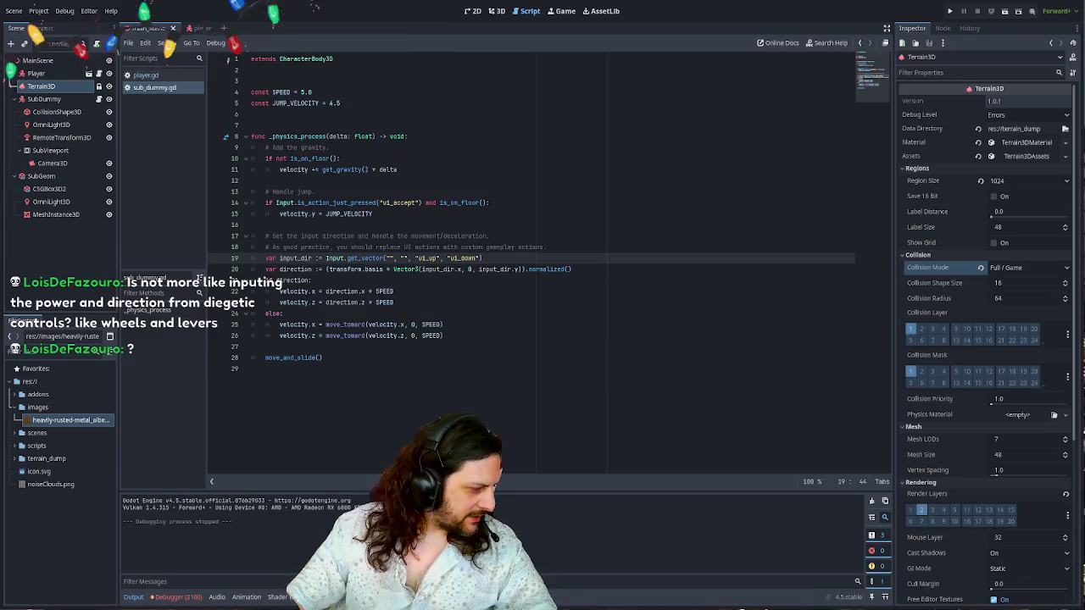
key("alt+Tab")
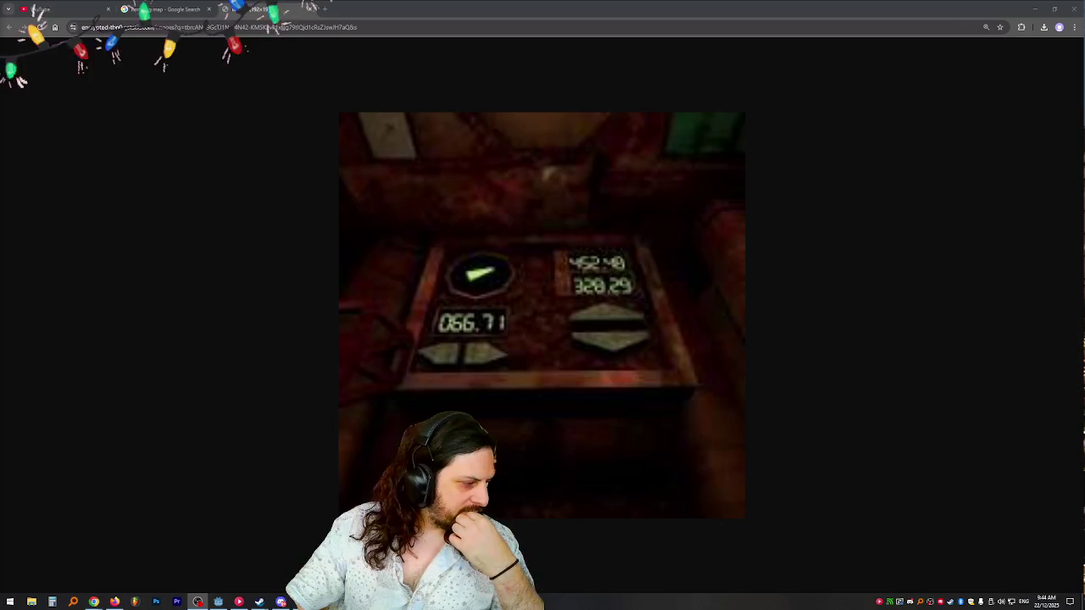
key("alt+Tab")
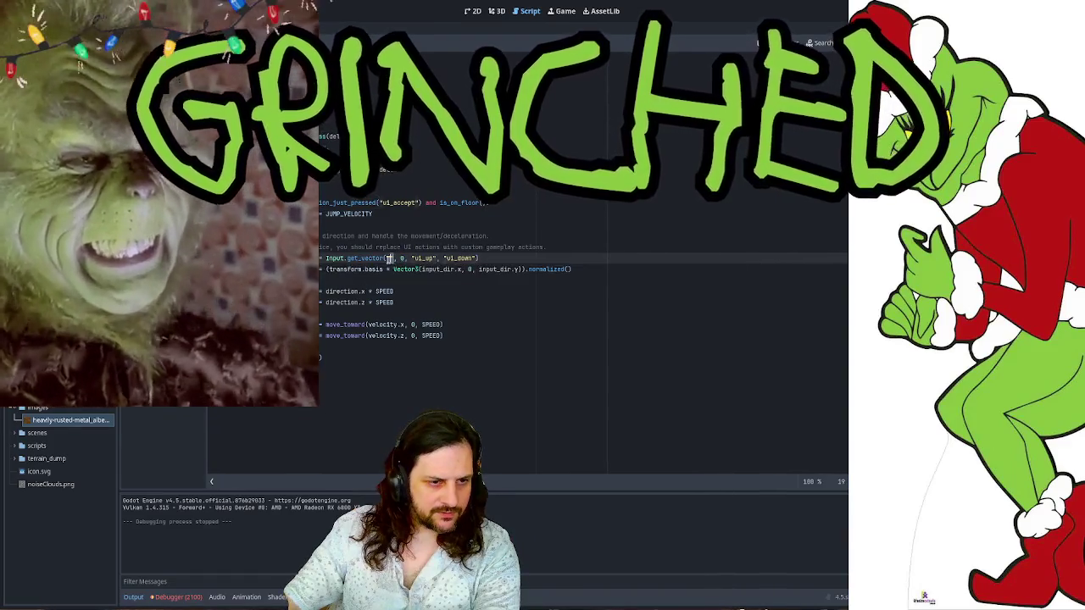
key("F5")
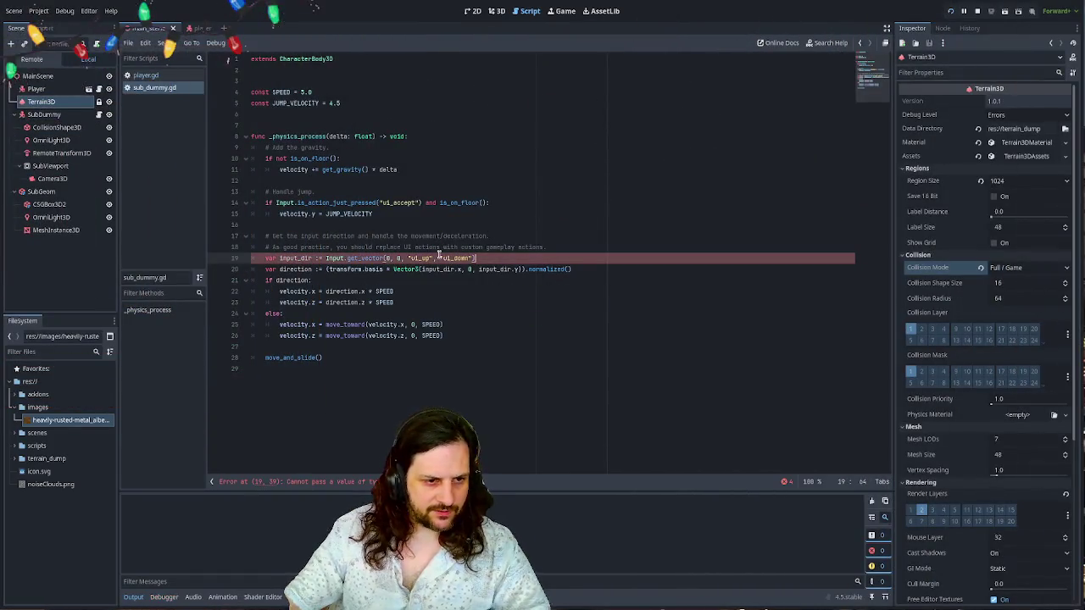
type("\"\", \"\"")
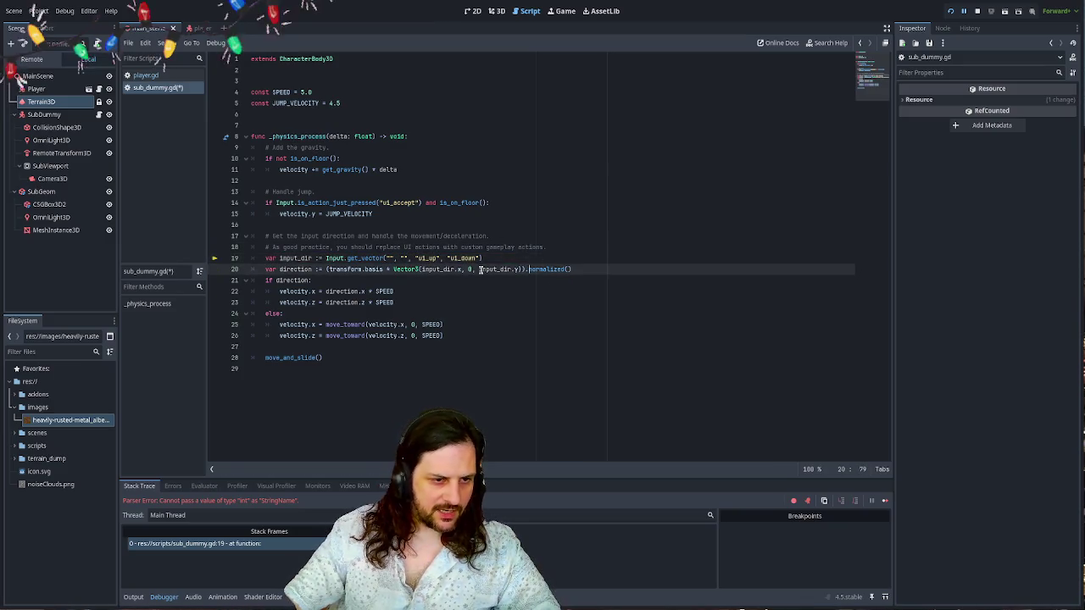
left_click(291, 268)
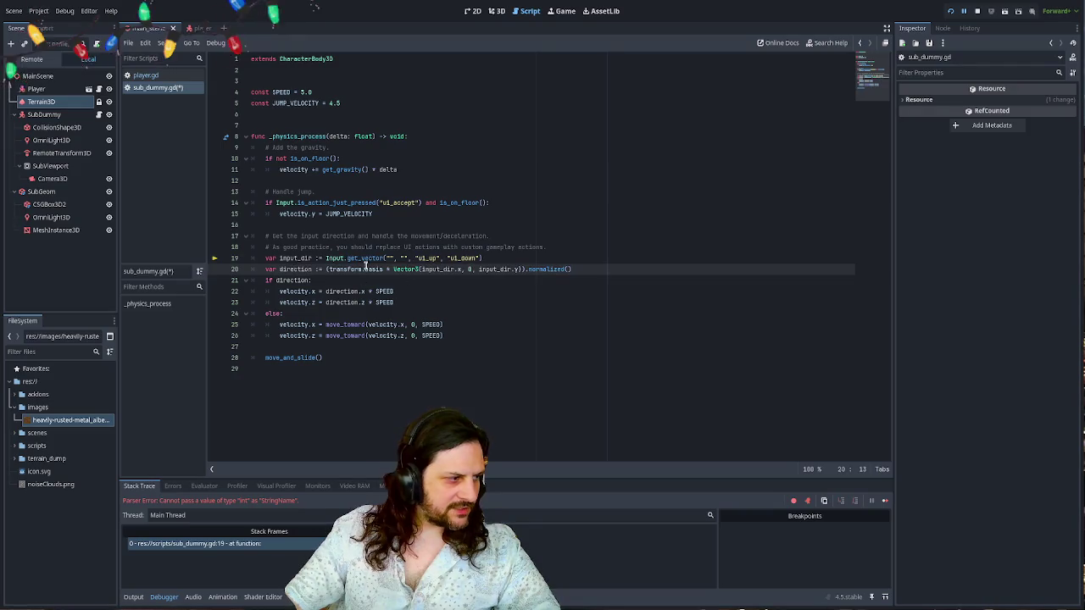
scroll(366, 268, "up", 2, "ctrl")
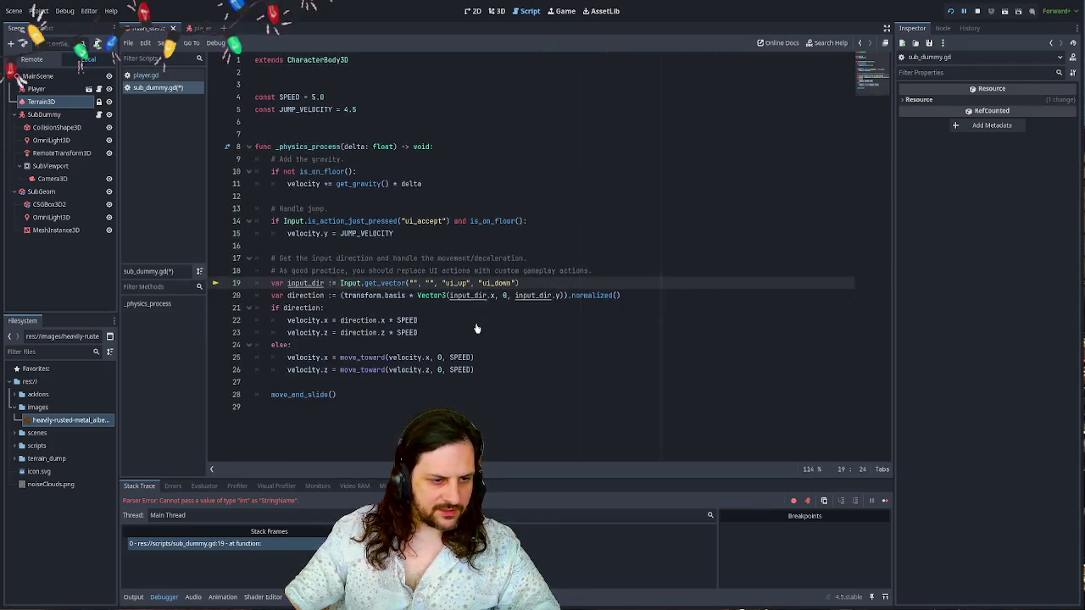
left_click(539, 371)
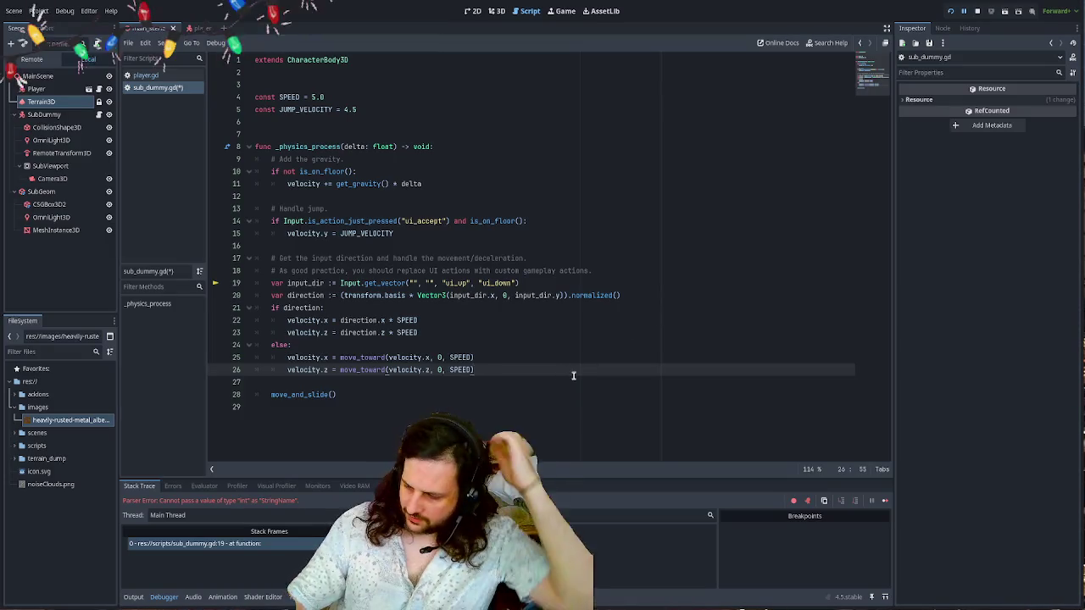
key("Down")
key("Down")
key("Down")
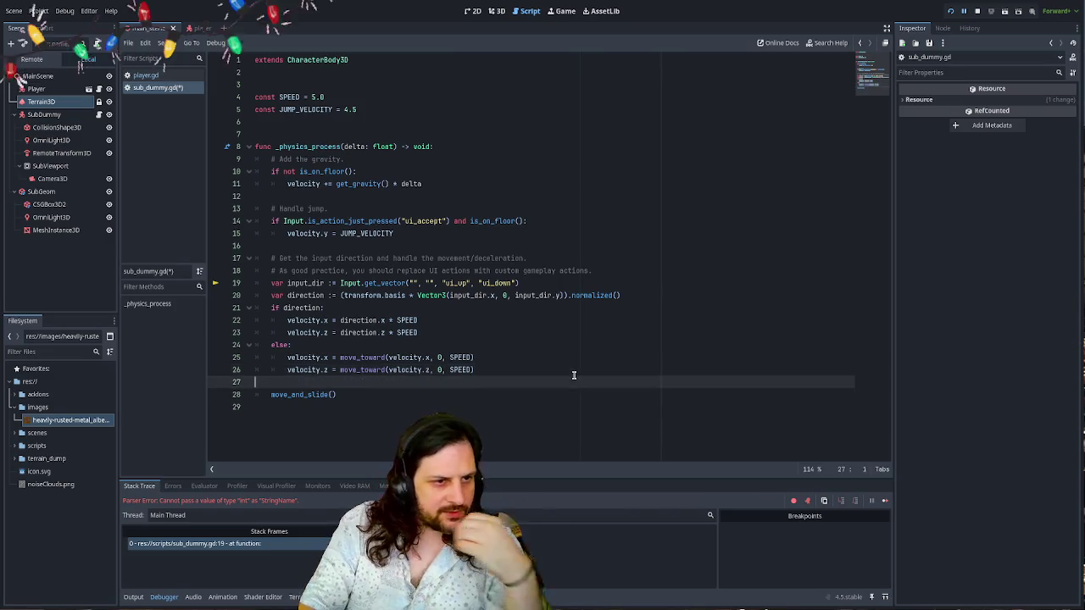
key("Up")
key("Up")
key("Up")
key("Down")
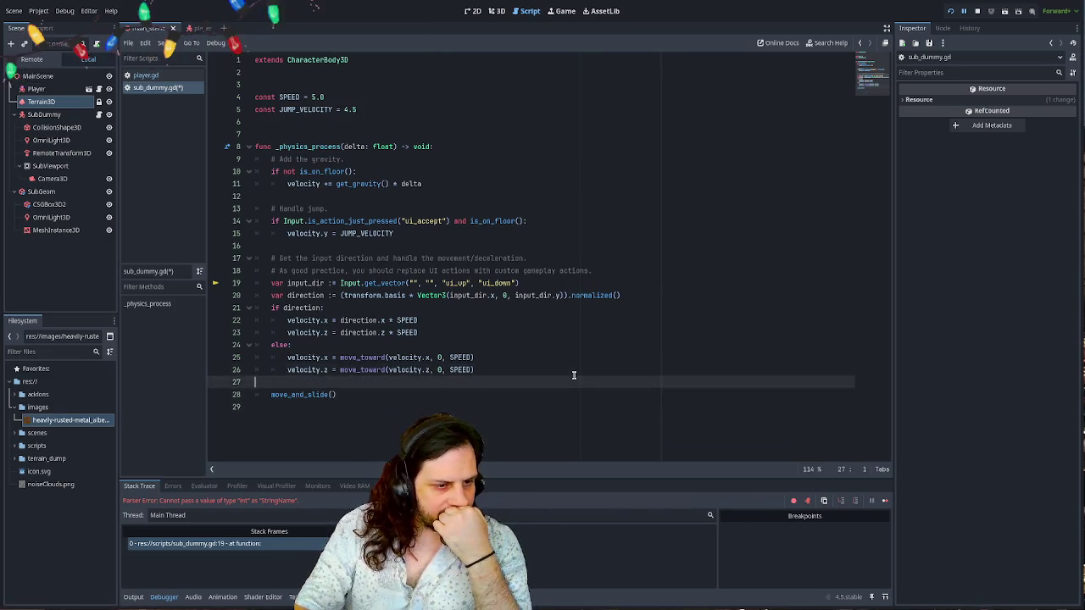
key("Down")
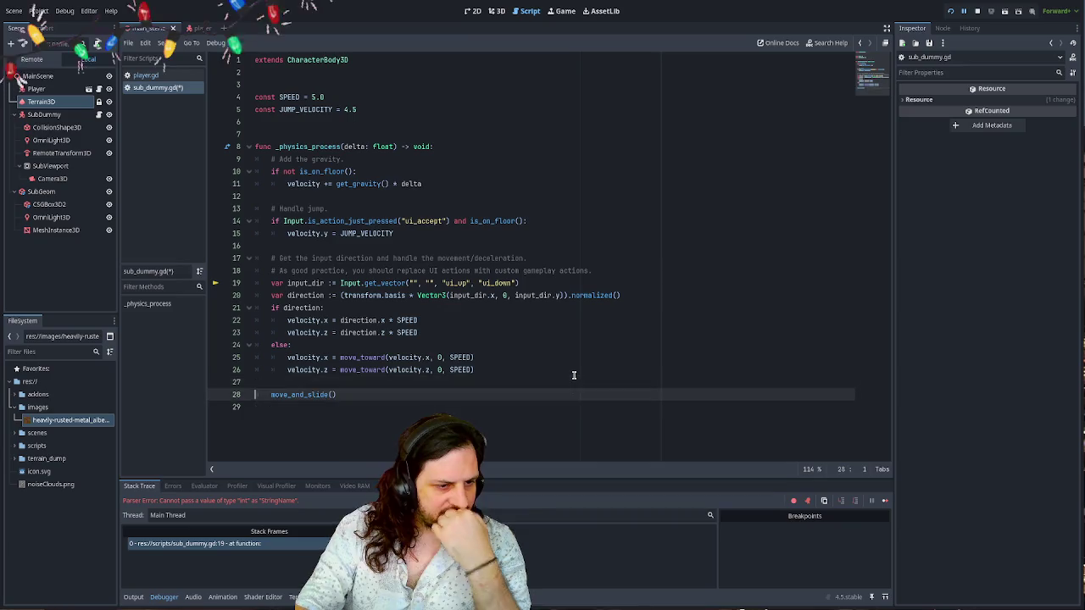
key("Down")
key("Return")
key("Return")
- Add an _input function to sub_dummy.gd from autocompletion
type("_i")
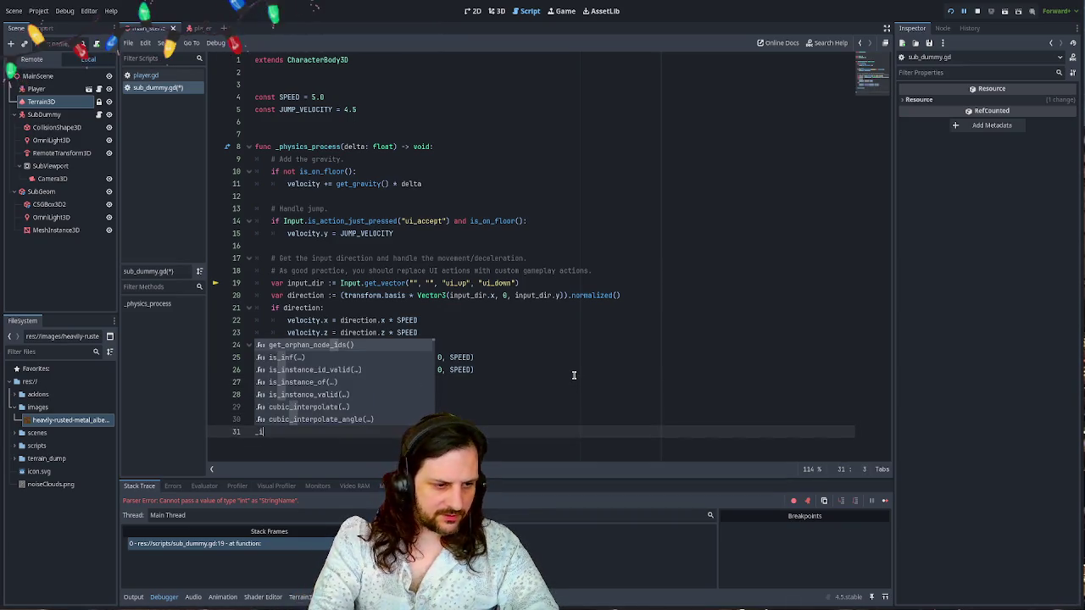
key("BackSpace")
type("_inpu")
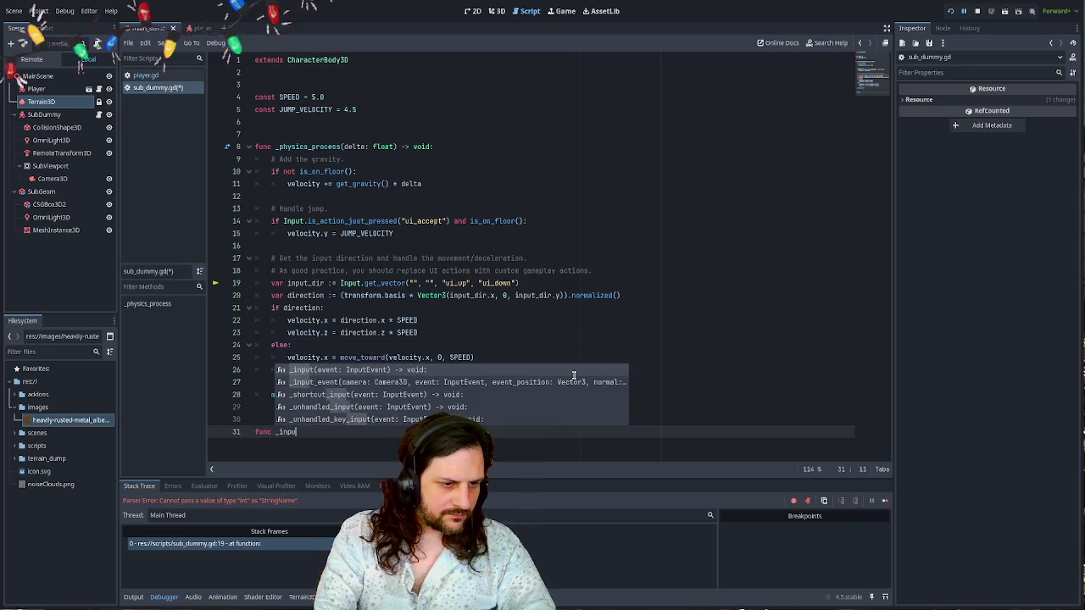
key("Return")
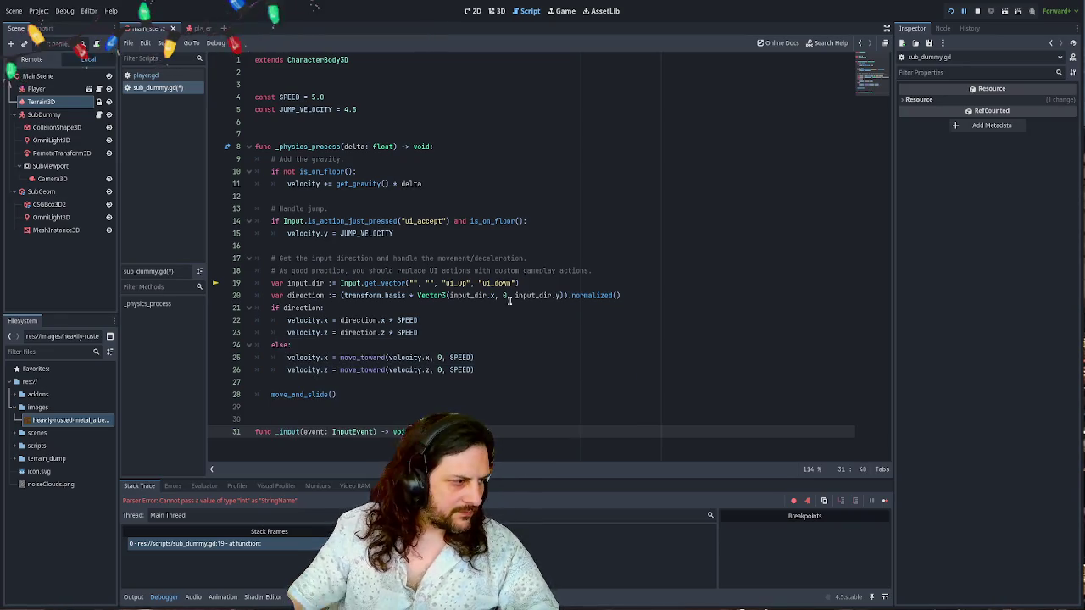
scroll(514, 361, "up", 3, "ctrl")
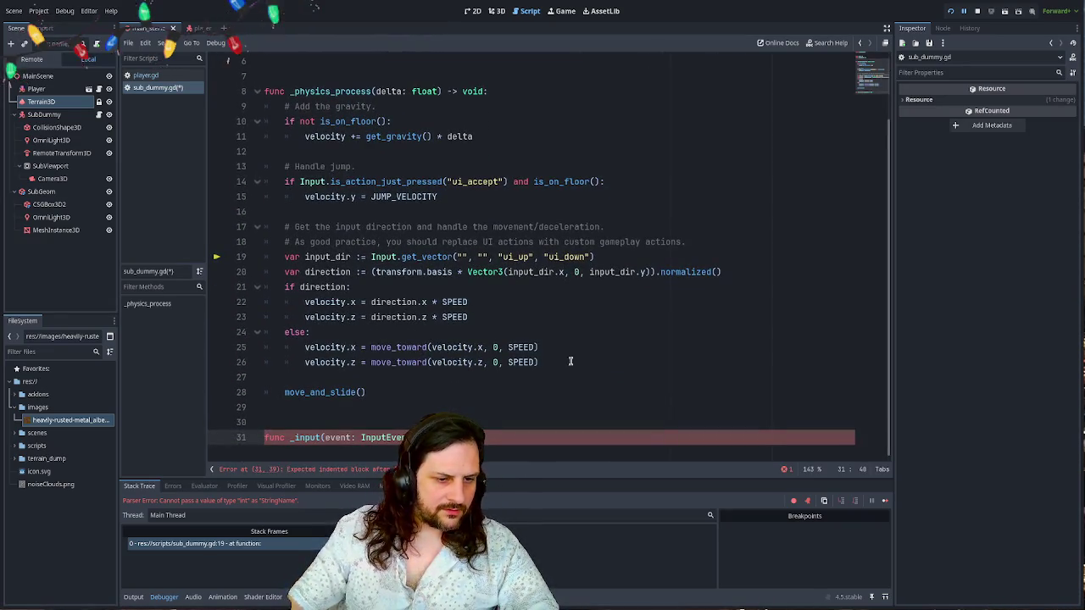
key("Return")
key("Return")
key("Return")
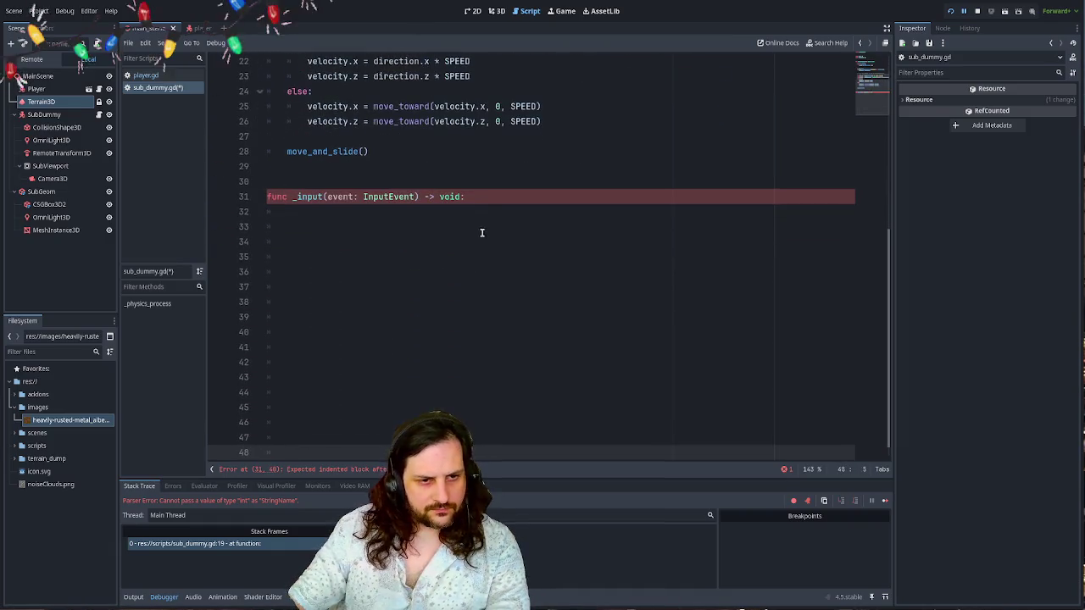
left_click(490, 211)
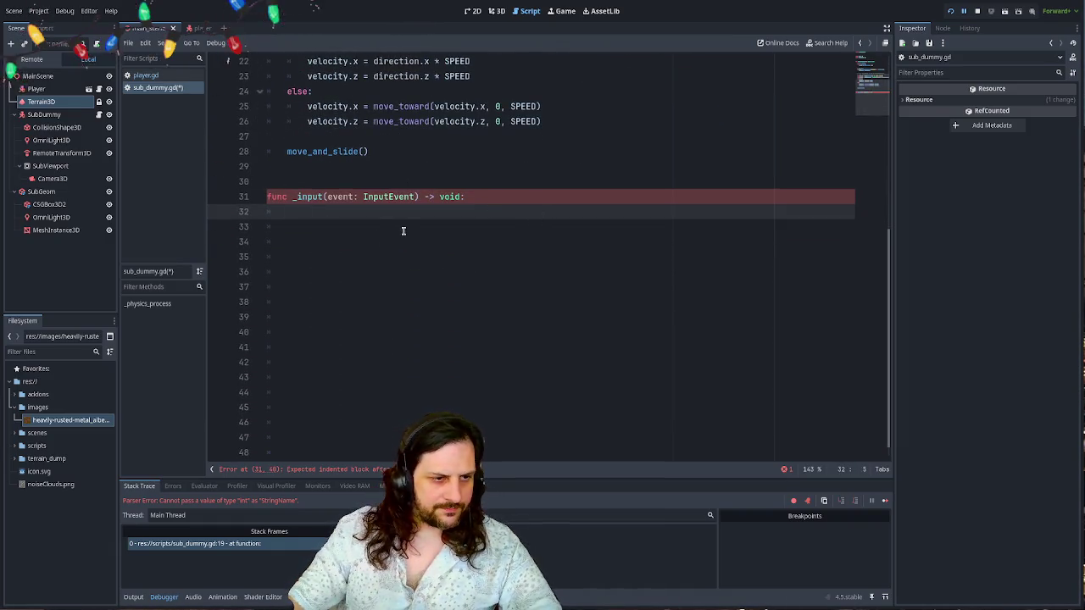
- Replace the stray var rot text on line 32 with the start of an if statement
scroll(460, 203, "up", 6)
scroll(504, 289, "down", 3)
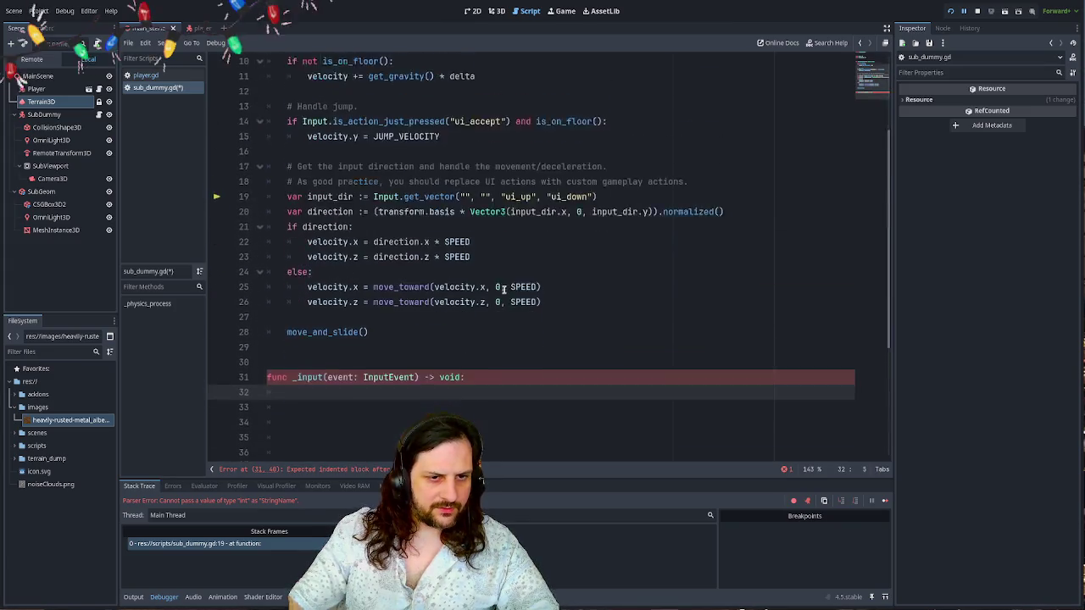
scroll(508, 285, "down", 2)
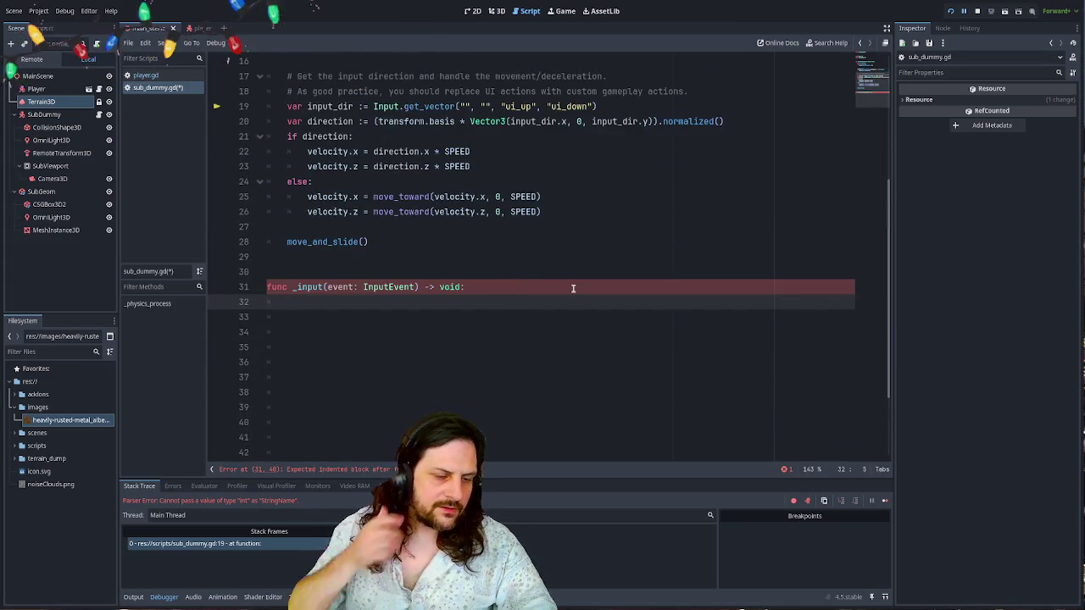
type("var rot")
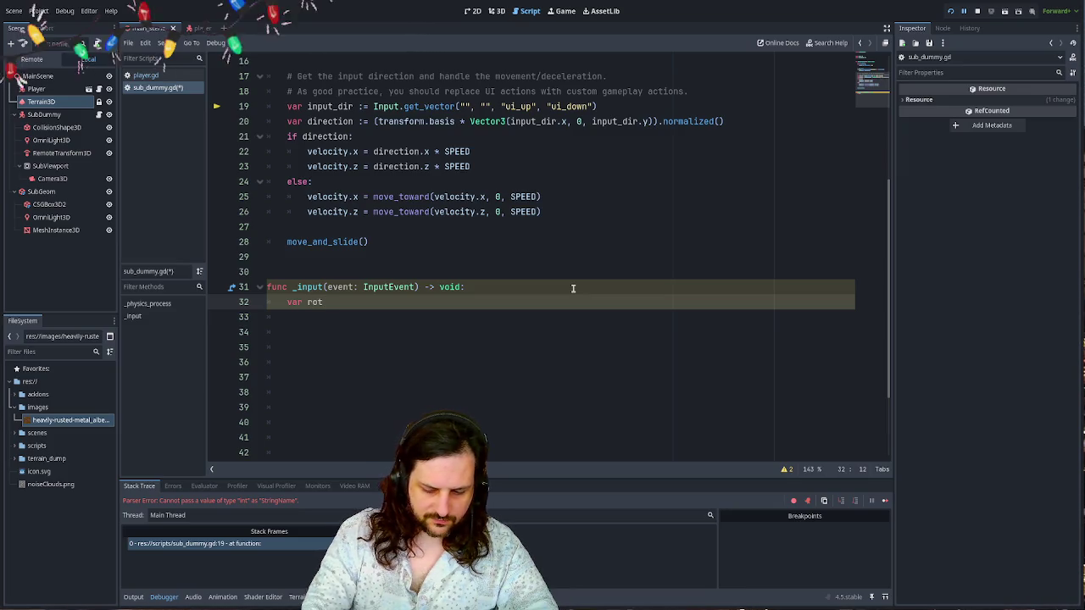
key("shift+Home")
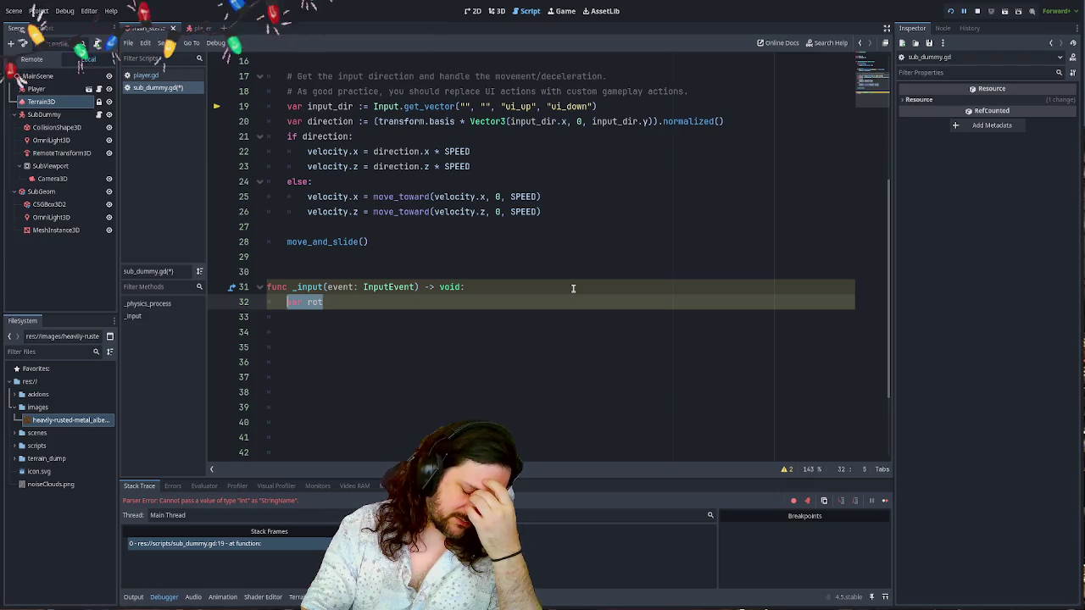
type("if")
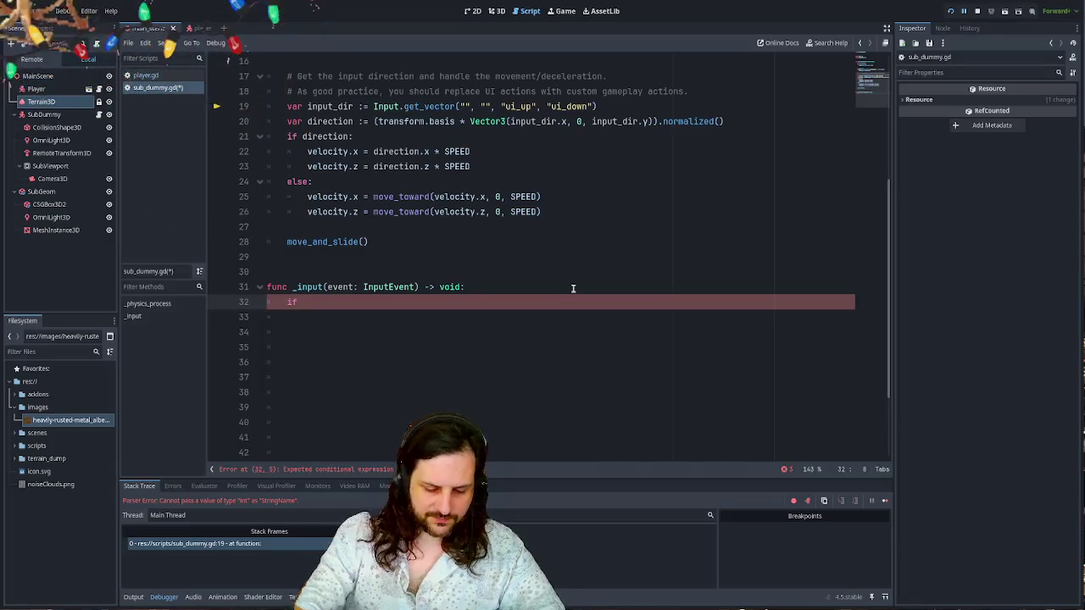
- Complete the condition as 'if event is InputEventKey:', correcting typos
type("event is ")
type("Input")
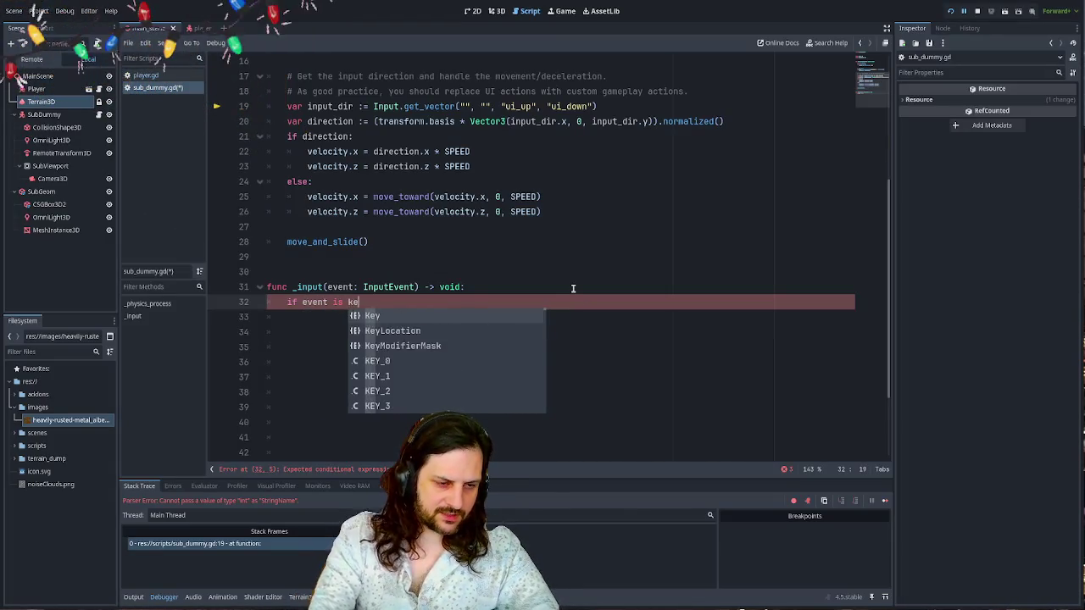
key("BackSpace")
key("BackSpace")
key("BackSpace")
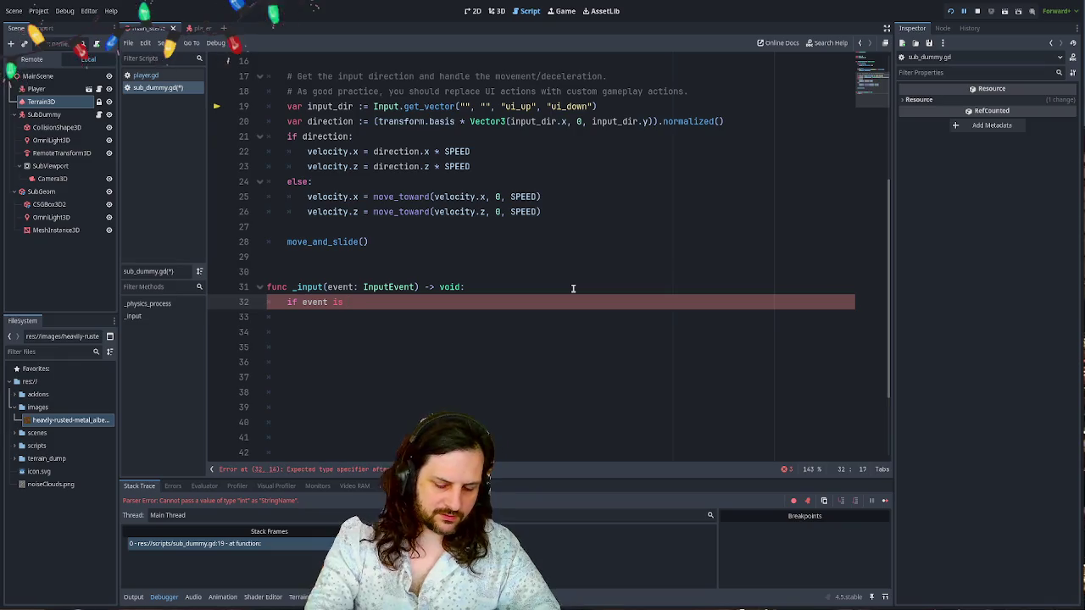
type("Inpou")
key("BackSpace")
key("BackSpace")
type("ou")
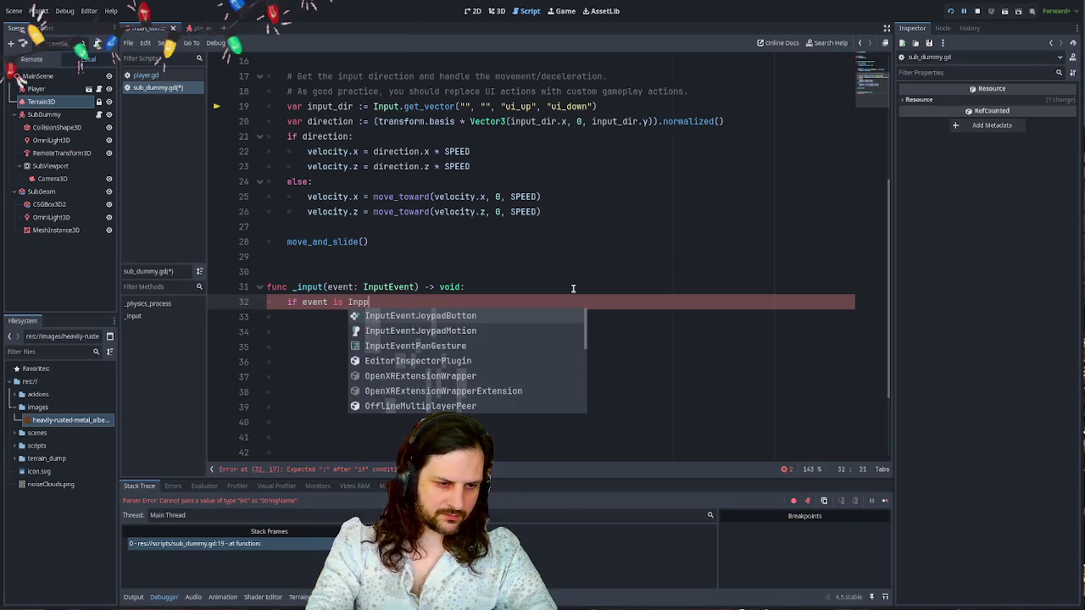
key("BackSpace")
key("BackSpace")
type("utEvebnt")
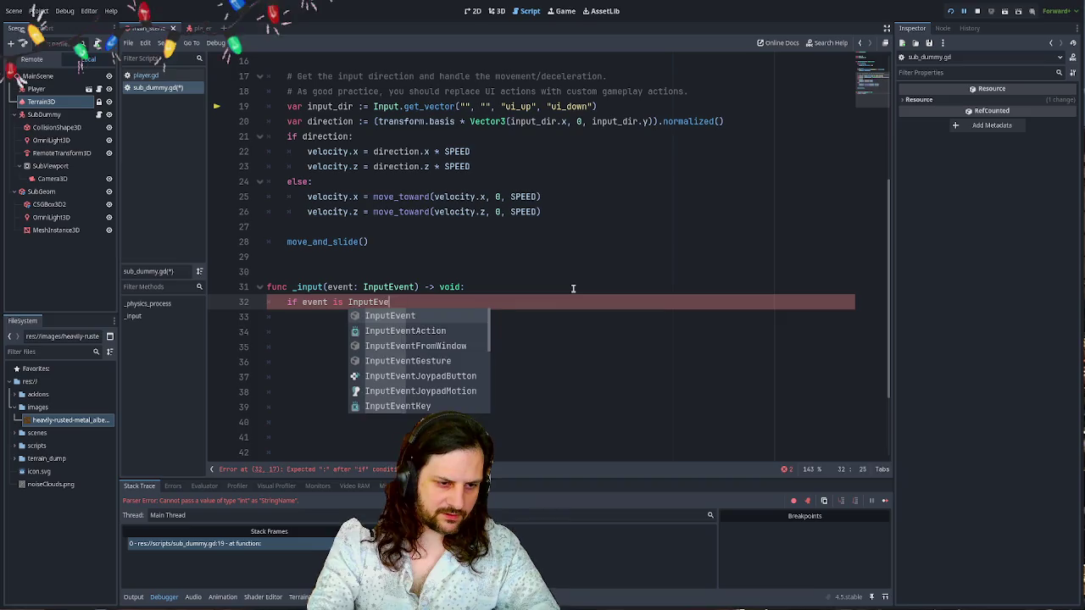
key("BackSpace")
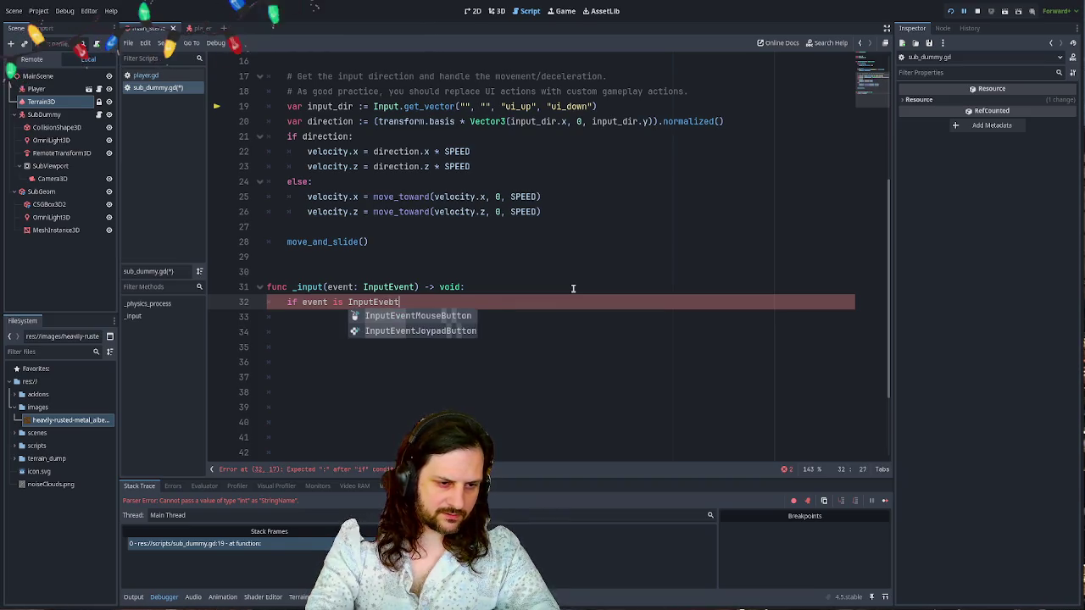
type("ntKey")
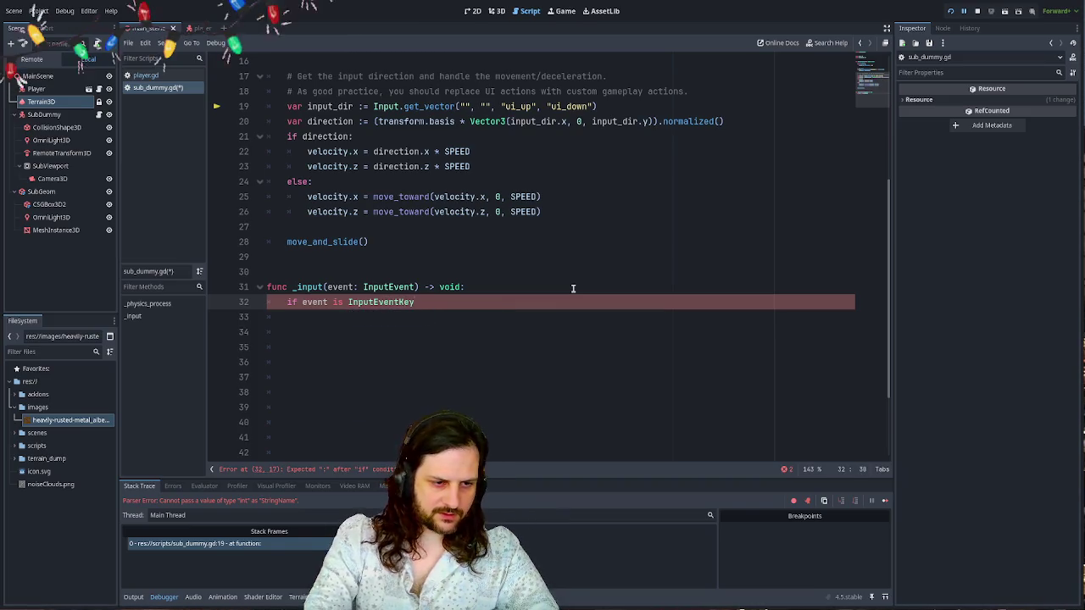
type(":")
- Nest an is_action_pressed("ui_left") check holding a #rotate_left comment and pass
key("Return")
type("if Inp")
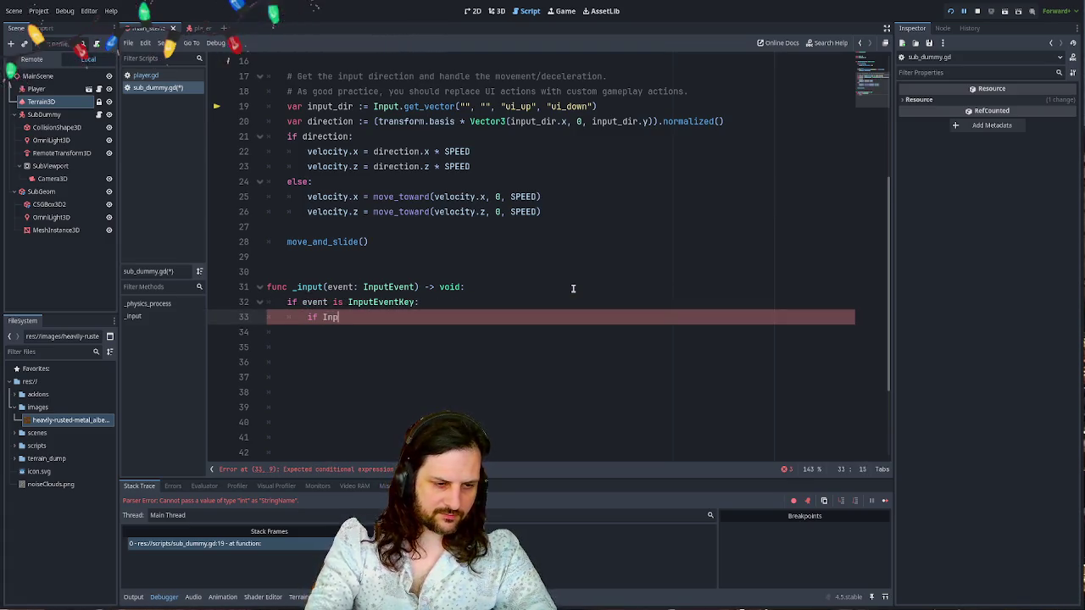
type("ut.is")
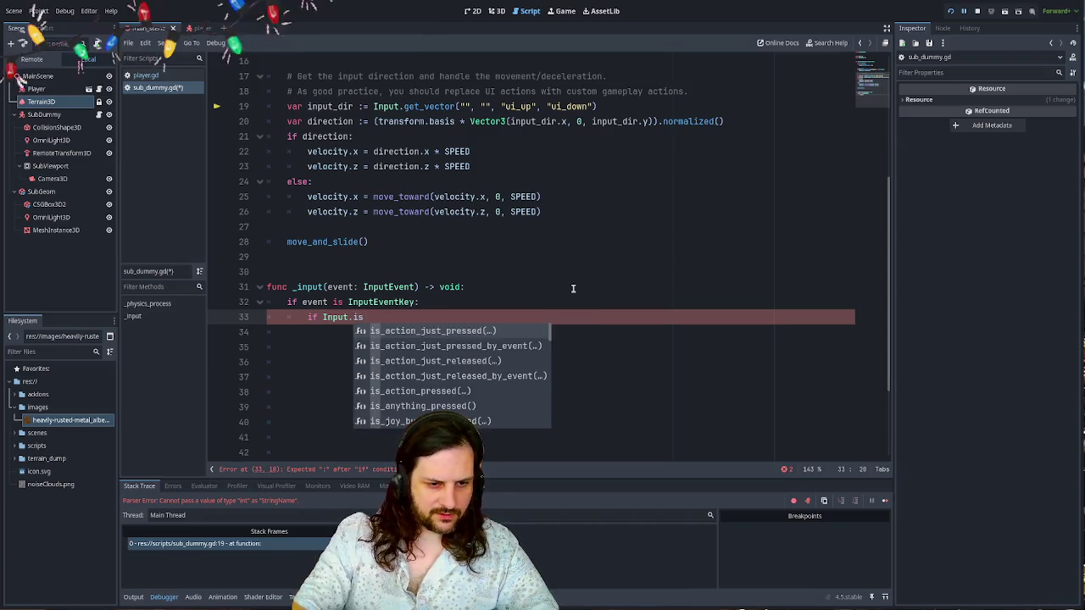
key("Down")
key("Down")
key("Down")
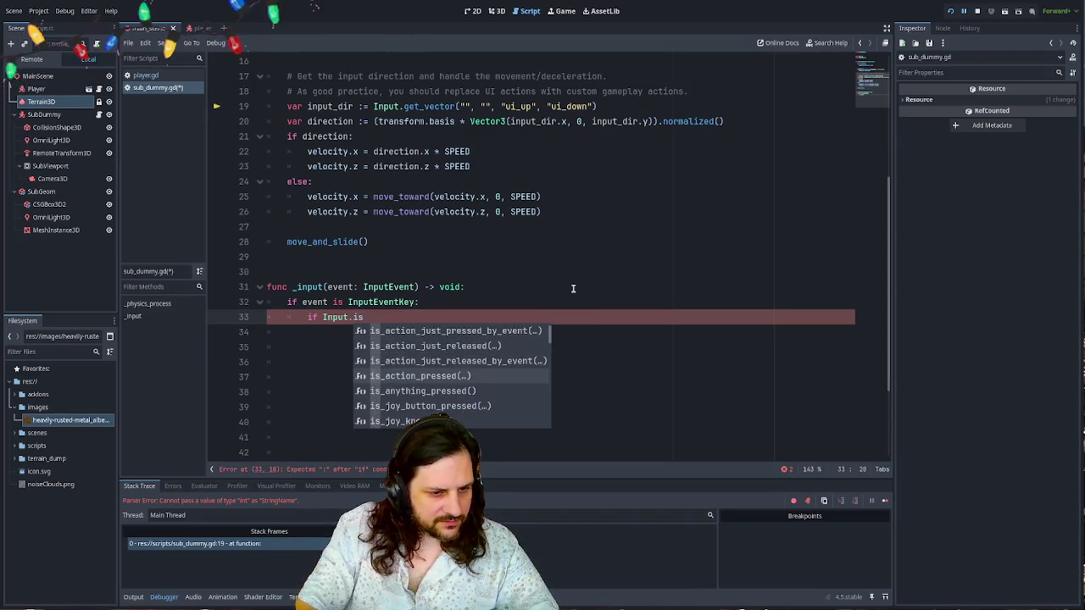
key("Return")
type("\"ui_left")
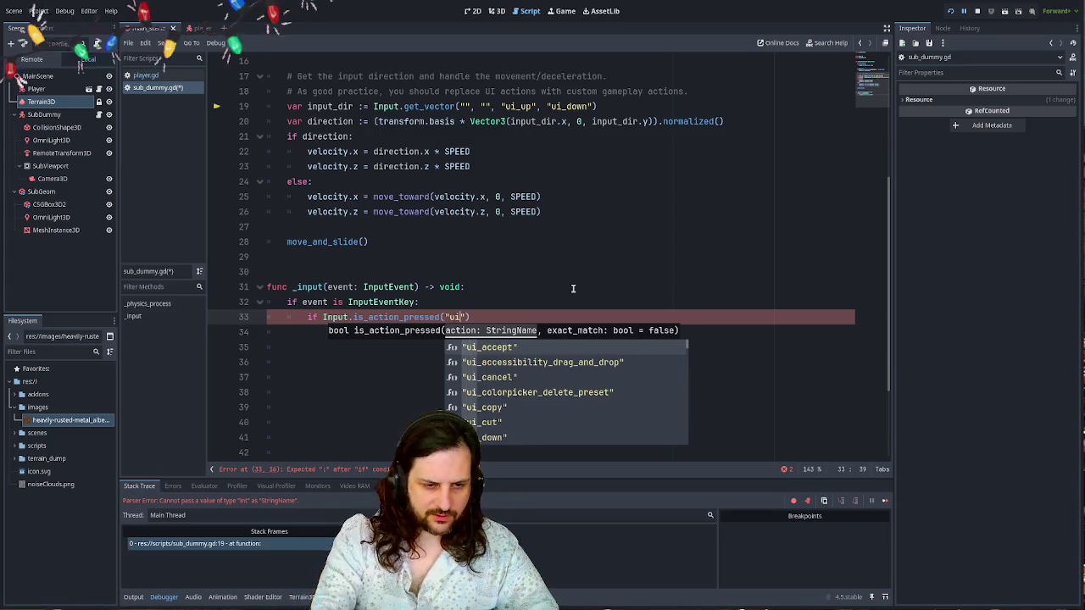
type("\")")
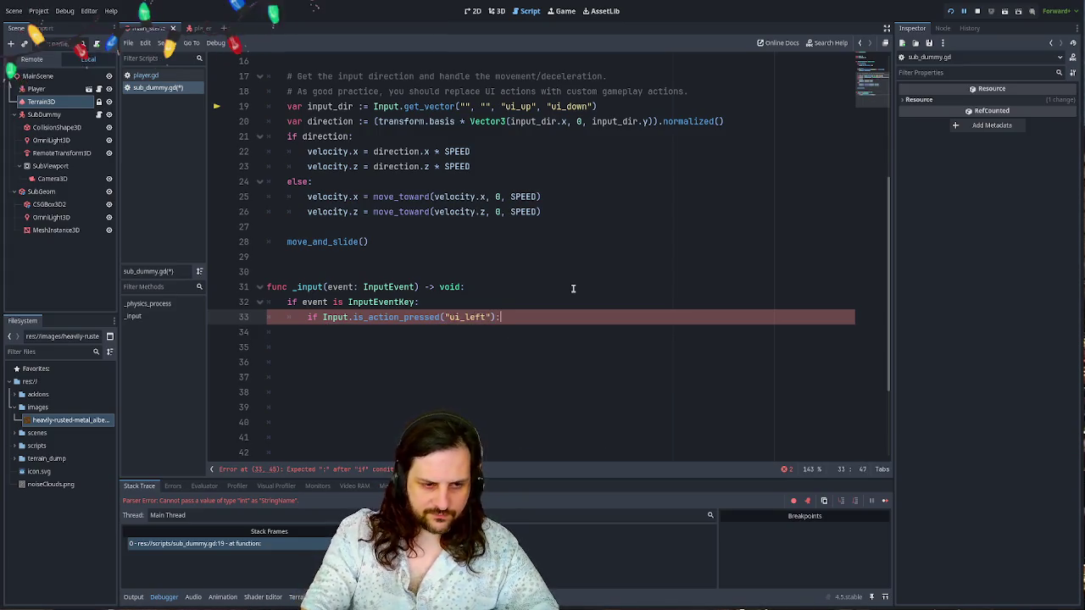
key("Return")
type("rotate")
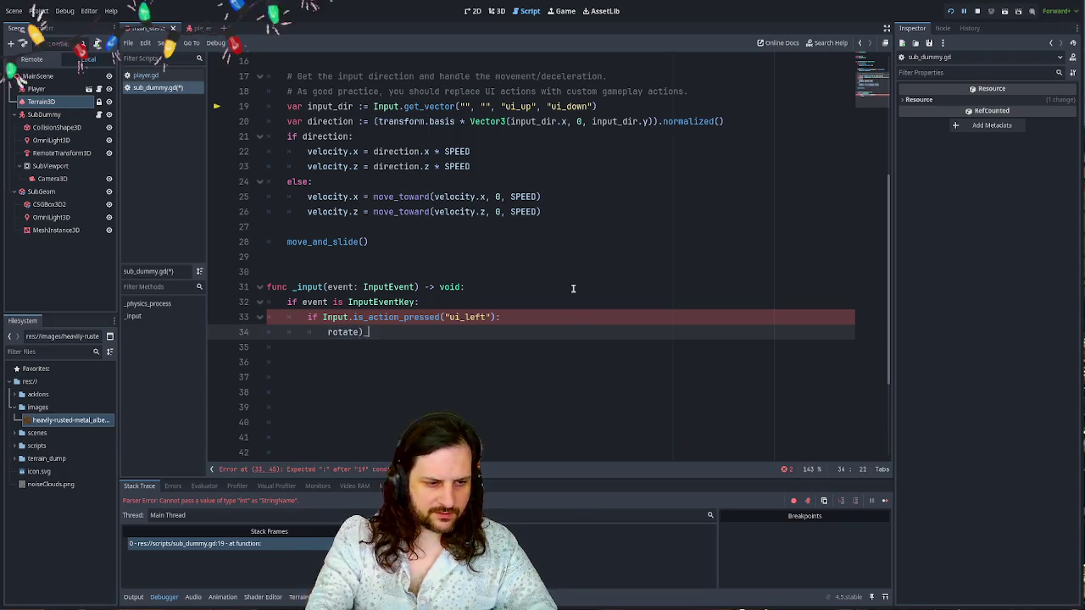
type(")l")
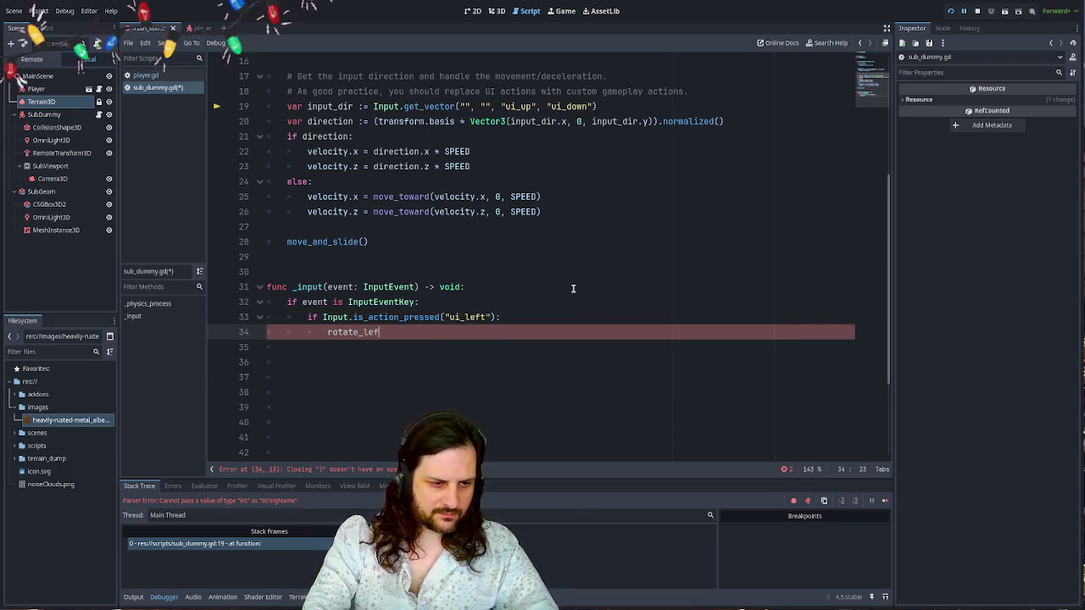
type("t")
key("ctrl+k")
key("Return")
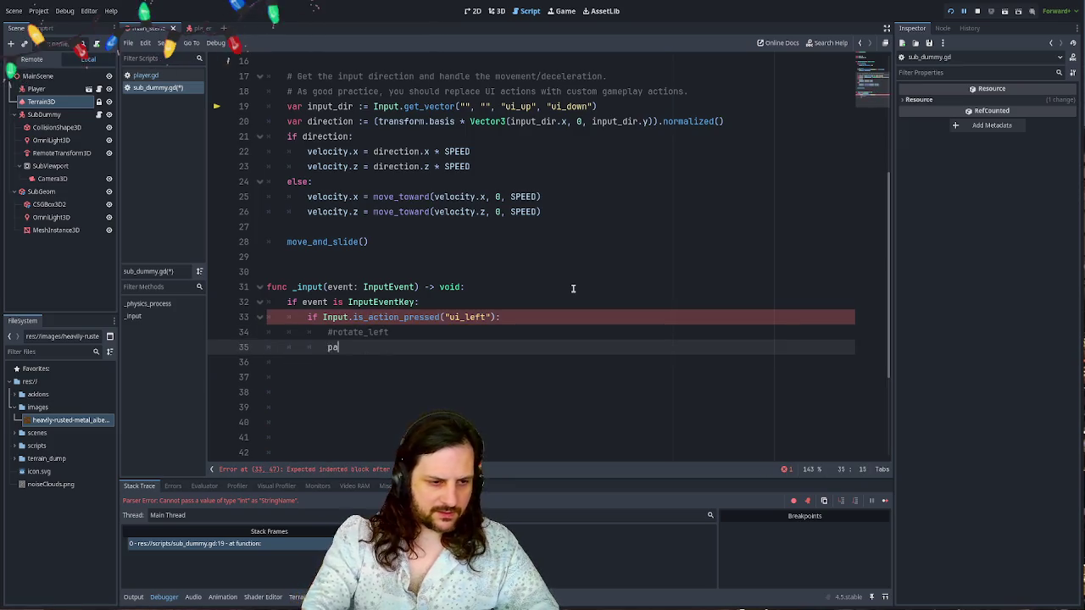
type("ss")
key("Up")
key("Up")
- Duplicate the ui_left check and turn the copy into an elif for "ui_right"
key("ctrl+shift+d")
key("alt+Down")
key("alt+Down")
type("el")
key("End")
key("Left")
key("Left")
key("Left")
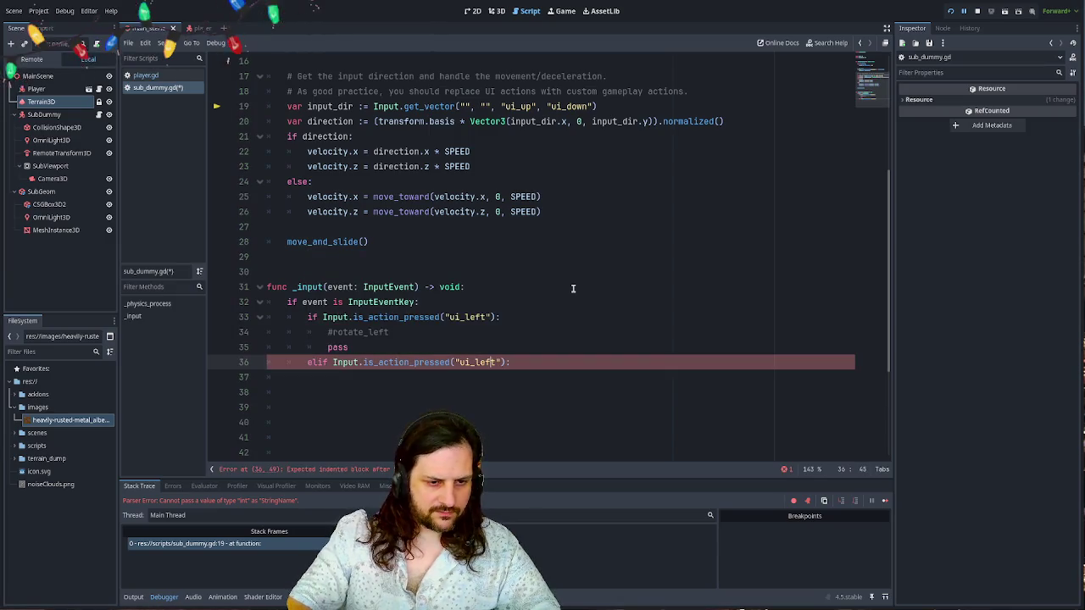
type("ight")
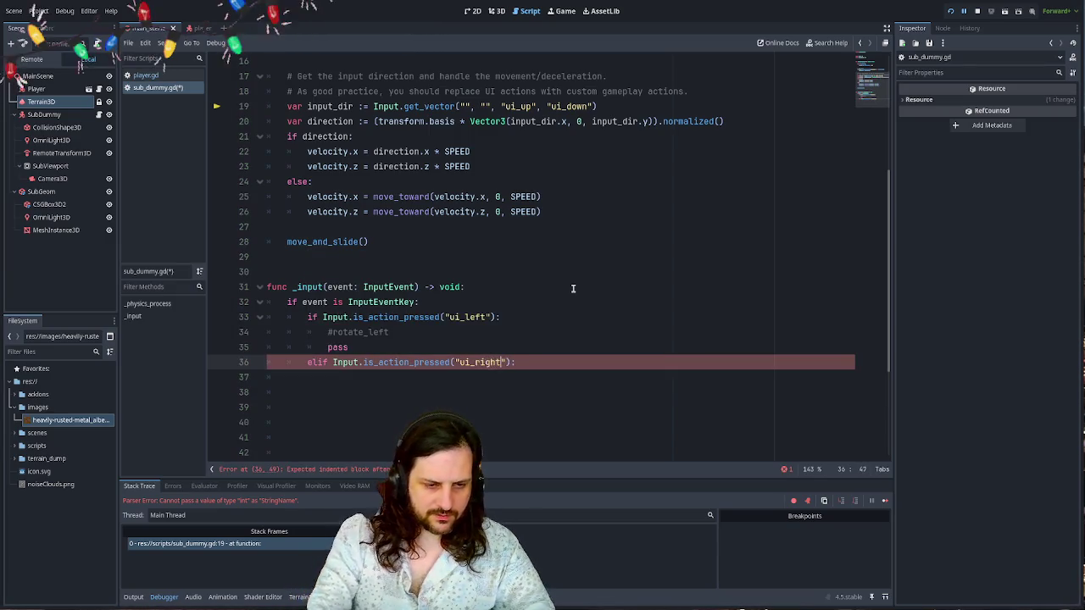
key("Return")
- Copy the #rotate_left comment and pass into the ui_right branch
key("Up")
key("Up")
key("Up")
key("ctrl+c")
key("Down")
key("Down")
key("Down")
key("ctrl+v")
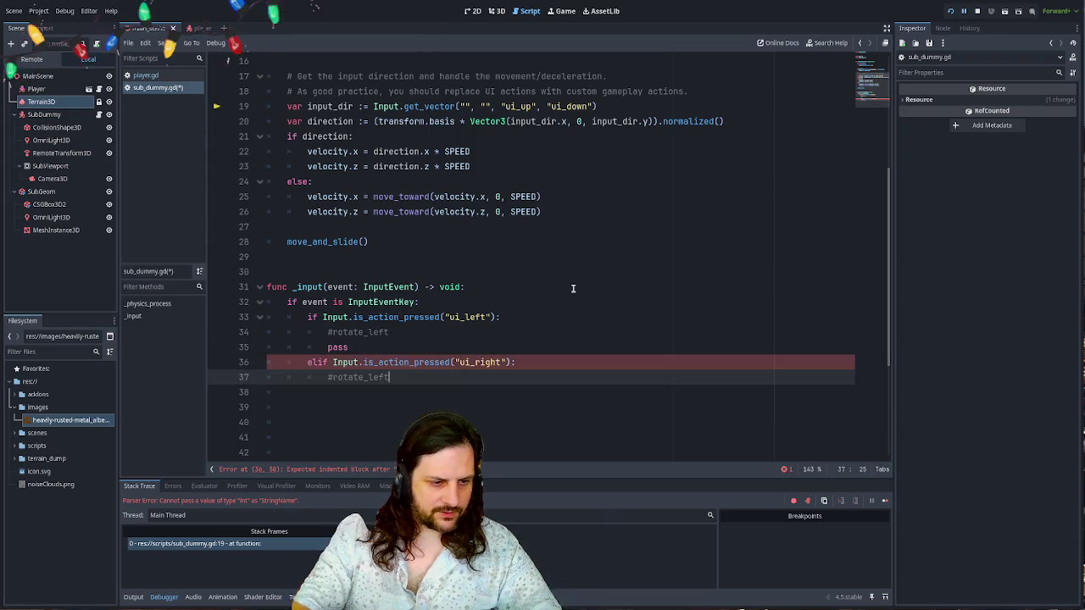
key("Up")
key("Up")
key("ctrl+c")
key("Down")
key("Down")
key("ctrl+v")
key("alt+Down")
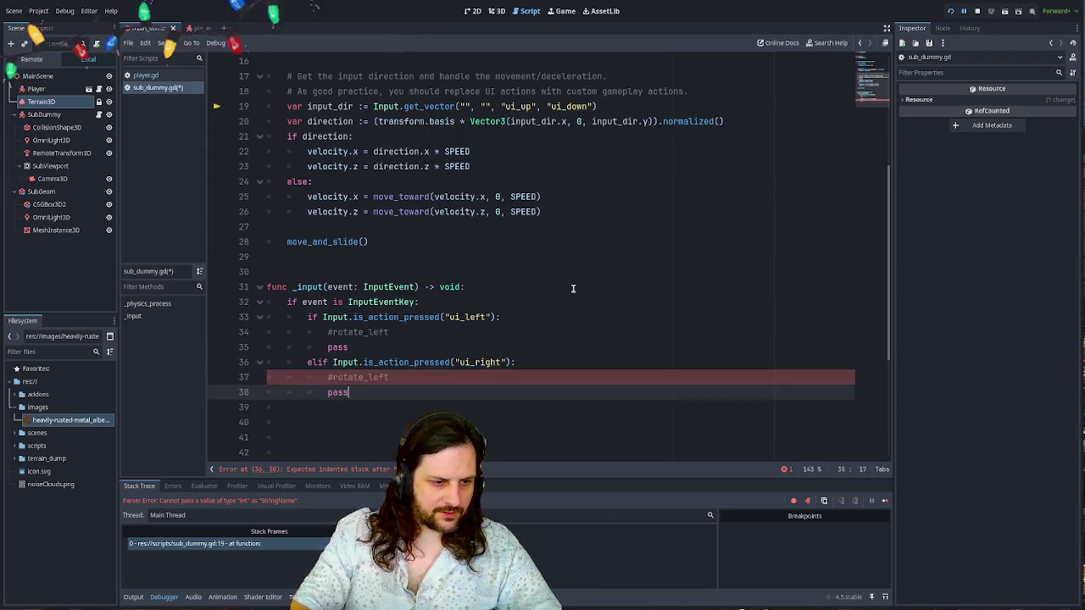
key("Up")
key("Up")
key("Up")
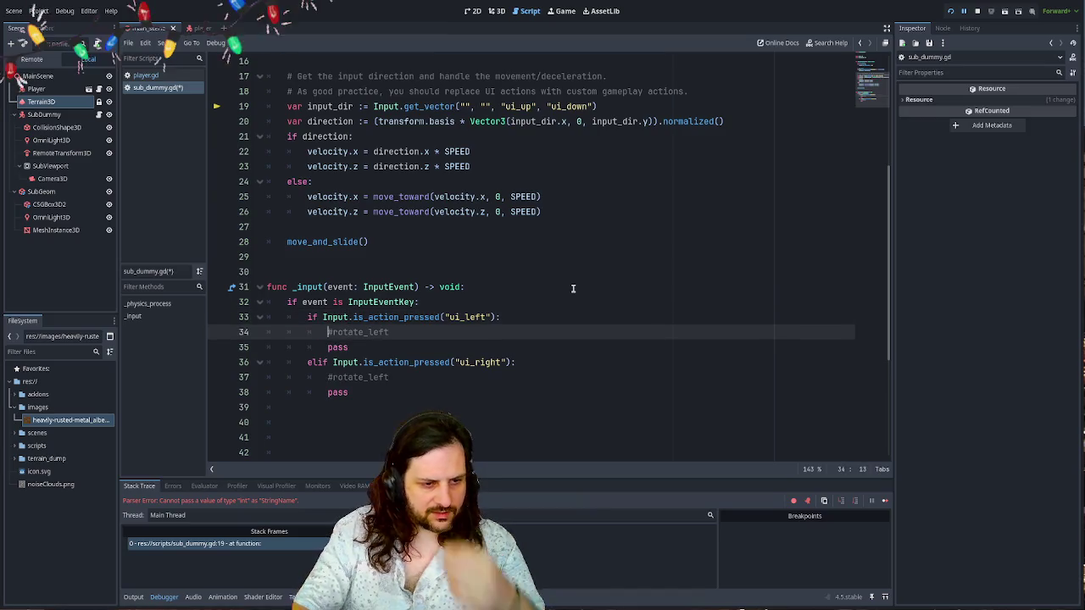
key("shift+End")
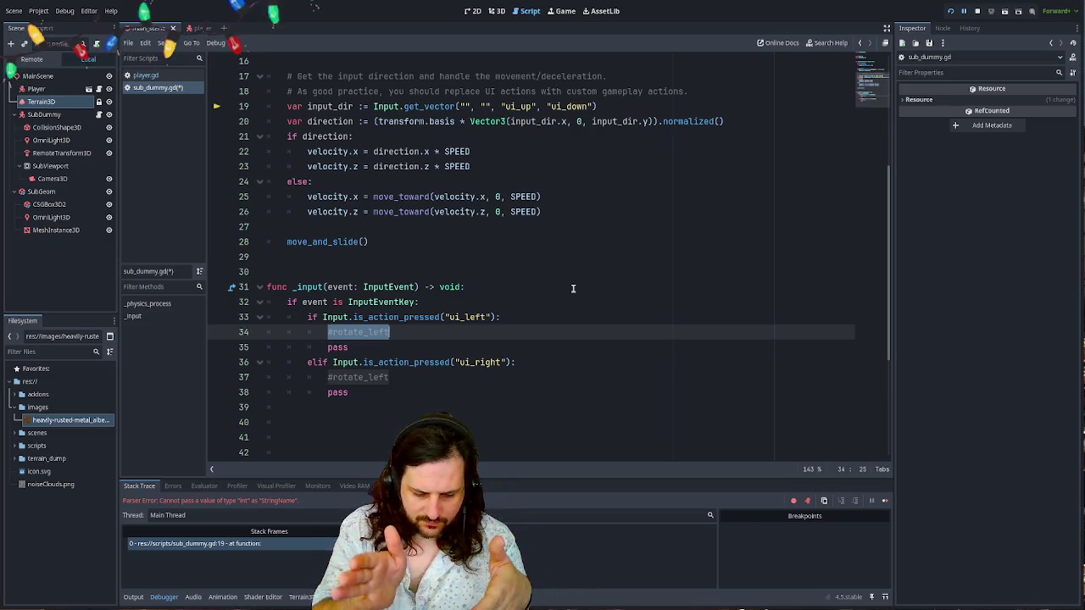
- In the ui_left branch, write rotation.y -= deg_to_rad(get_process_delta_time() * 1.0) using autocomplete
type("rotation")
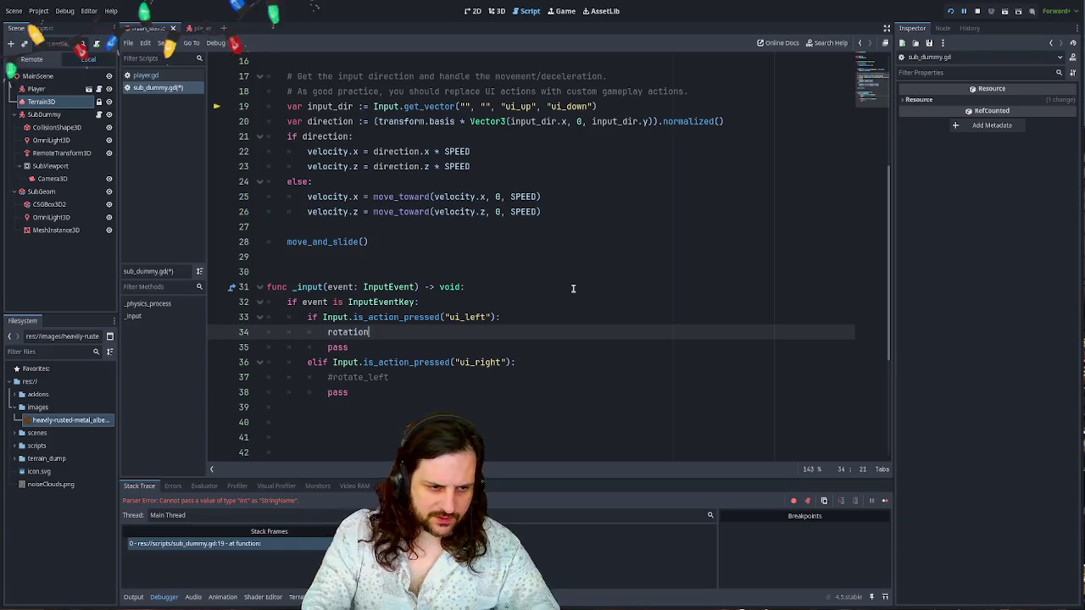
type(".")
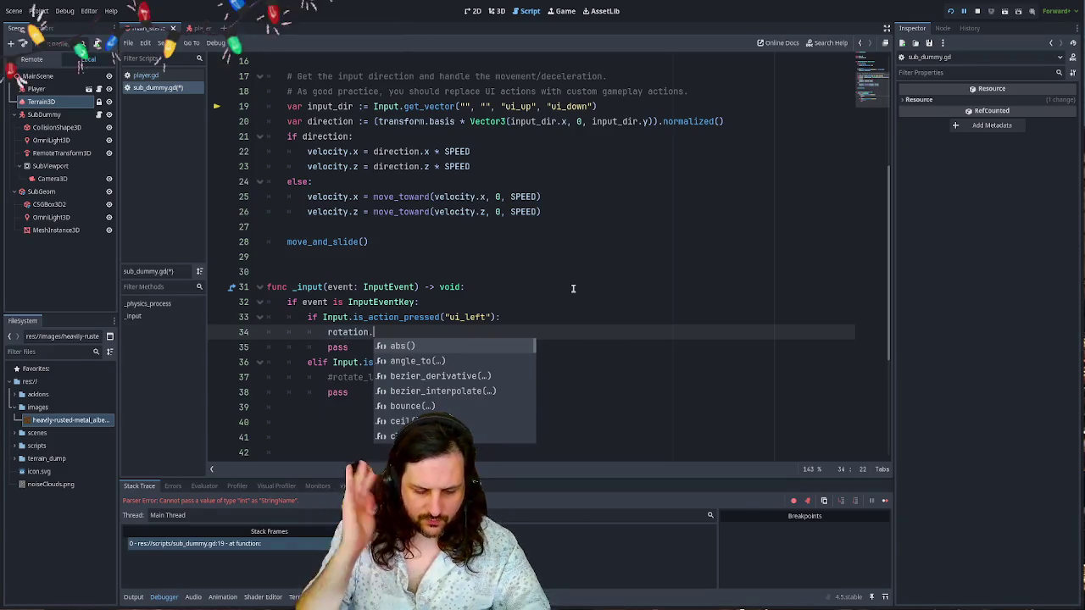
type("y -=")
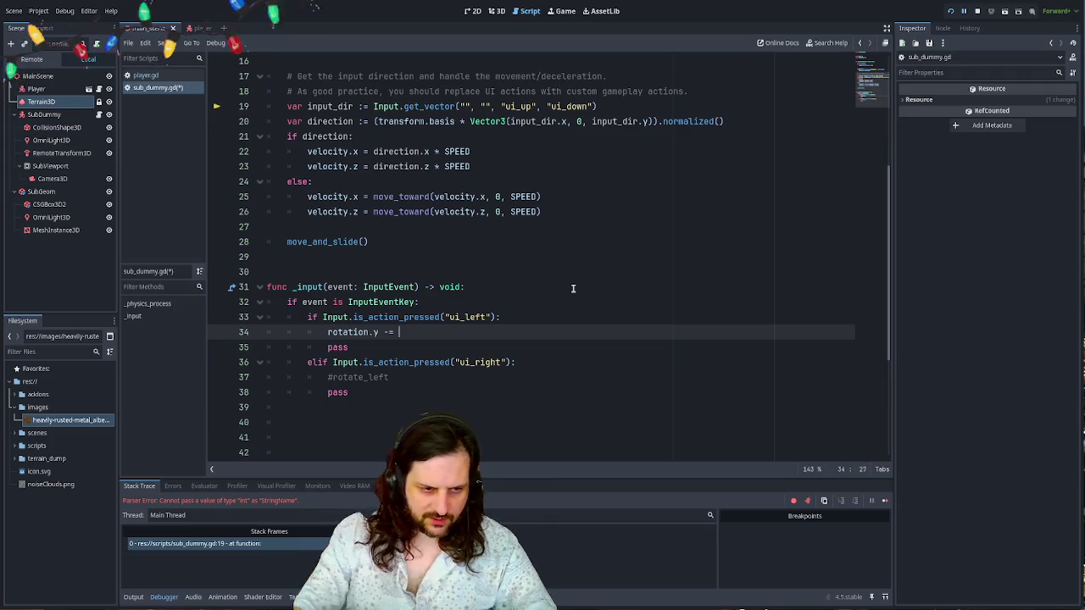
type("deg")
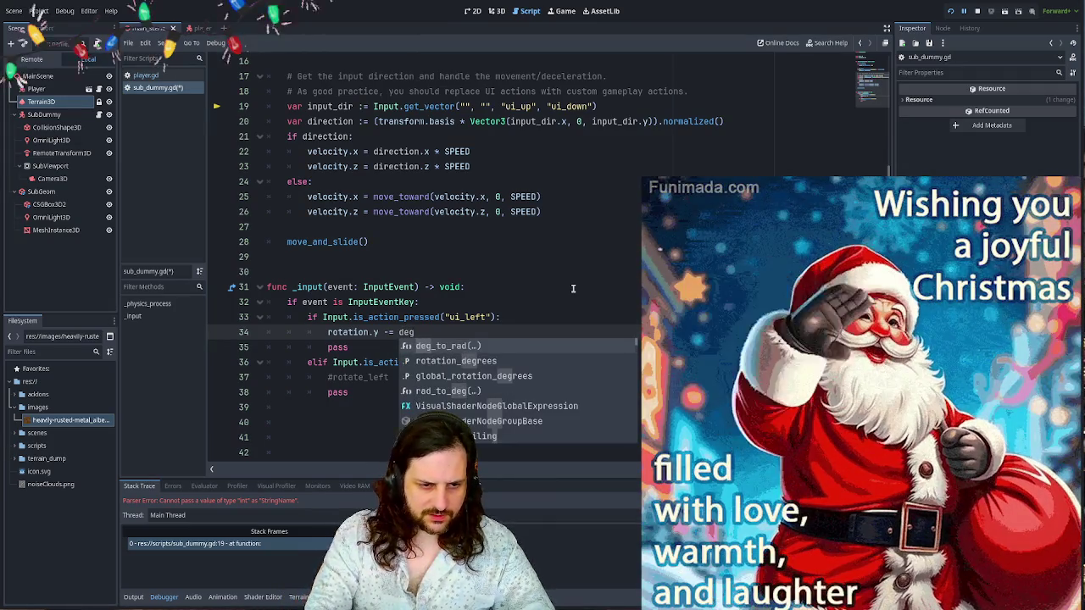
key("Return")
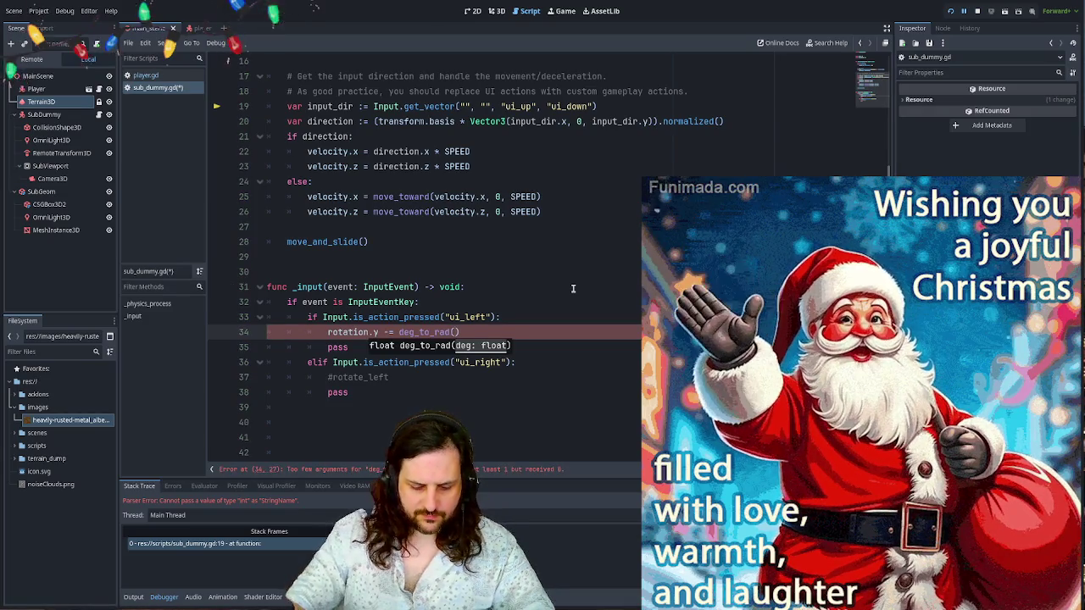
type("get_delta")
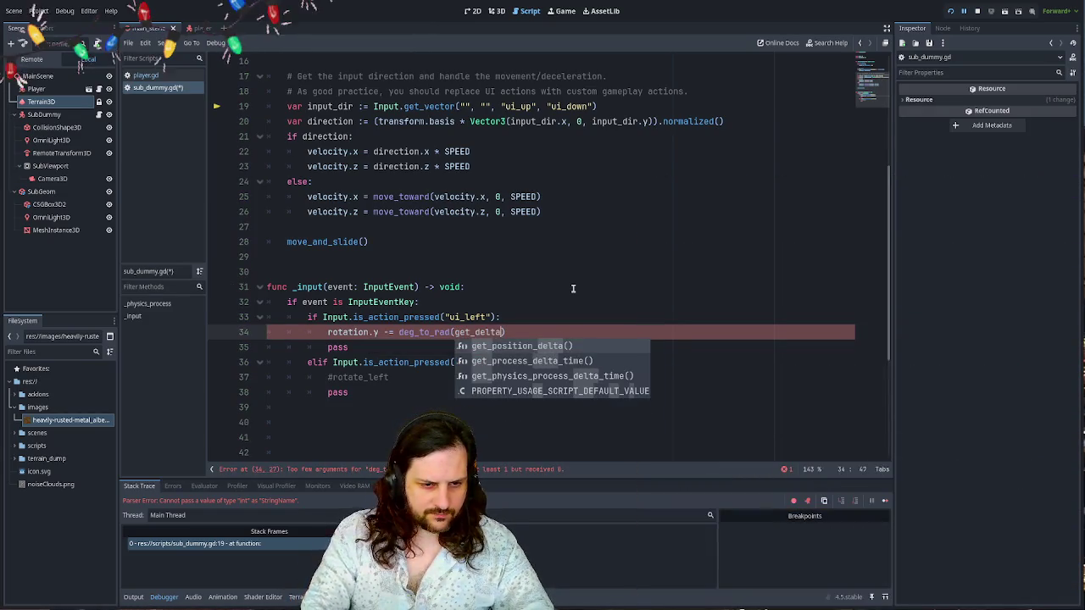
key("Down")
key("Return")
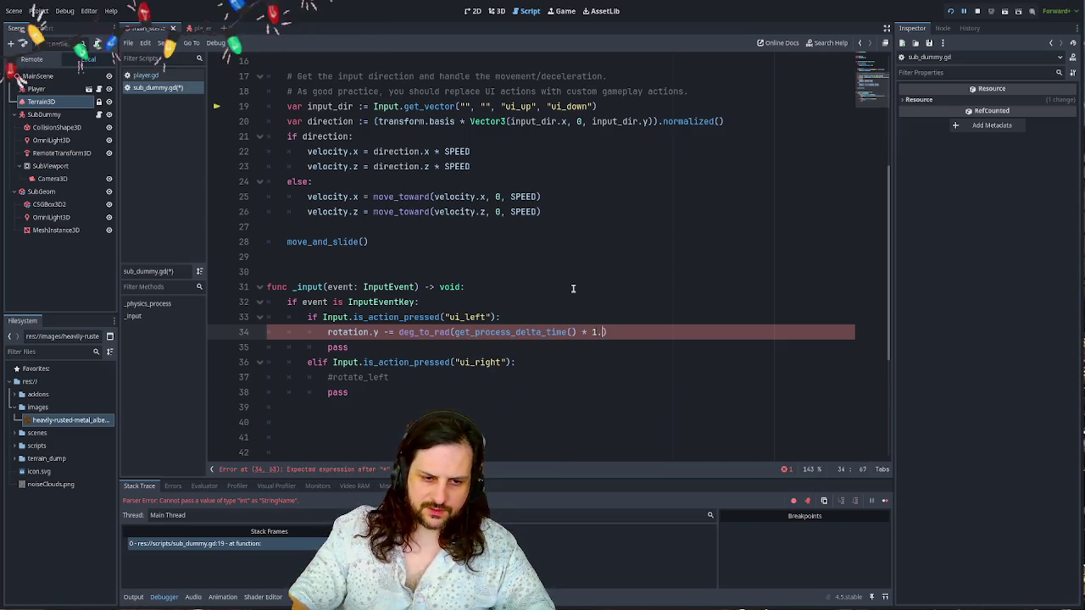
type("0")
- Copy the rotation statement into the elif ui_right branch and delete the leftover comment and pass lines
key("ctrl+shift+d")
key("alt+Down")
key("alt+Up")
key("alt+Down")
key("alt+Down")
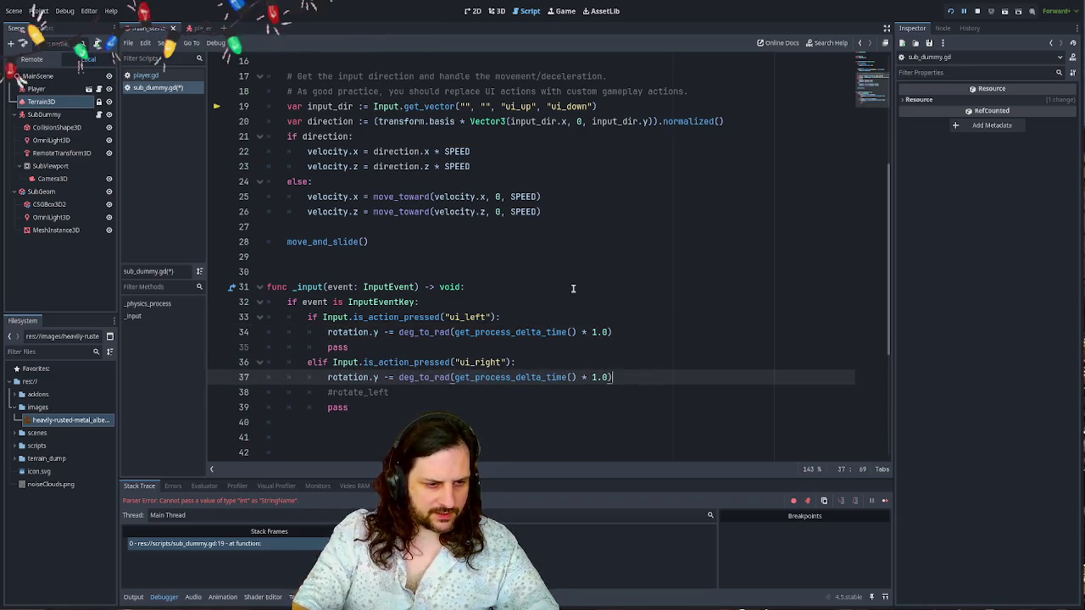
key("Down")
key("shift+Home")
key("shift+Home")
key("BackSpace")
key("BackSpace")
key("Down")
key("shift+Home")
key("shift+Home")
key("BackSpace")
key("BackSpace")
key("Up")
key("Up")
key("shift+Home")
key("shift+Home")
key("BackSpace")
key("BackSpace")
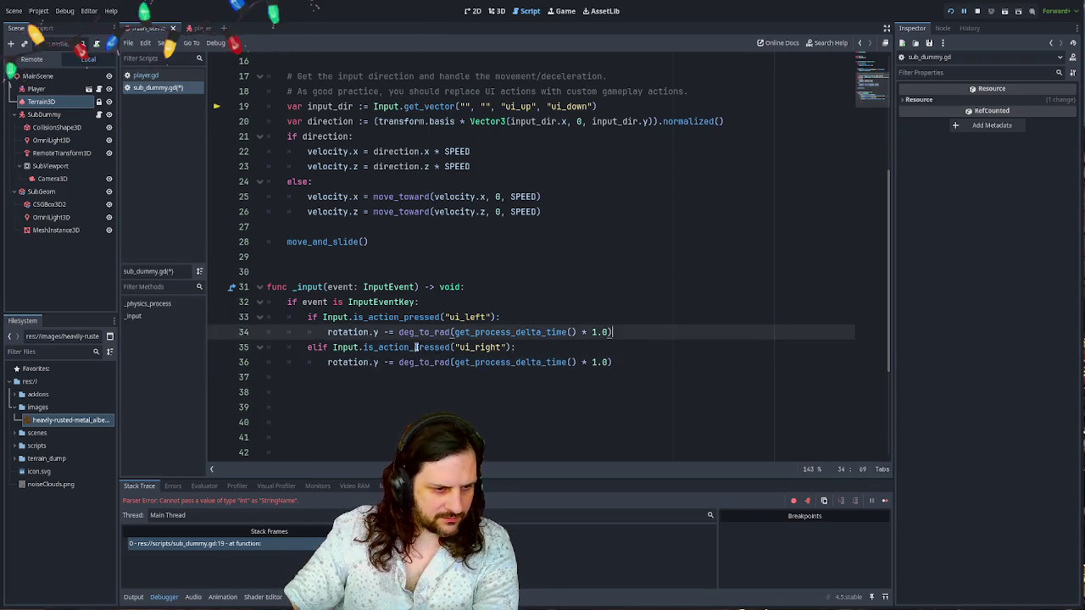
- Change the ui_right statement to rotation.y +=, then save the script and run the game
scroll(416, 347, "down", 4)
scroll(548, 274, "up", 2)
left_click(641, 287)
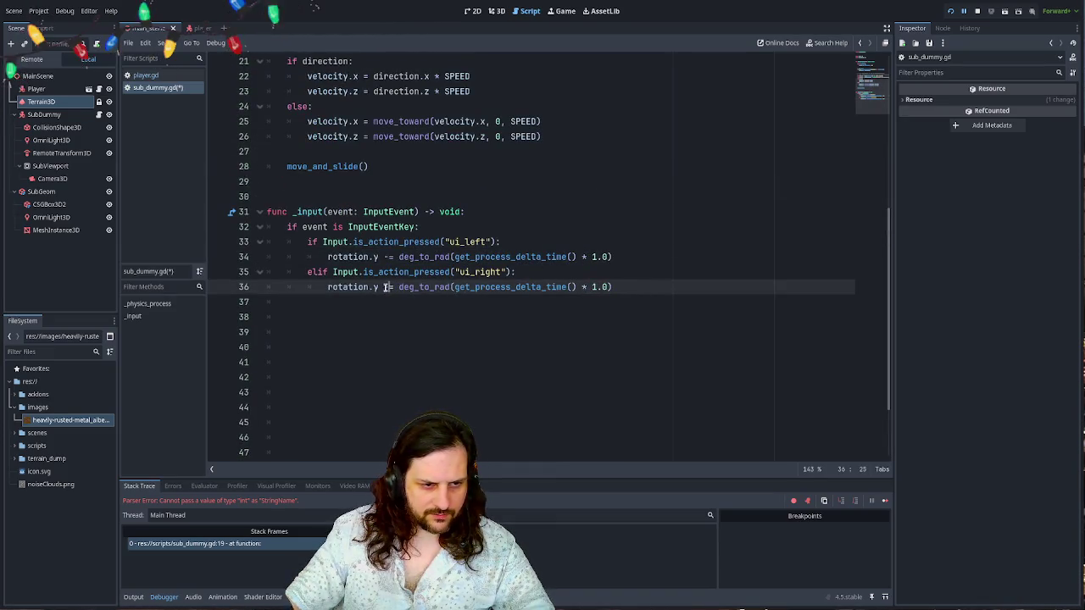
left_click(526, 272)
key("ctrl+s")
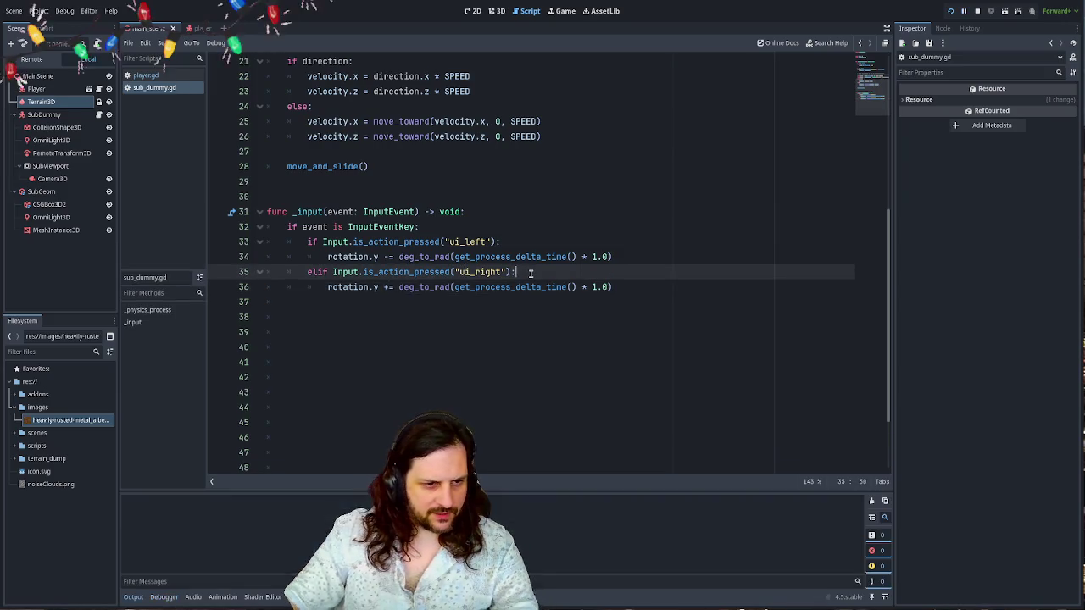
key("F5")
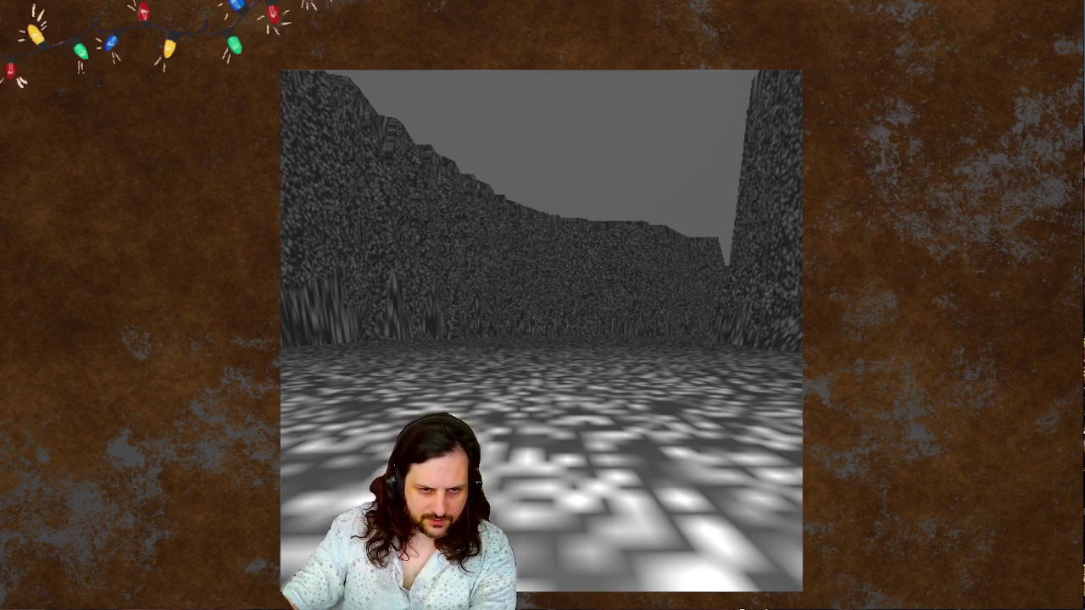
- Test turning the view left and right in the running game
key("Left")
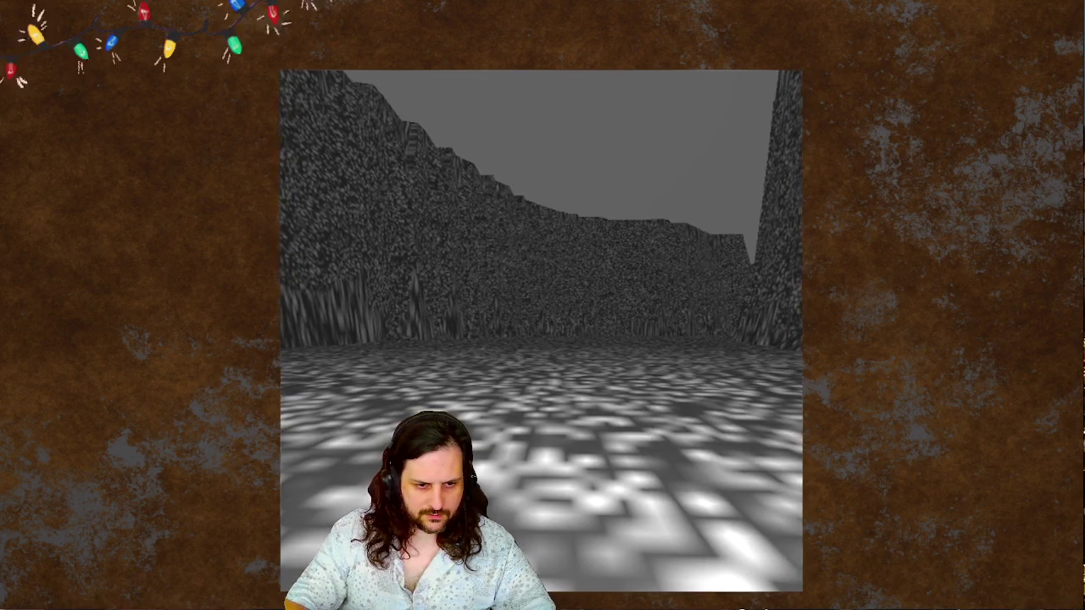
key("Right")
key("Right")
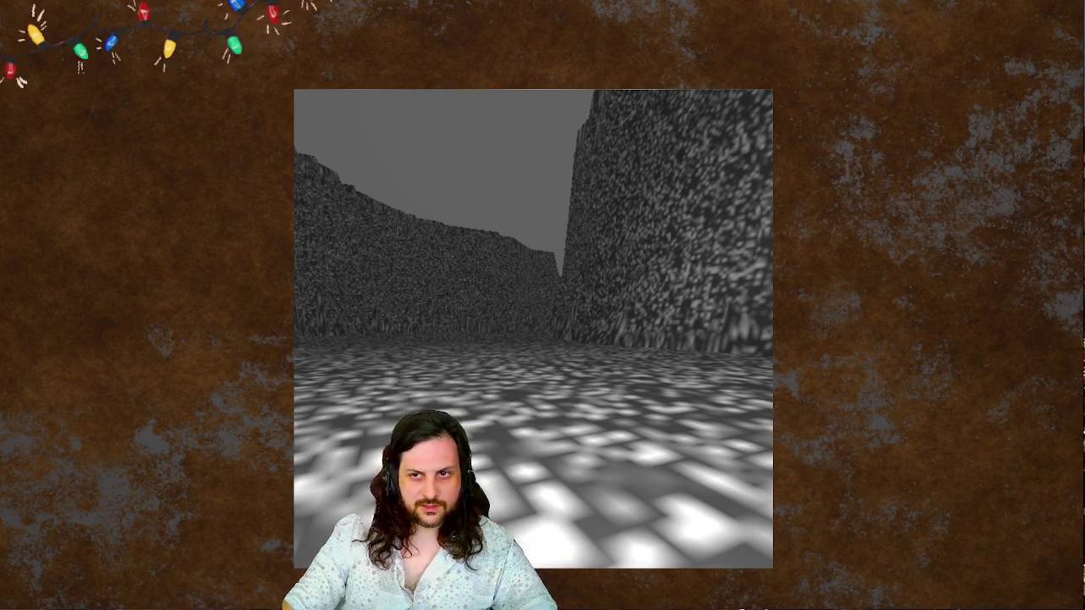
scroll(474, 315, "down", 4)
- Paste the ui_left/ui_right rotation code, scaled by 10.0, before move_and_slide() and dedent it, then rerun
key("Up")
key("Up")
key("Up")
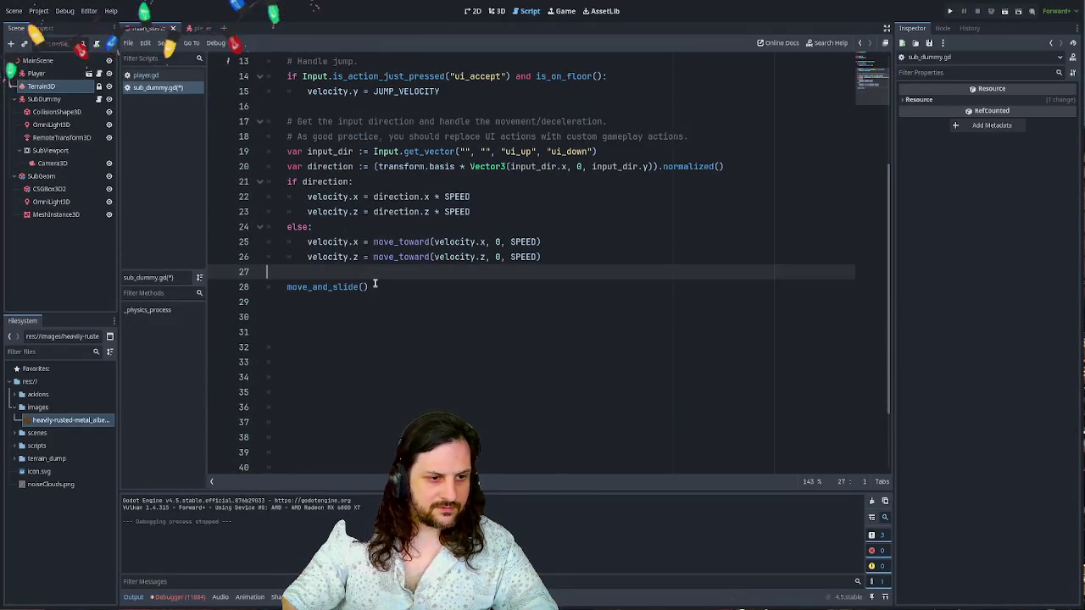
key("Return")
type("if Input.is_action_pressed(\"ui_left\"): \t\t\trotation.y += deg_to_rad(get_process_delta_time() * 10.0) \t\telif Input.is_action_pressed(\"ui_right\"): \t\t\trotation.y -= deg_to_rad(get_process_delta_time() * 10.0)")
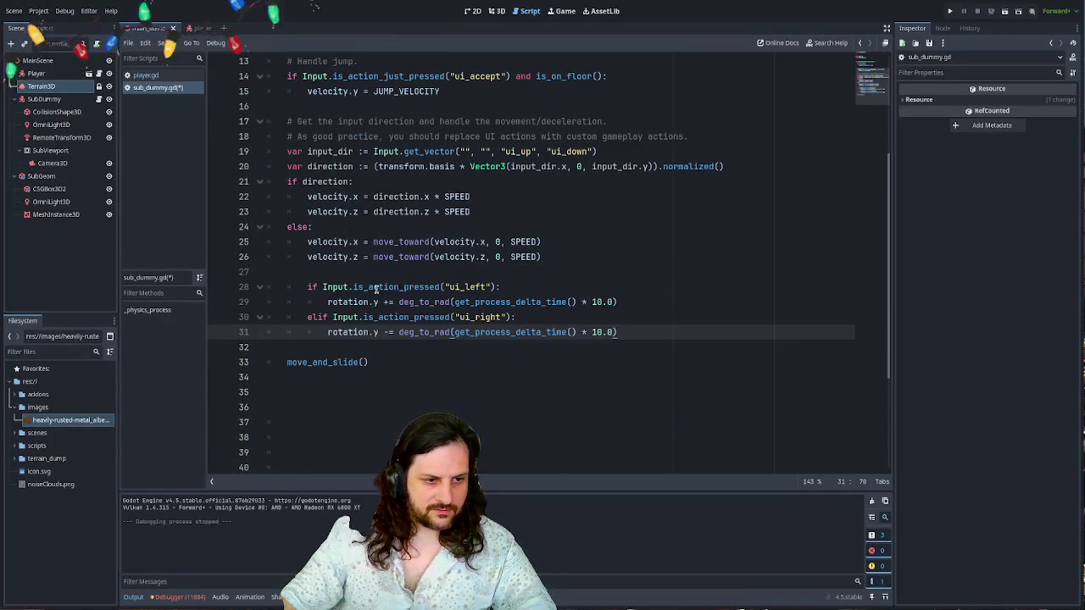
left_click(376, 289, "shift")
key("shift+Tab")
left_click(492, 286)
key("F5")
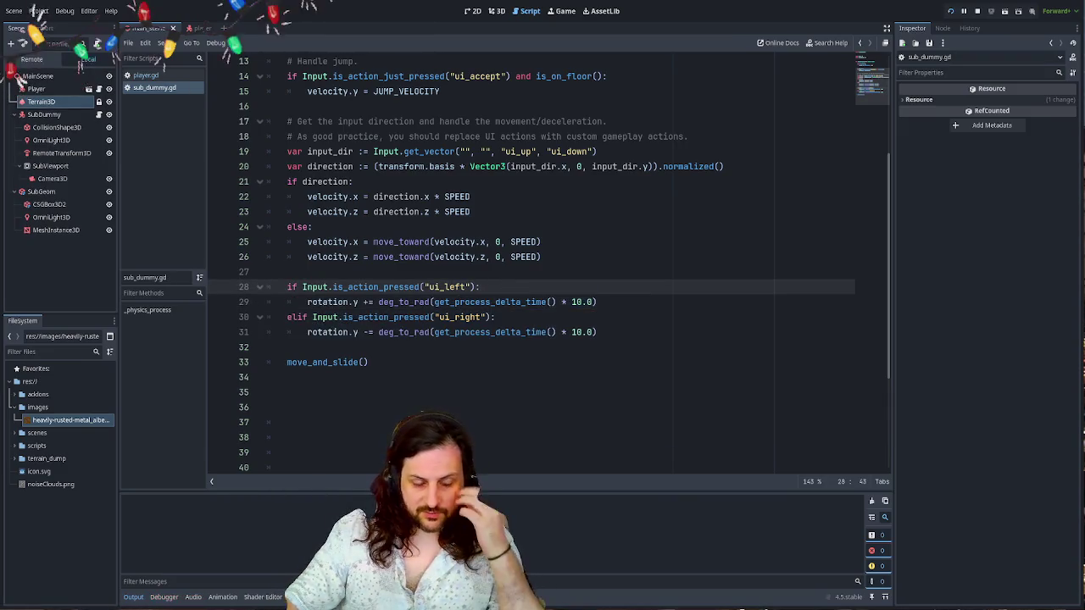
key("Up")
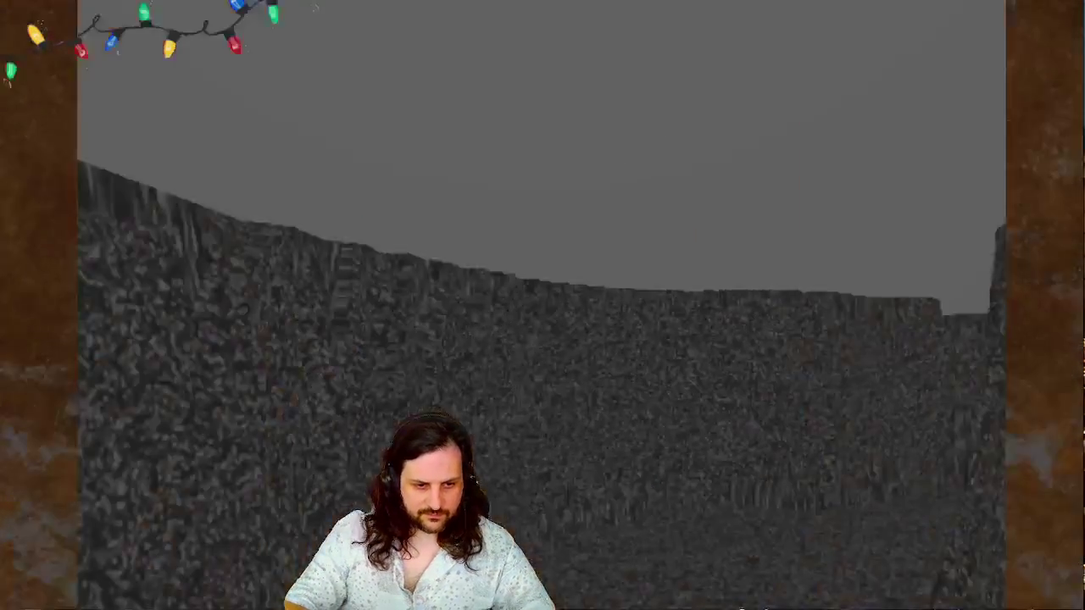
- Step back from the screen and turn the submarine dummy right, left, right, then left to watch the feed rotate
key("Down")
key("Up")
key("Right")
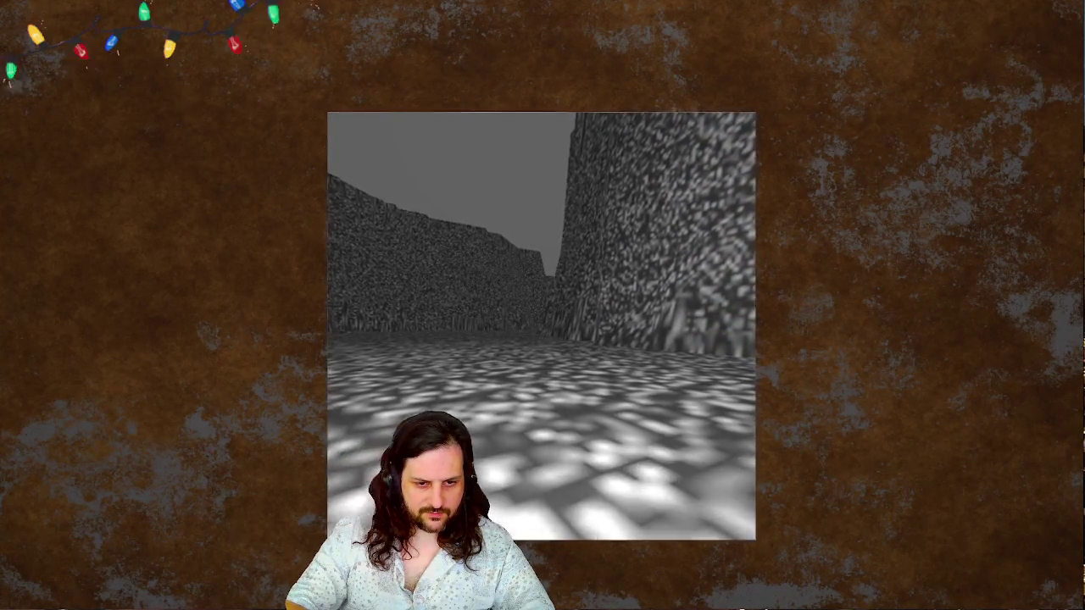
key("Left")
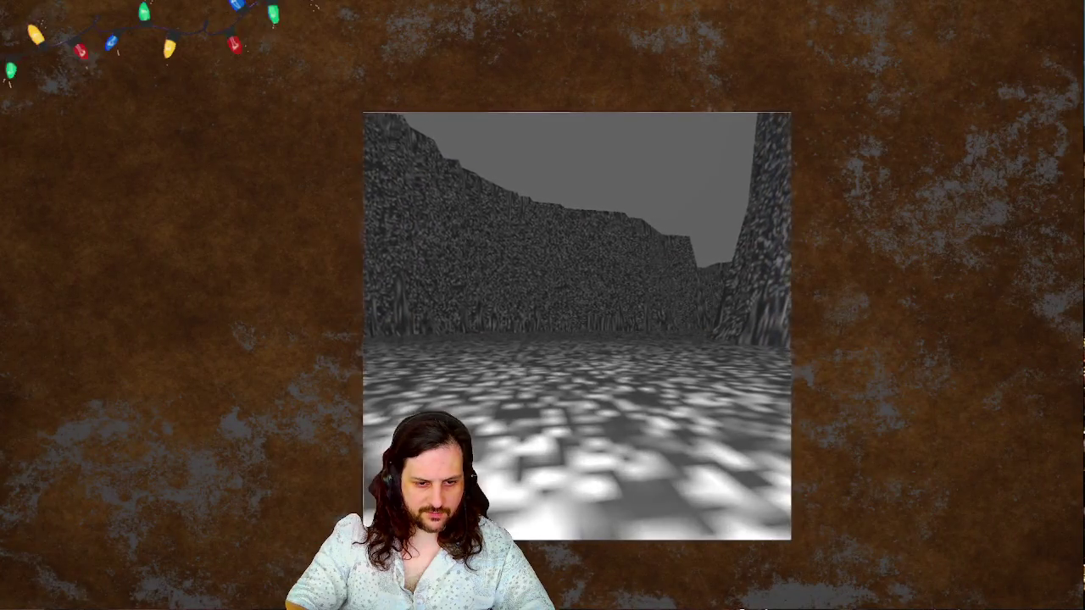
key("Right")
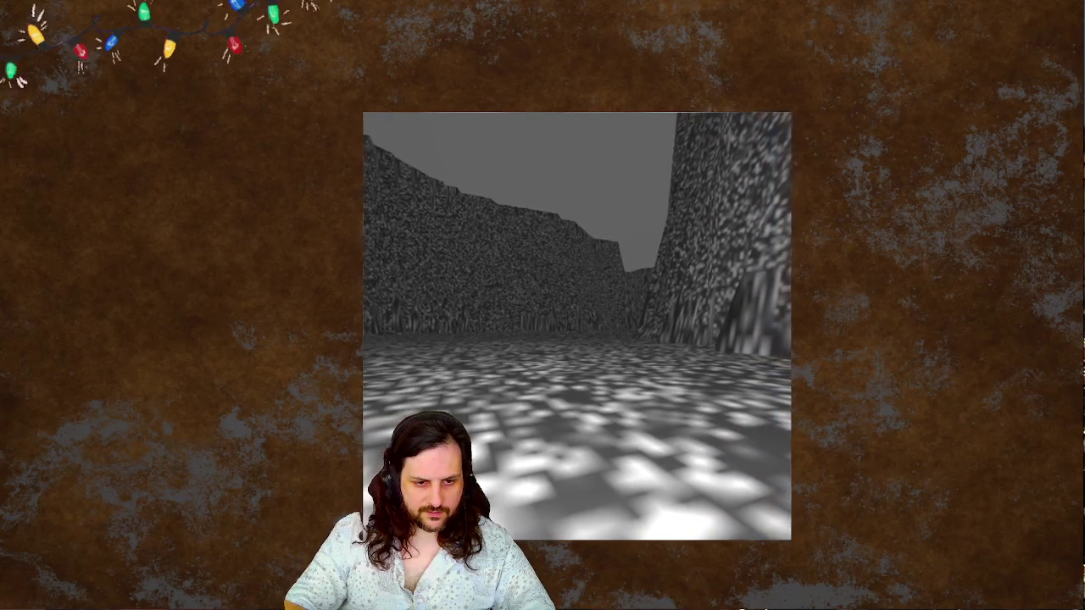
key("Right")
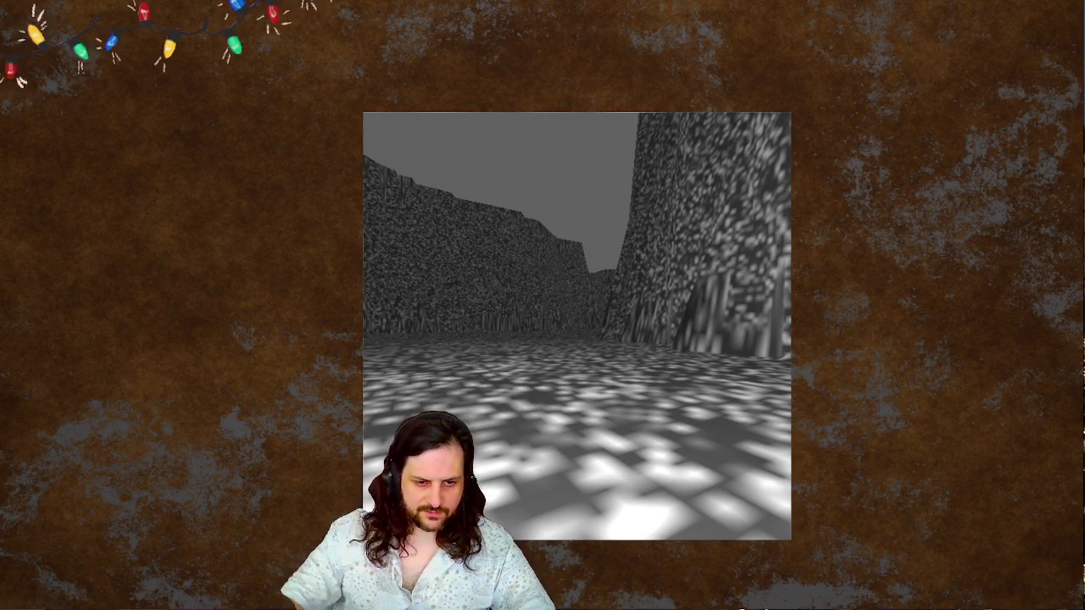
key("Left")
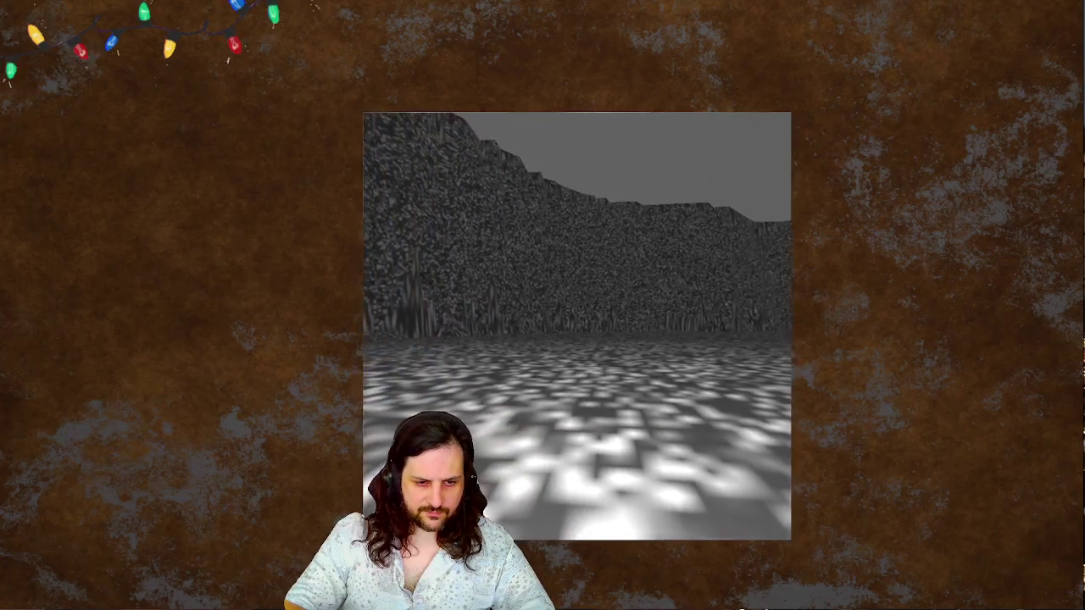
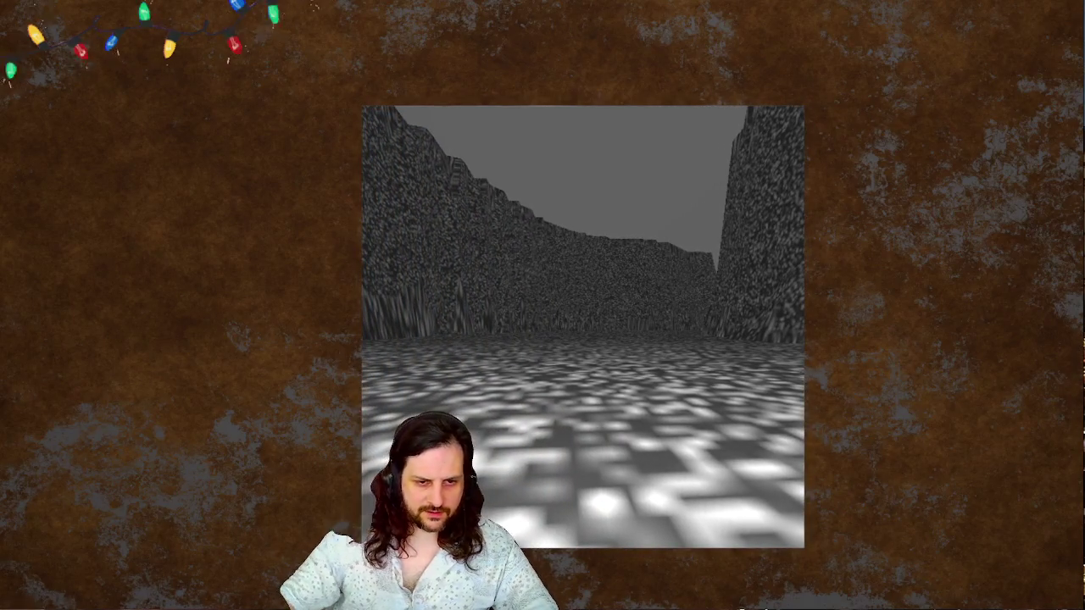
- Stop the running tunnel game and put the caret back in sub_dummy.gd at line 25
key("F8")
left_click(591, 246)
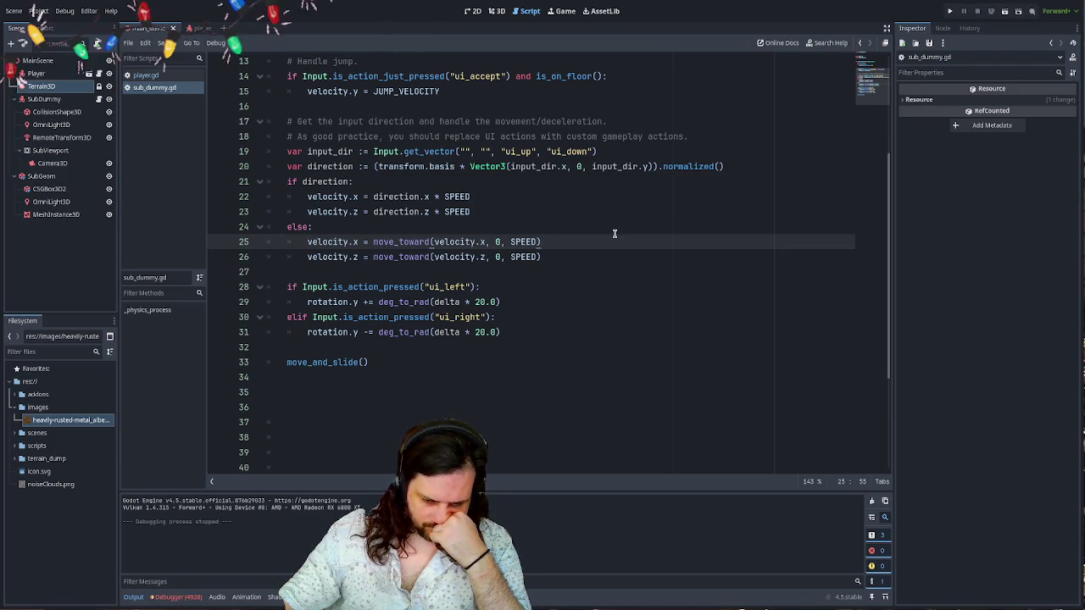
- Give the Camera3D node a new Environment resource
left_click(38, 60)
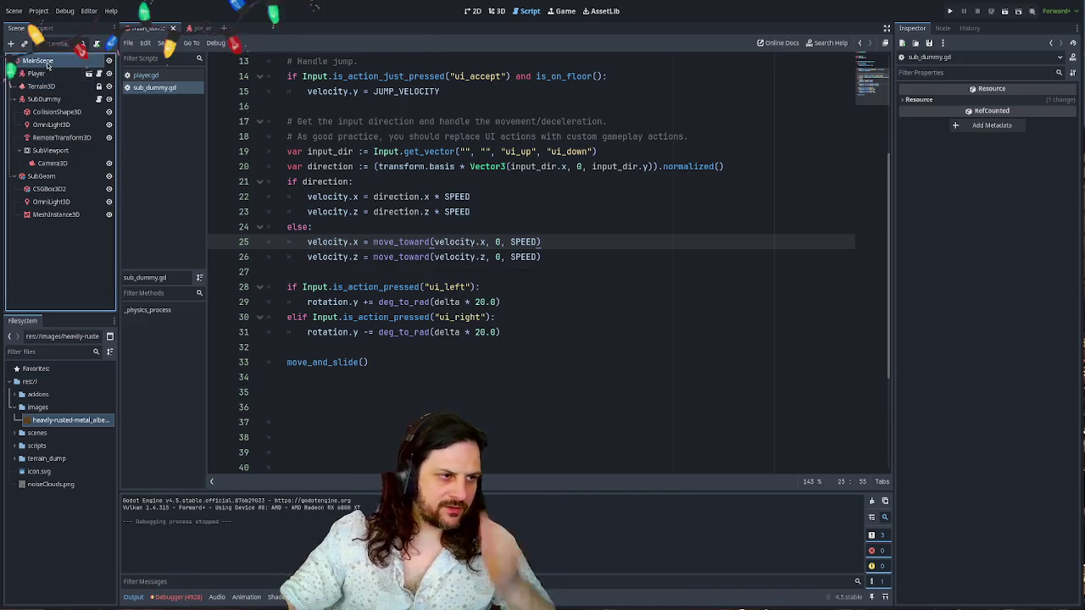
left_click(52, 163)
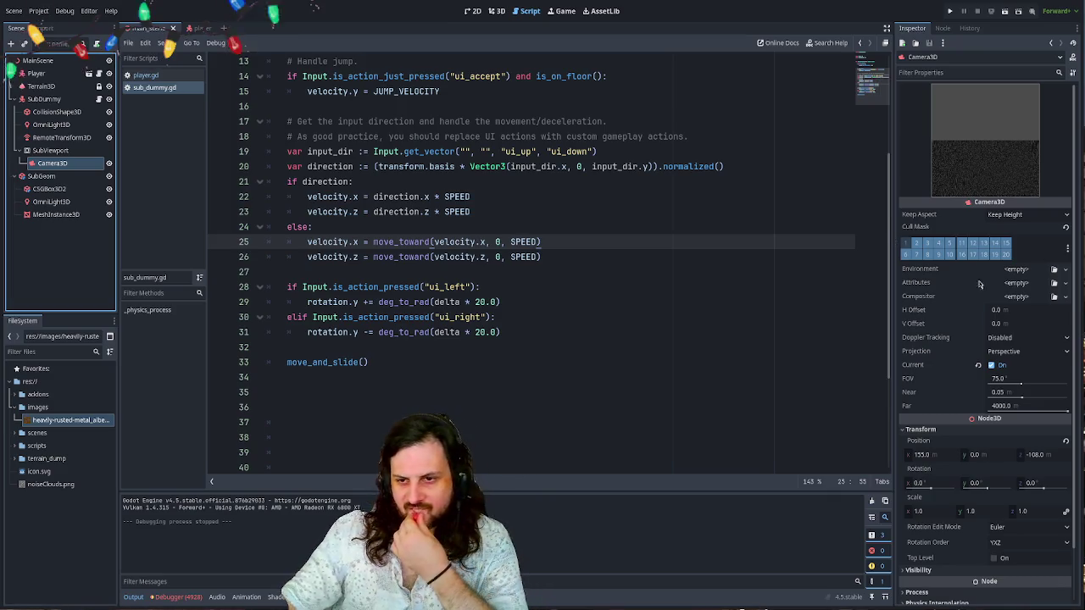
scroll(969, 347, "down", 3)
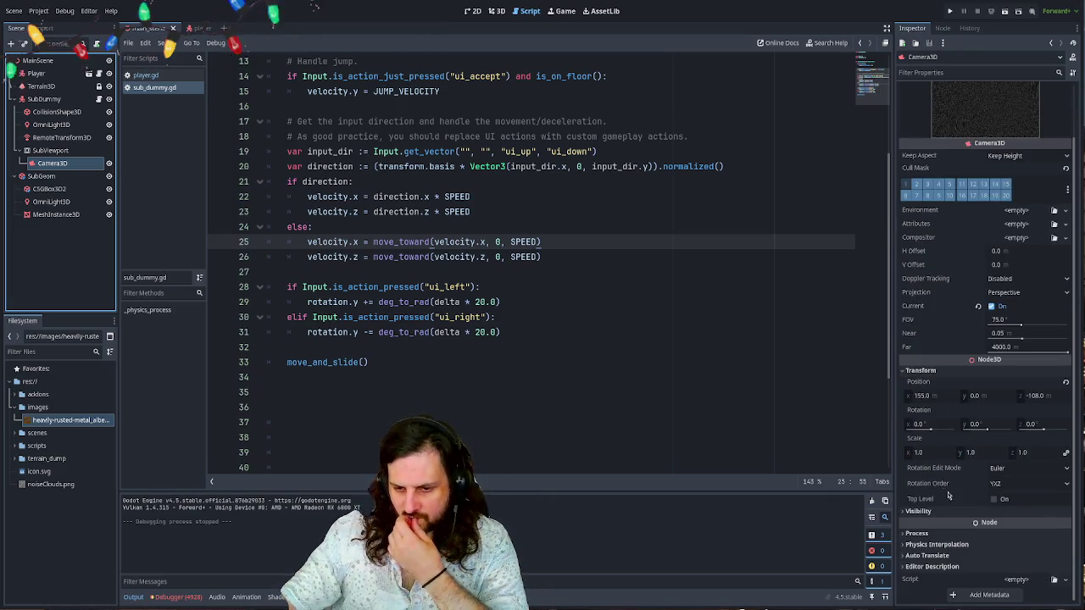
left_click(1013, 215)
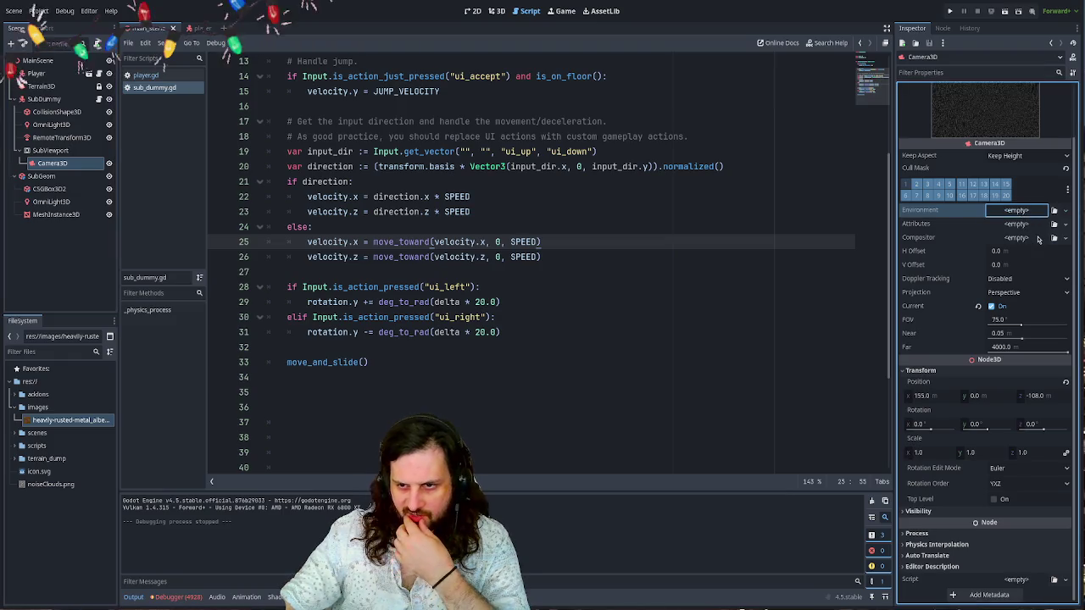
left_click(1016, 212)
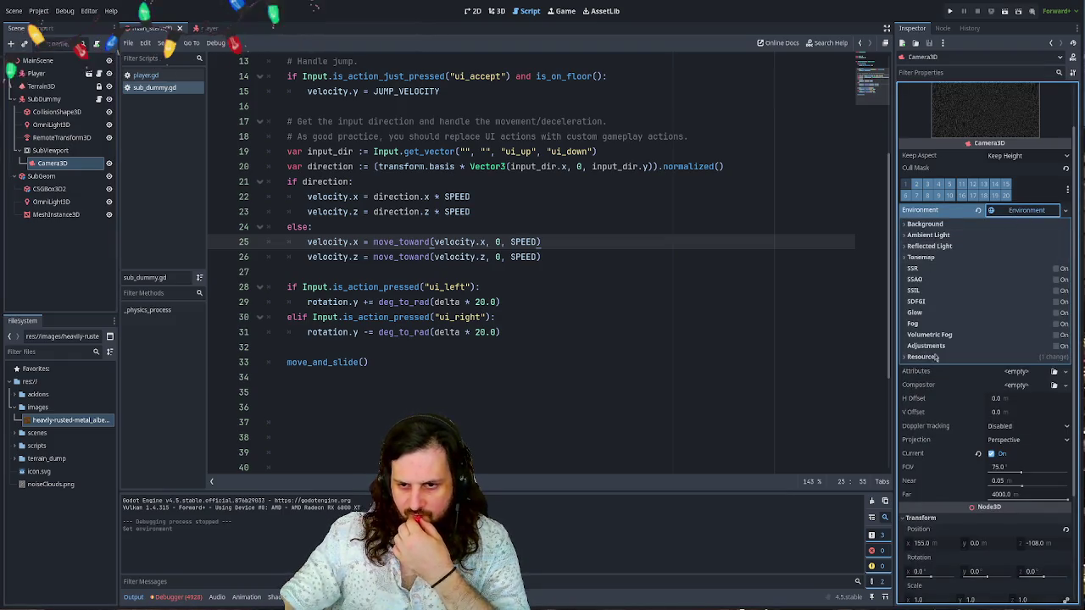
- Enable black fog in Exponential mode on the environment and launch the game
left_click(1057, 325)
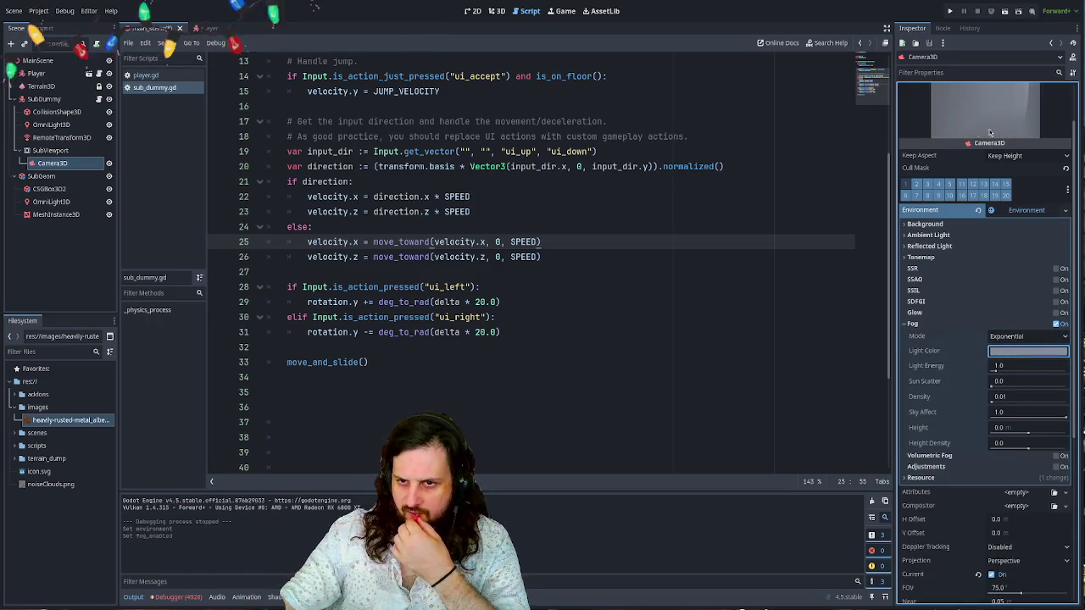
scroll(963, 121, "up", 2)
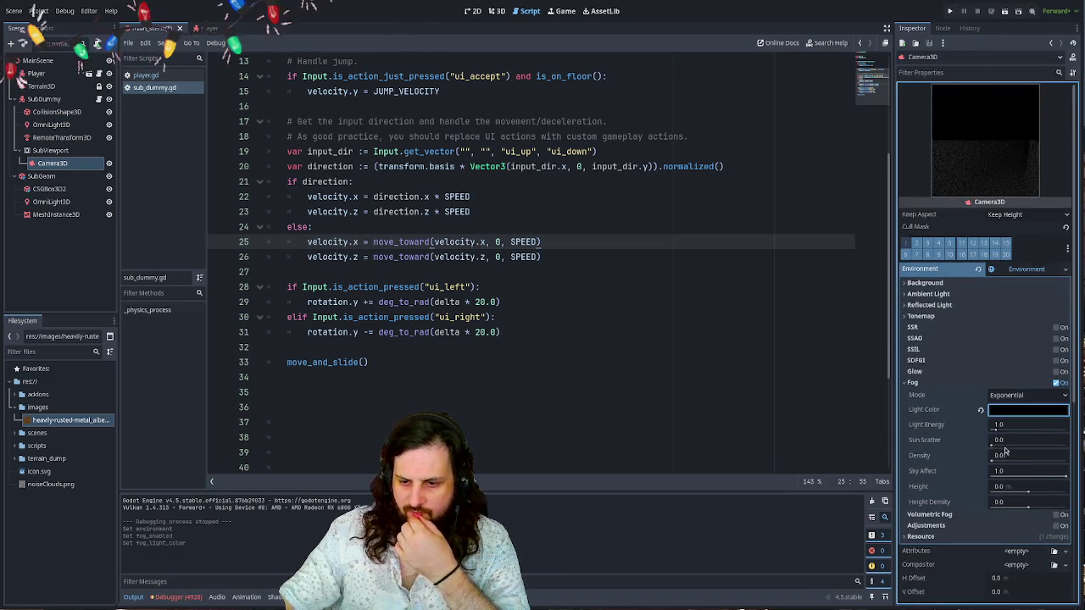
left_click(1003, 408)
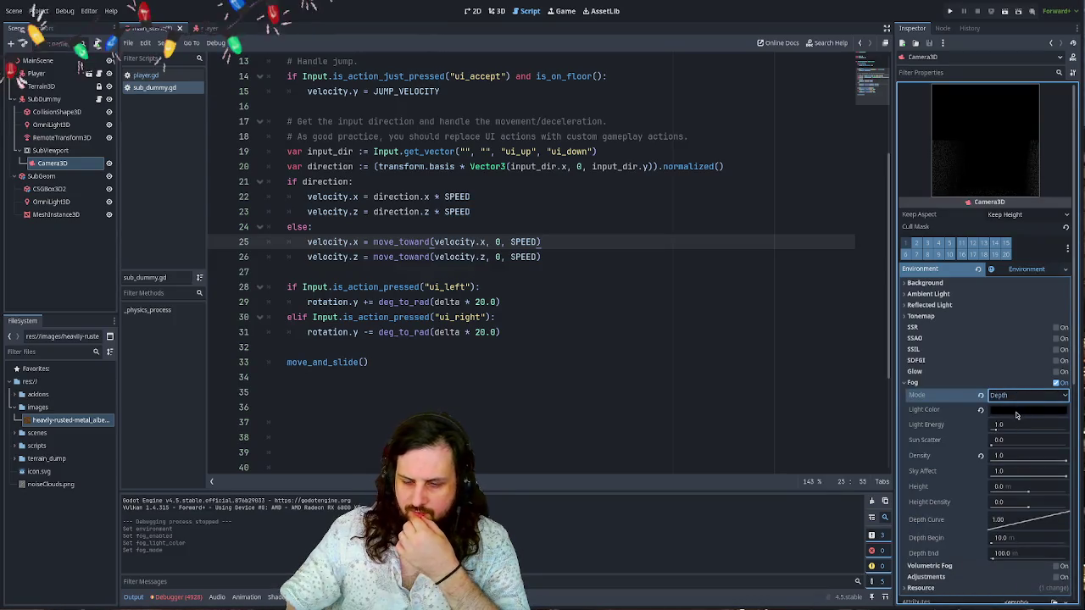
key("ctrl+z")
left_click(950, 11)
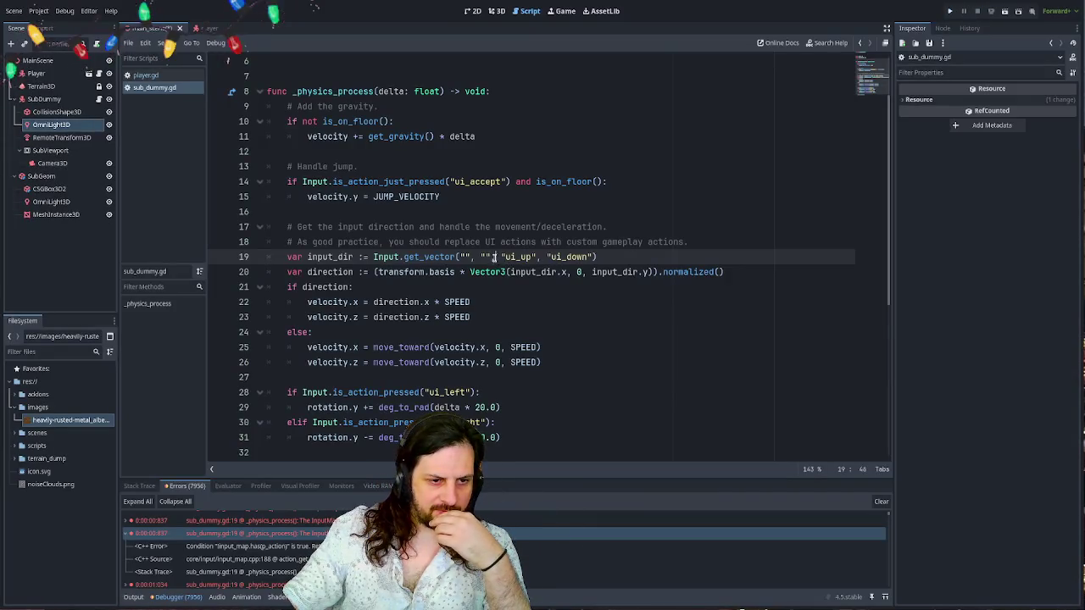
- Select the empty left/right action names in get_vector on line 19 and check ui_up
mouse_move(493, 256)
left_mouse_down()
mouse_move(452, 257)
mouse_move(488, 257)
left_mouse_up()
left_click(534, 257)
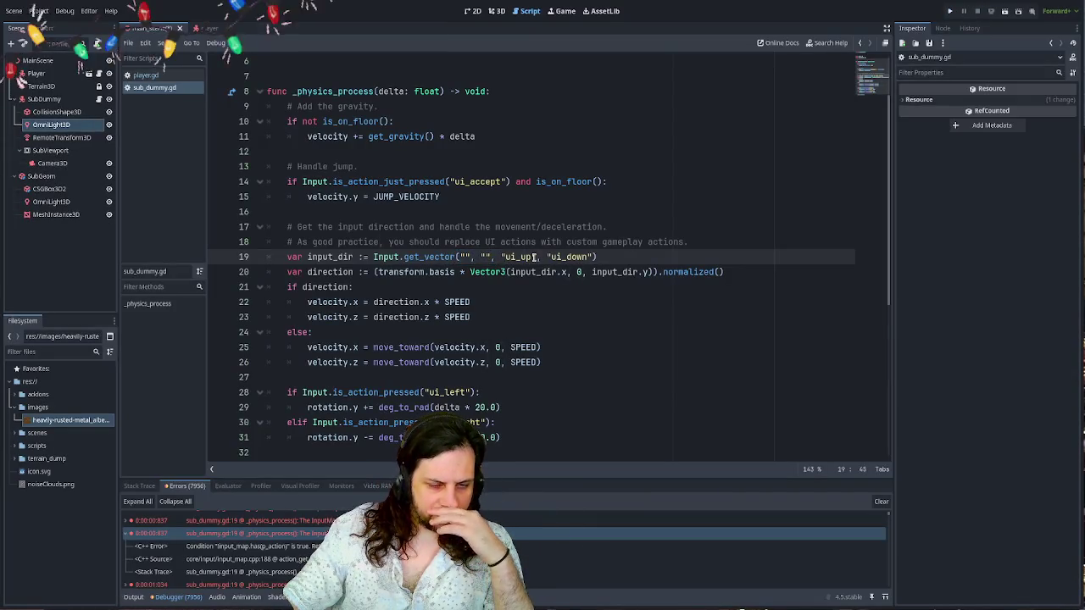
left_click(517, 256)
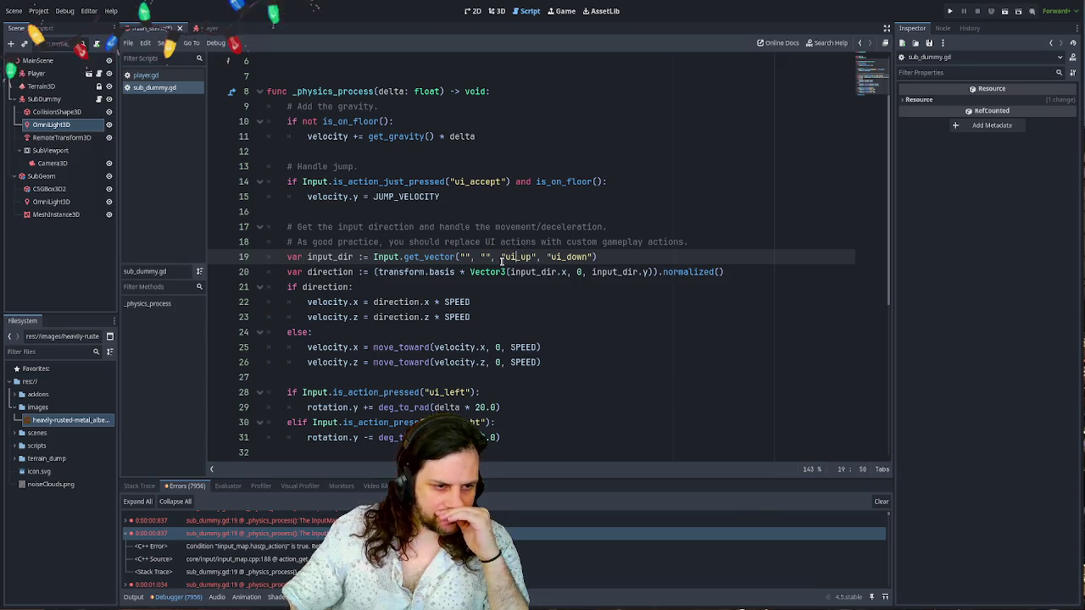
left_click(497, 314)
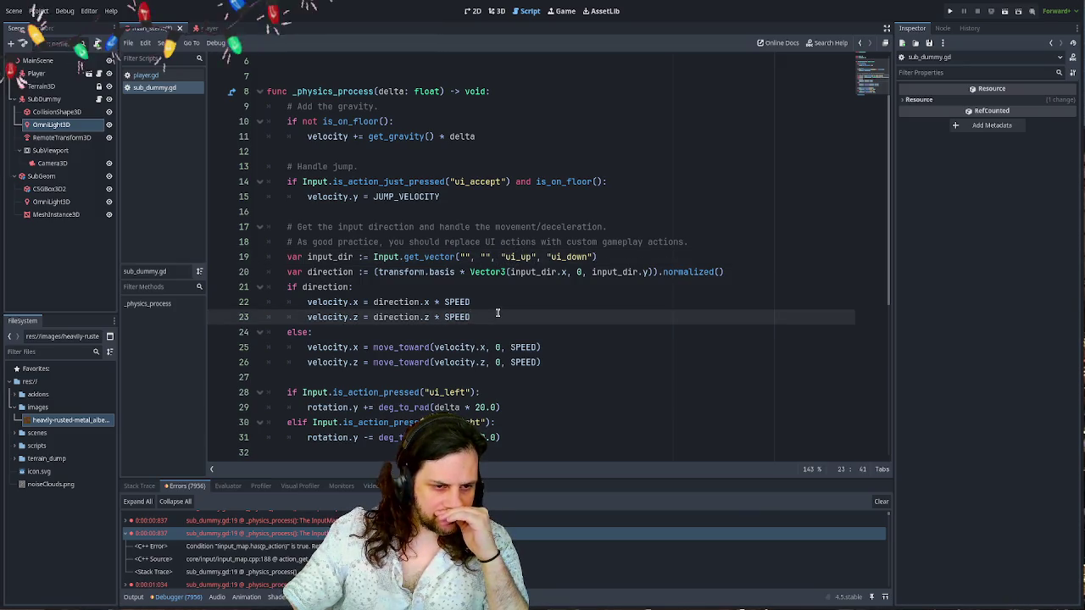
left_click(493, 299)
left_click(492, 312)
left_click(490, 306)
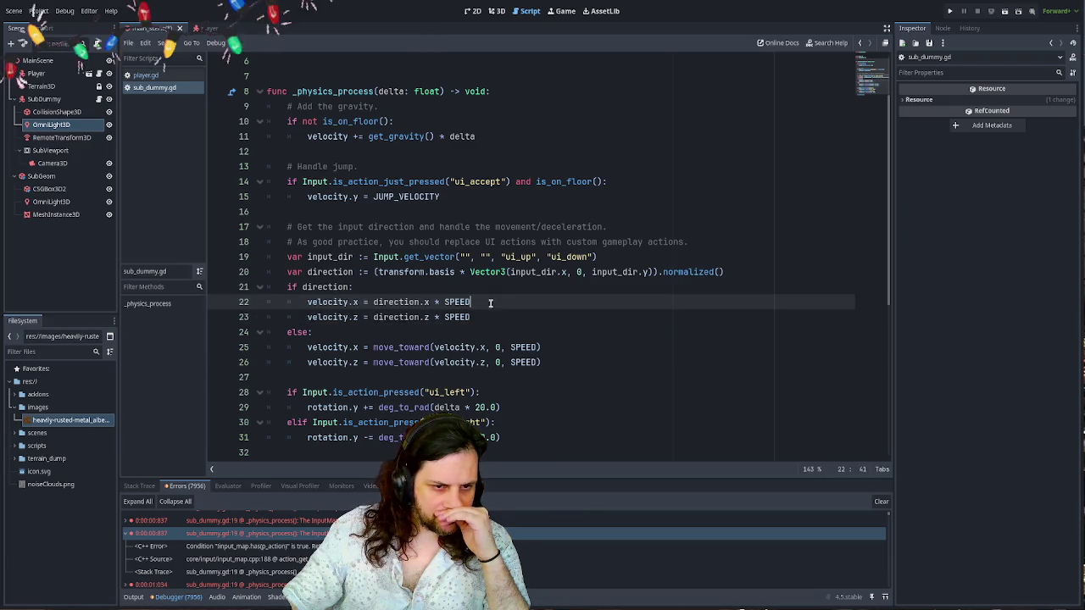
left_click(530, 272)
double_click(530, 271)
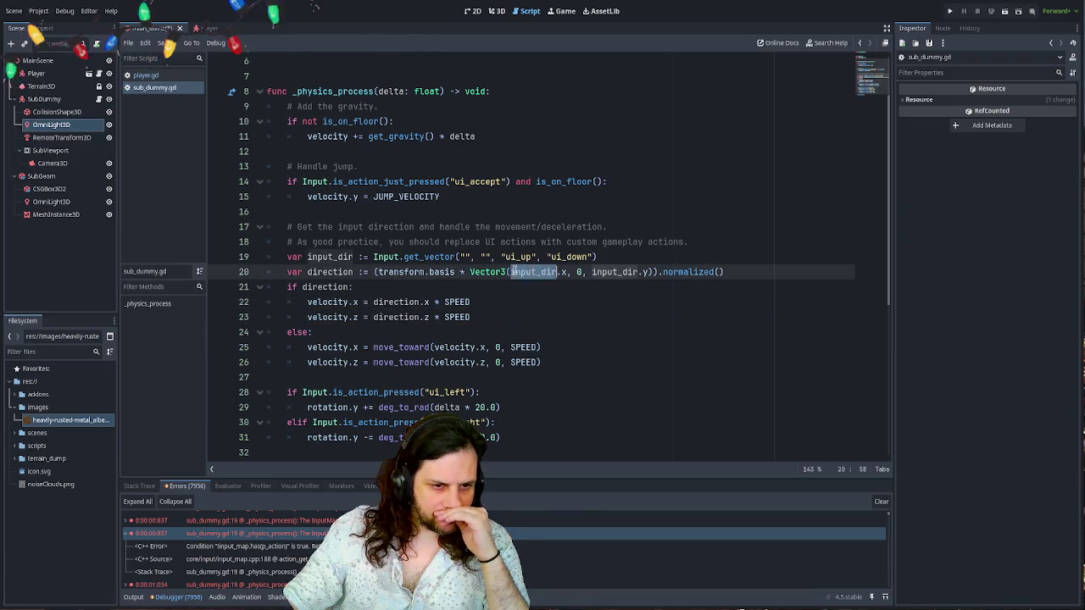
triple_click(531, 272)
left_click(517, 271)
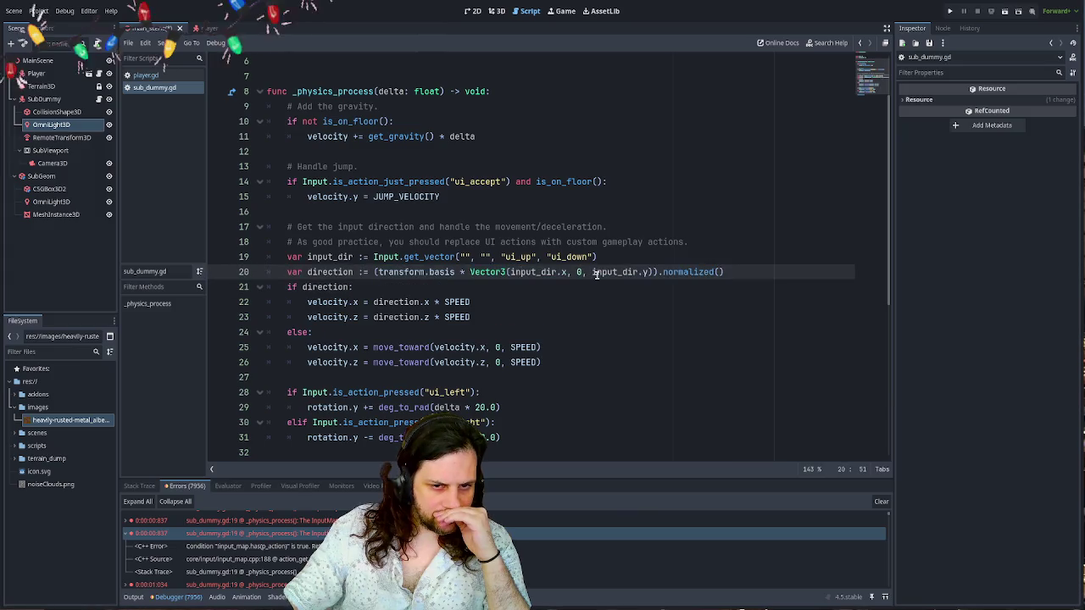
triple_click(597, 272)
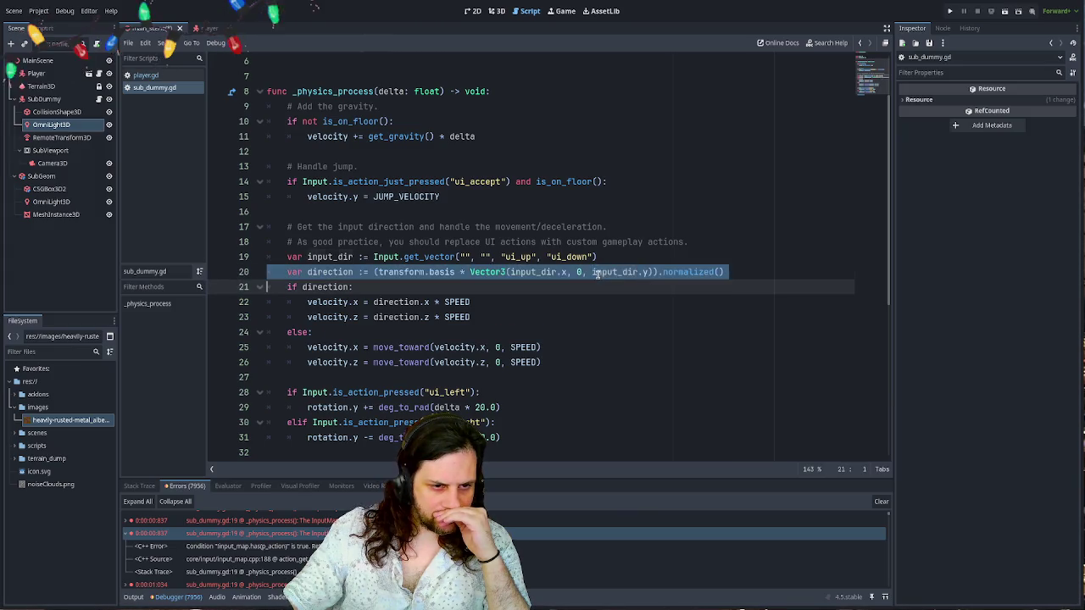
left_click_drag(596, 272, 600, 254)
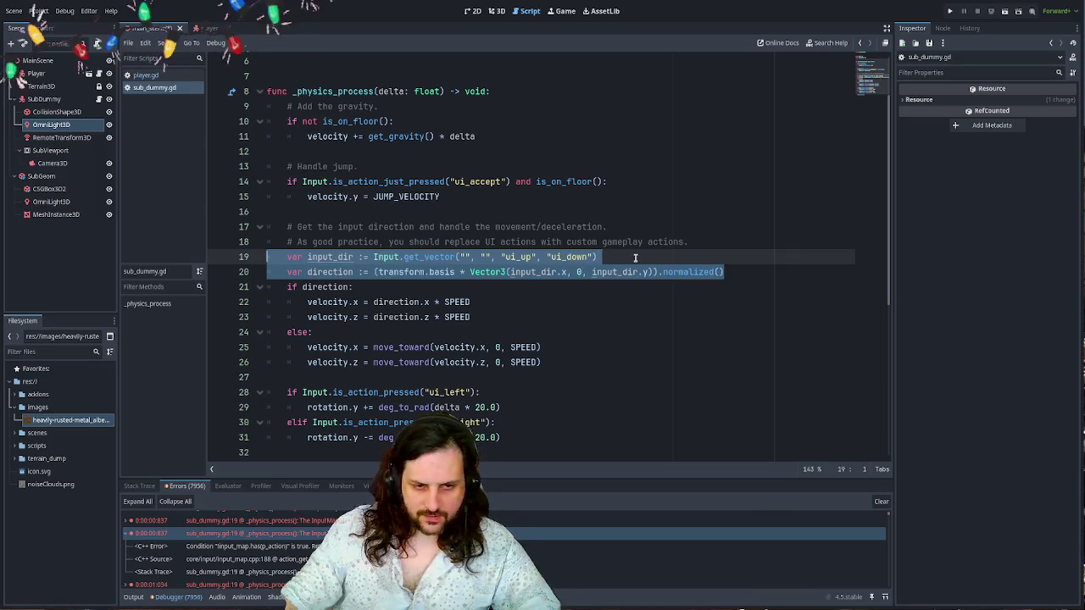
left_click(598, 256)
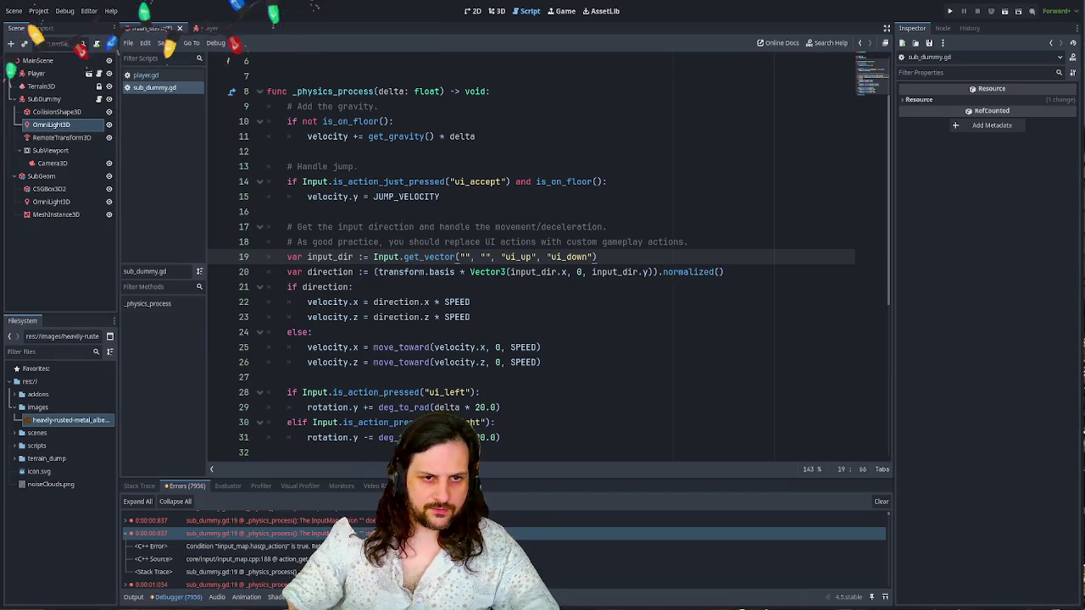
left_click(555, 197)
- Run the game and drive the sub forward toward the window, turning left and right
key("F5")
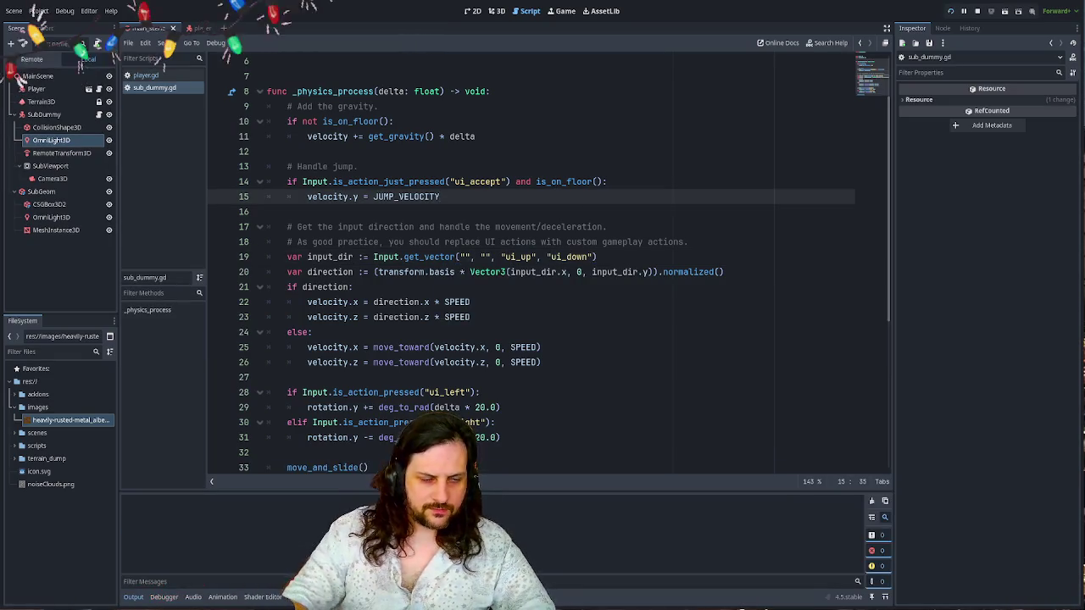
key("Up")
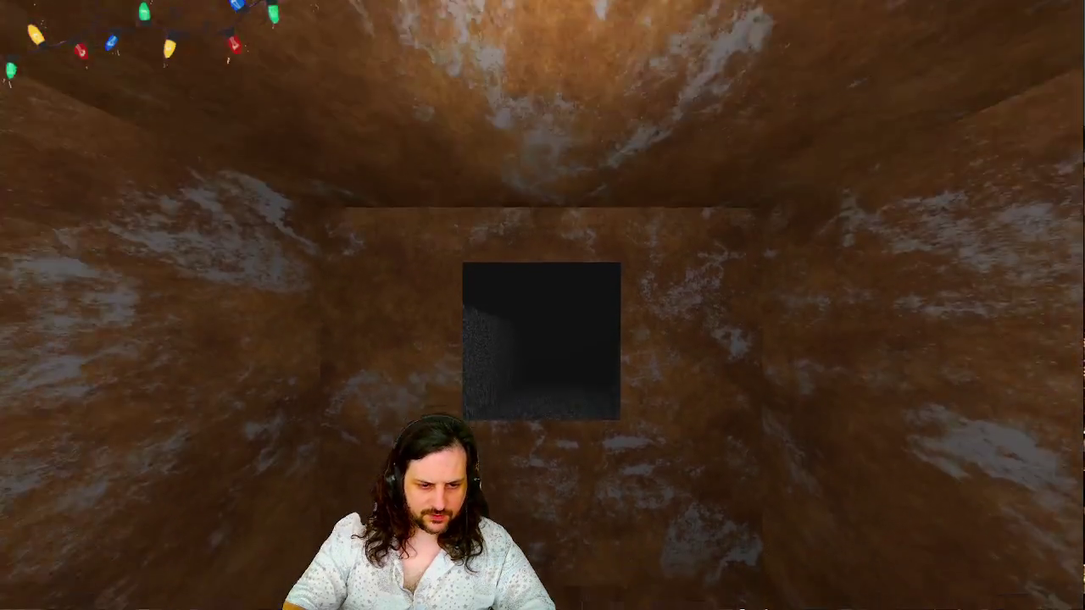
key("Up")
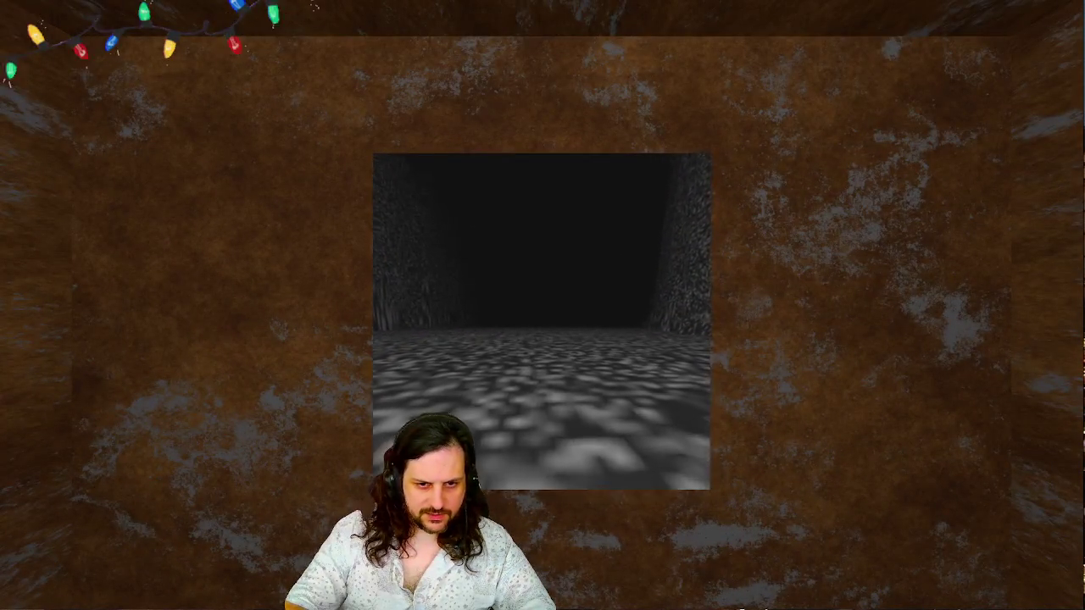
key("Left")
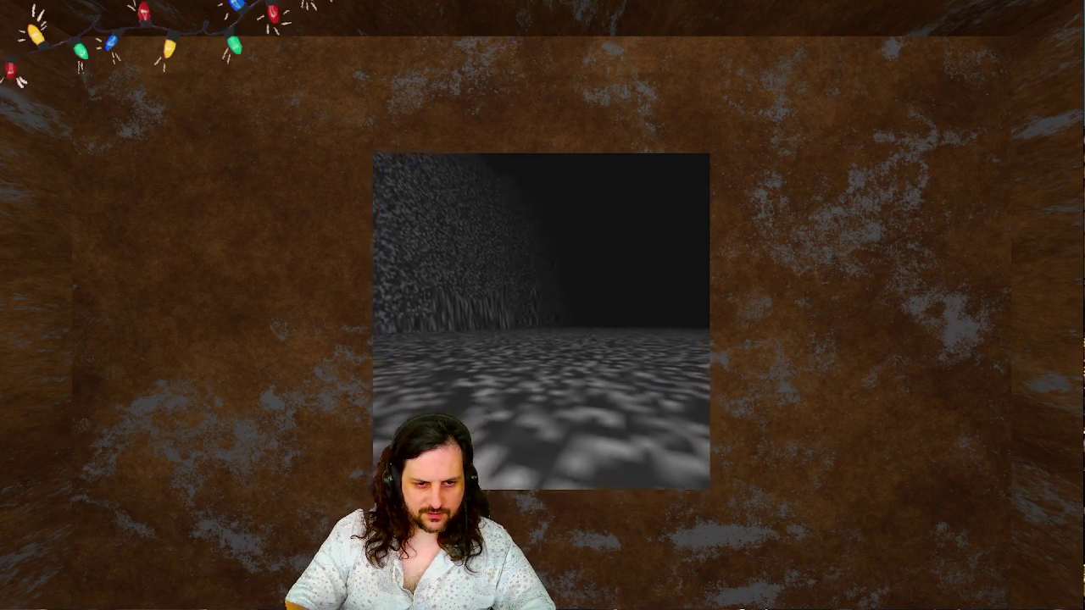
key("Right")
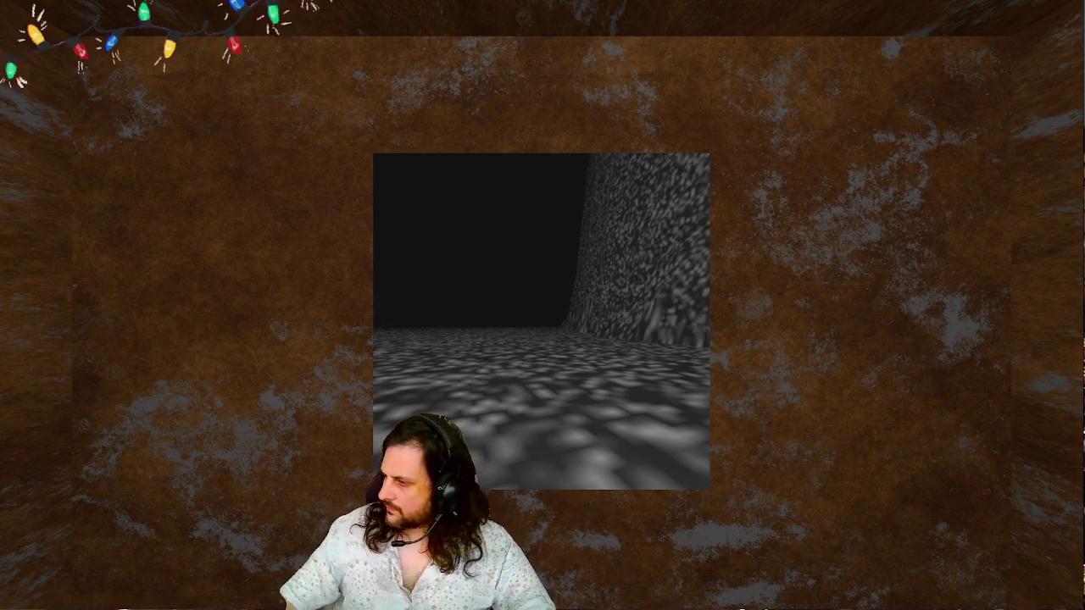
key("Left")
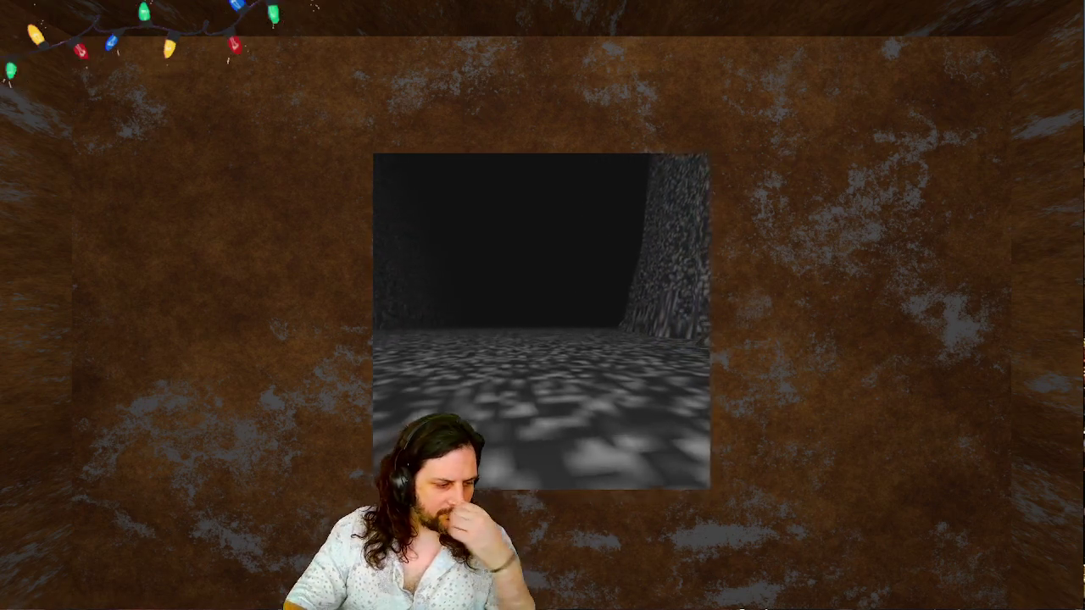
key("Left")
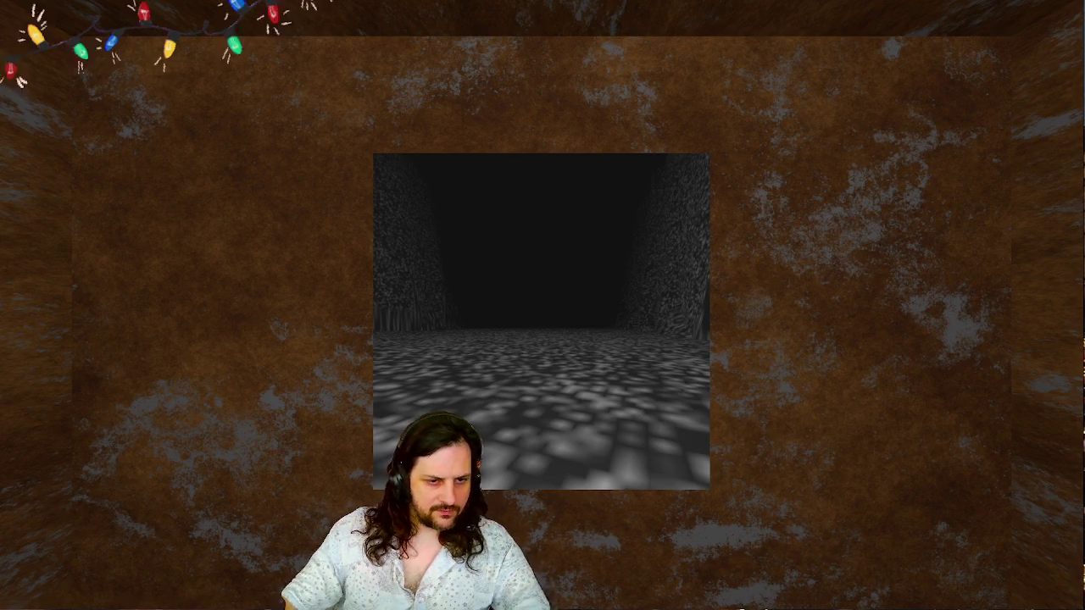
key("F8")
key("F5")
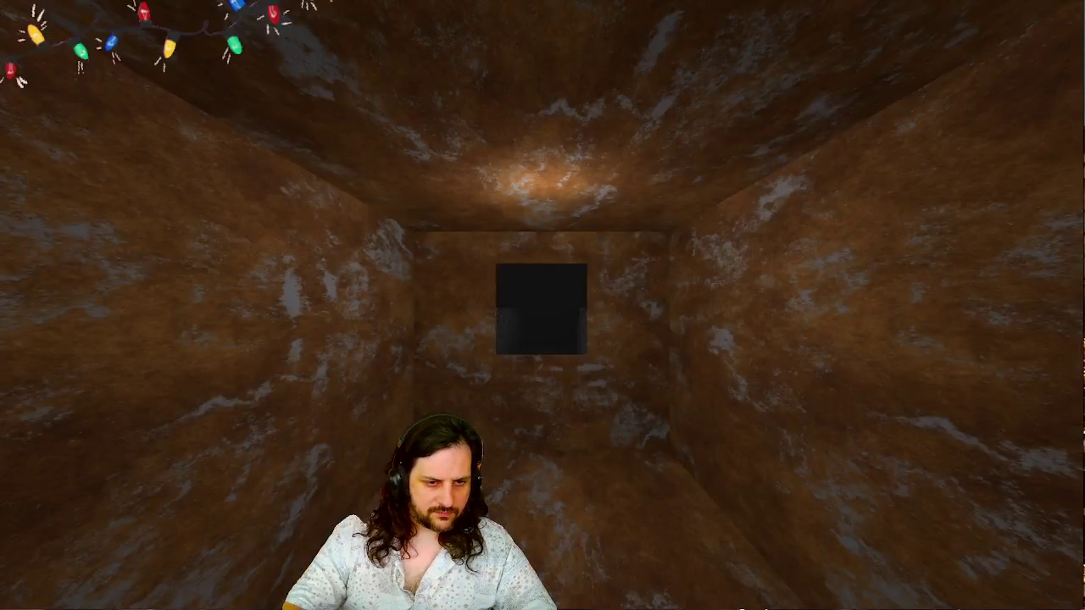
key("Up")
key("Up")
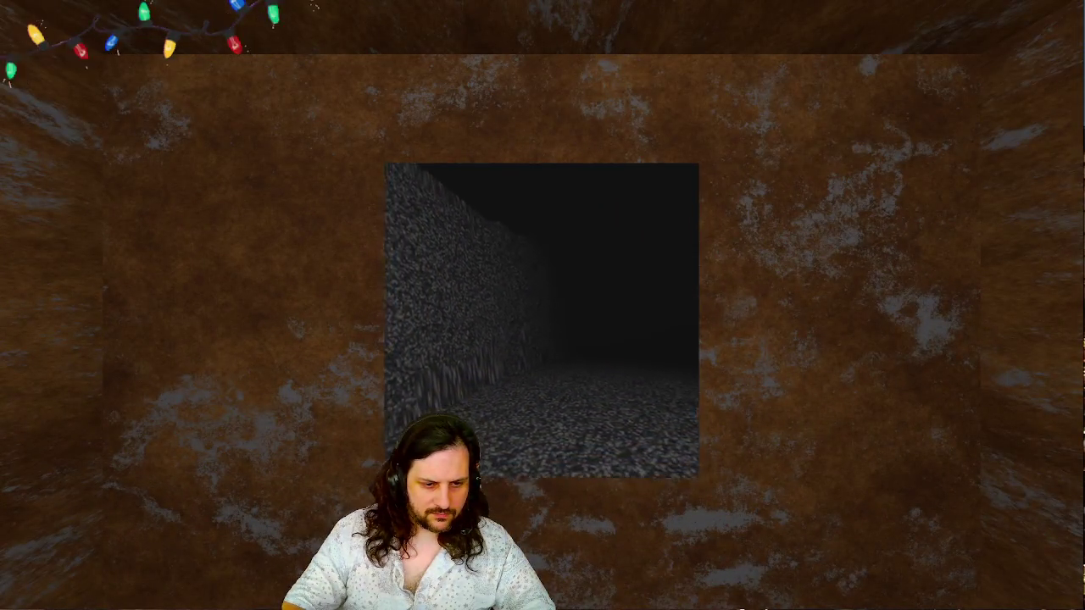
key("Right")
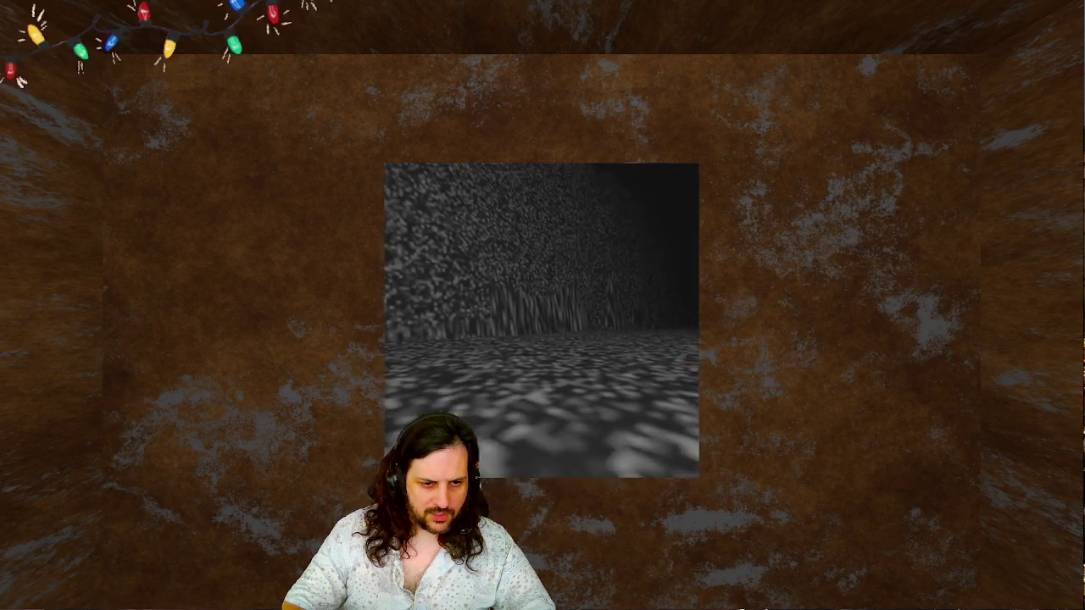
key("Right")
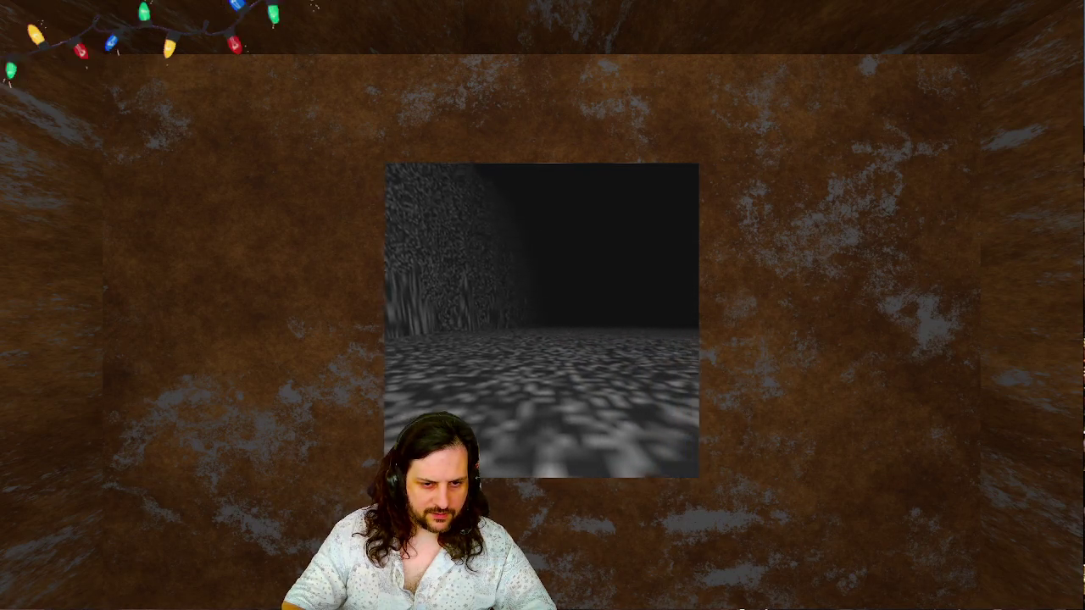
key("Up")
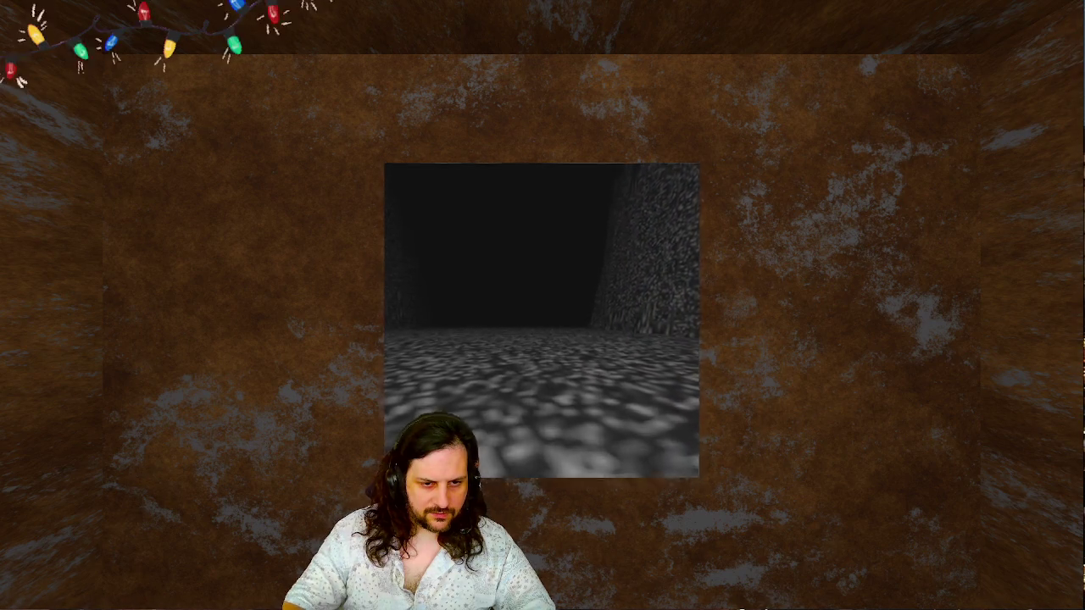
key("Up")
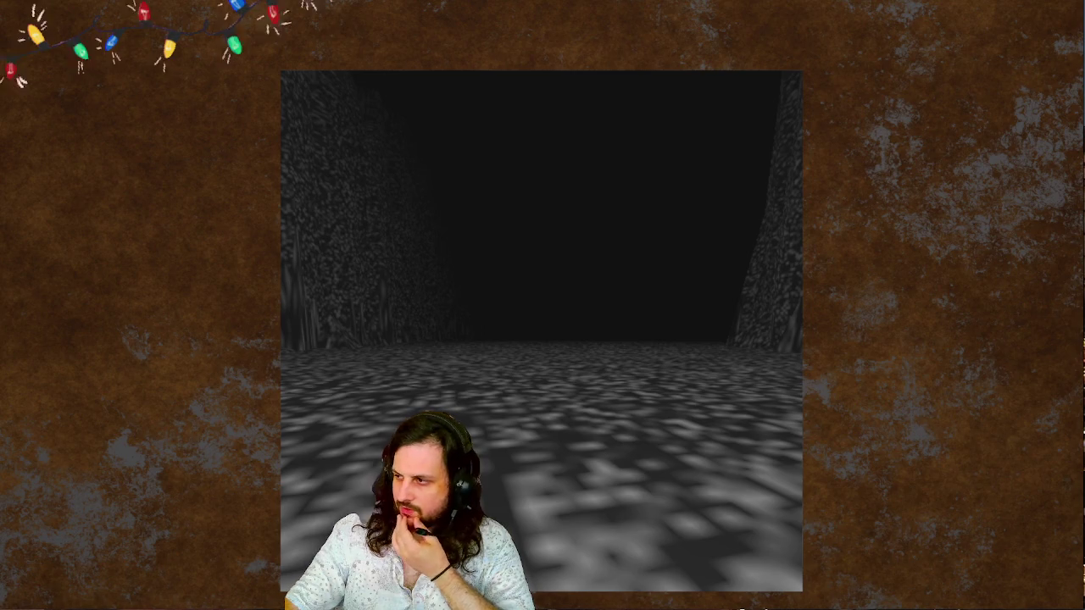
key("Up")
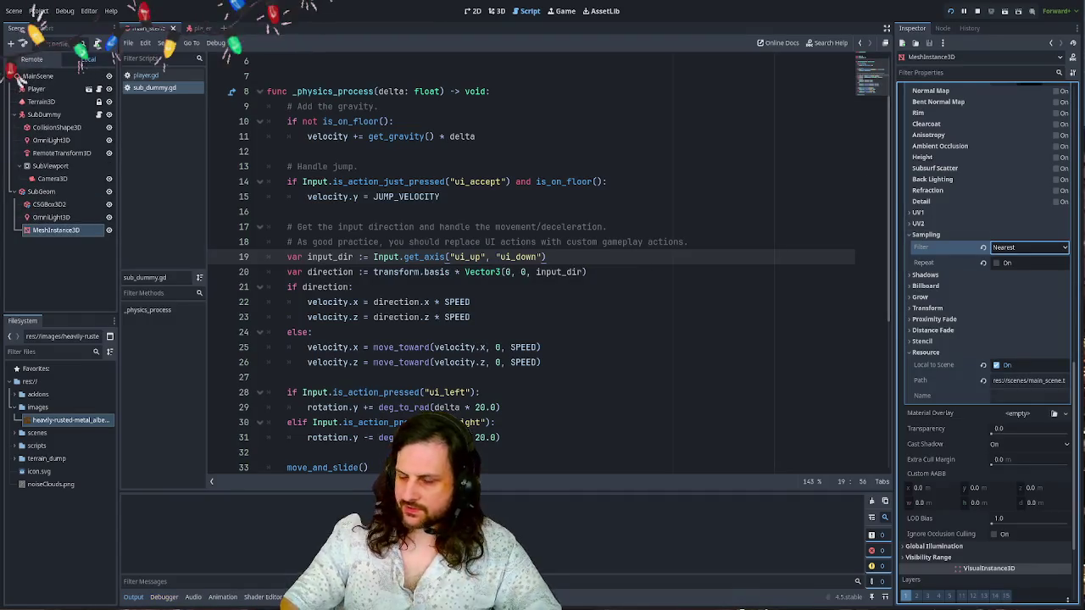
key("Up")
key("Up")
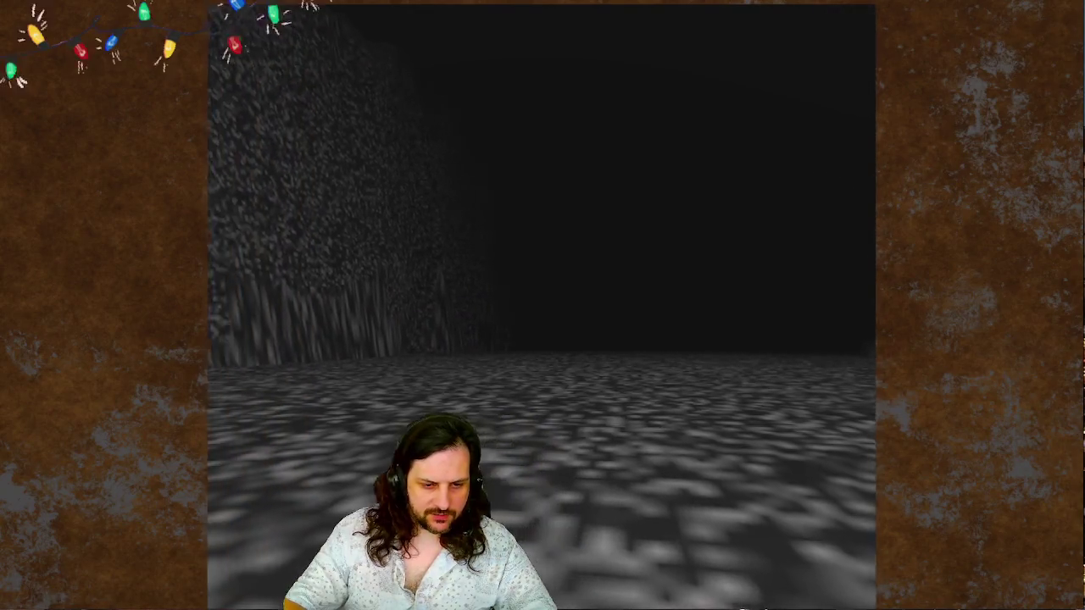
key("Left")
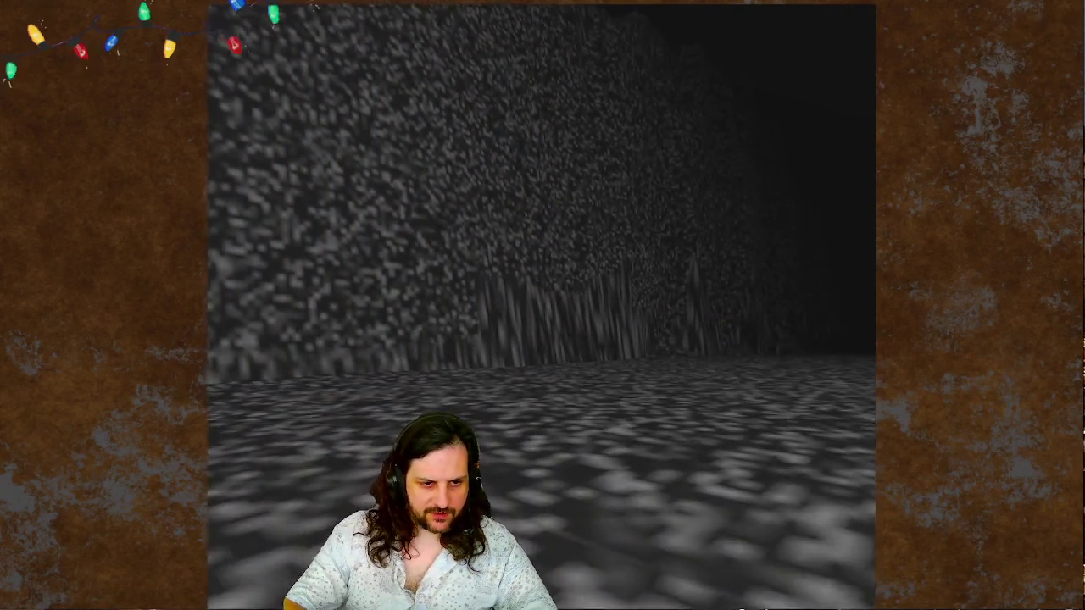
key("Left")
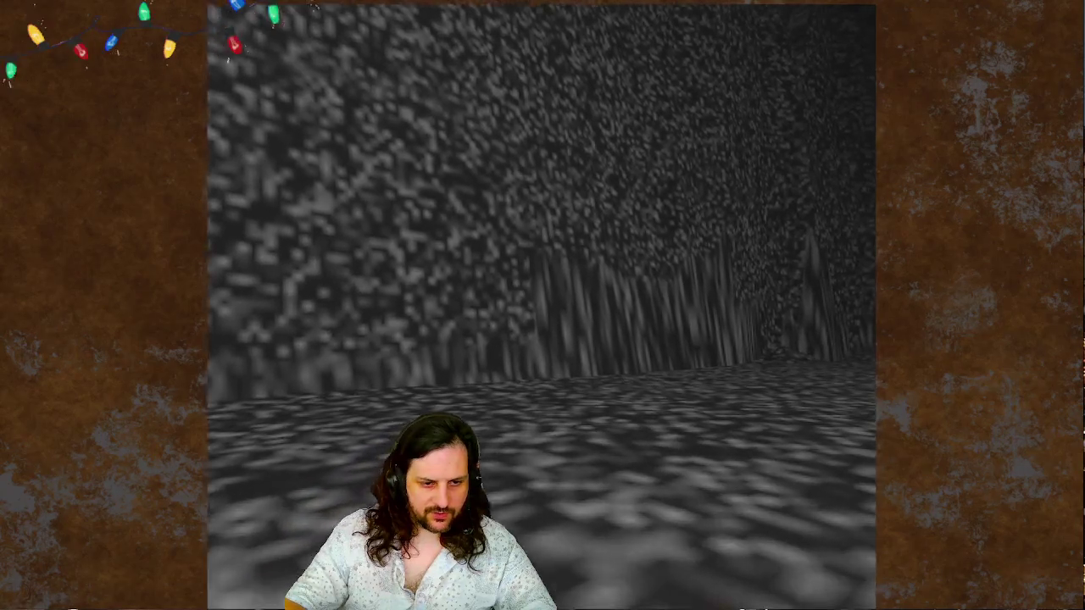
key("Right")
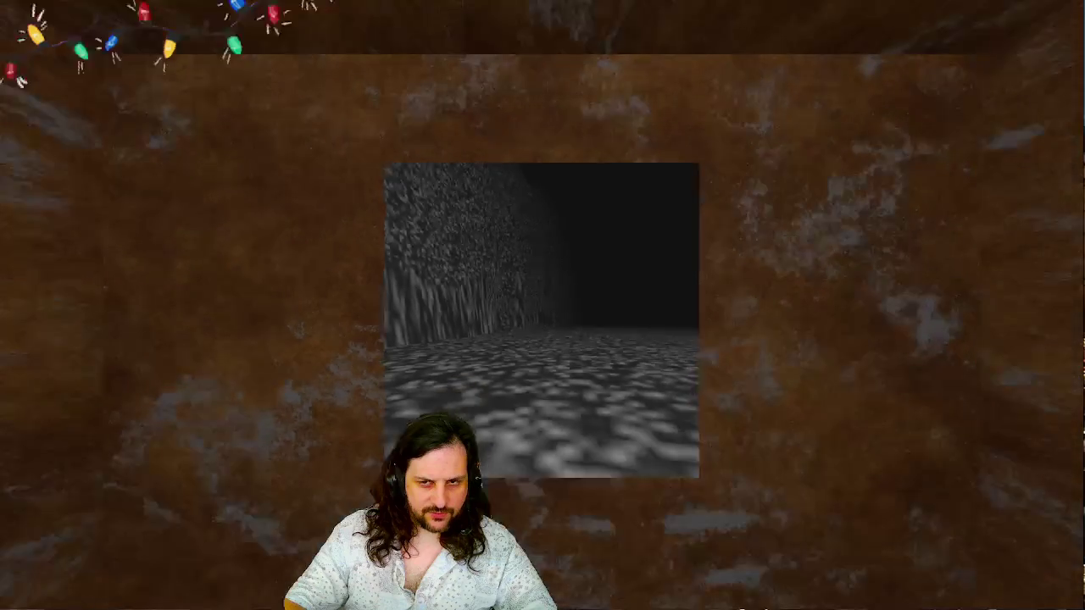
key("Left")
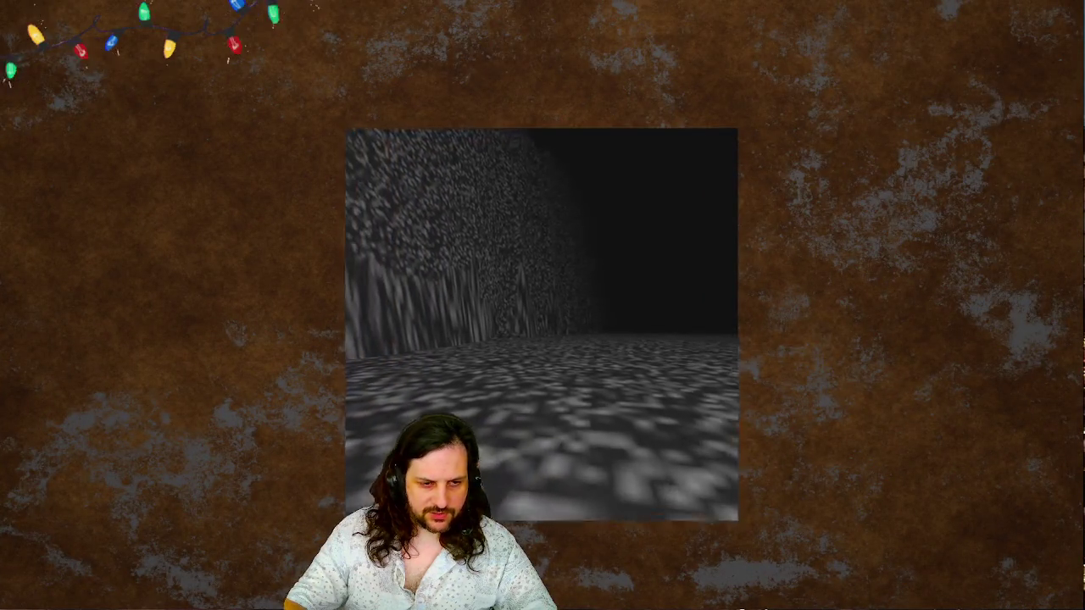
key("Left")
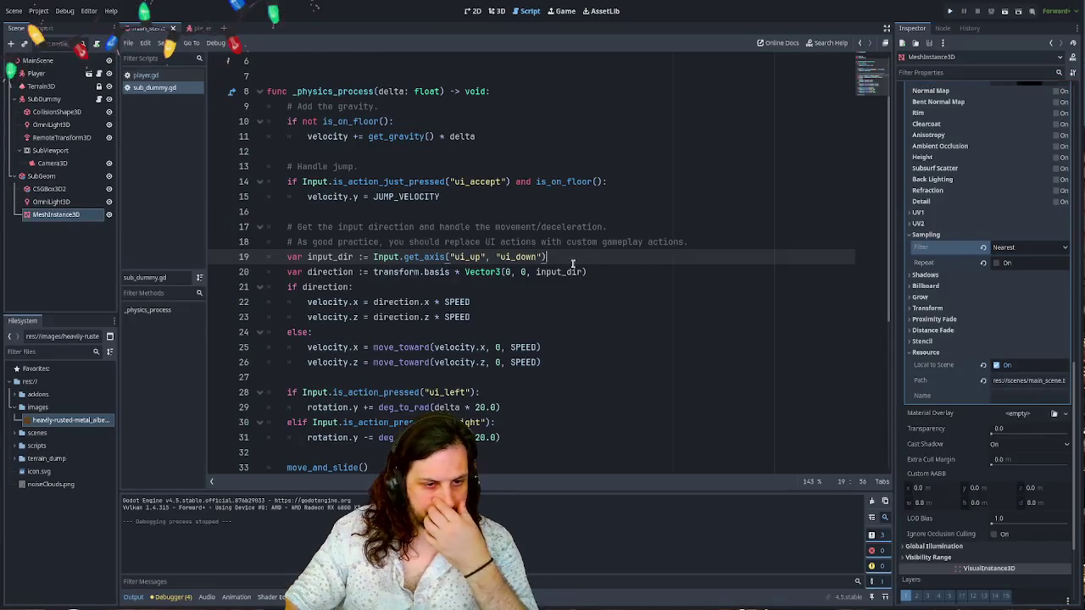
left_click(648, 271)
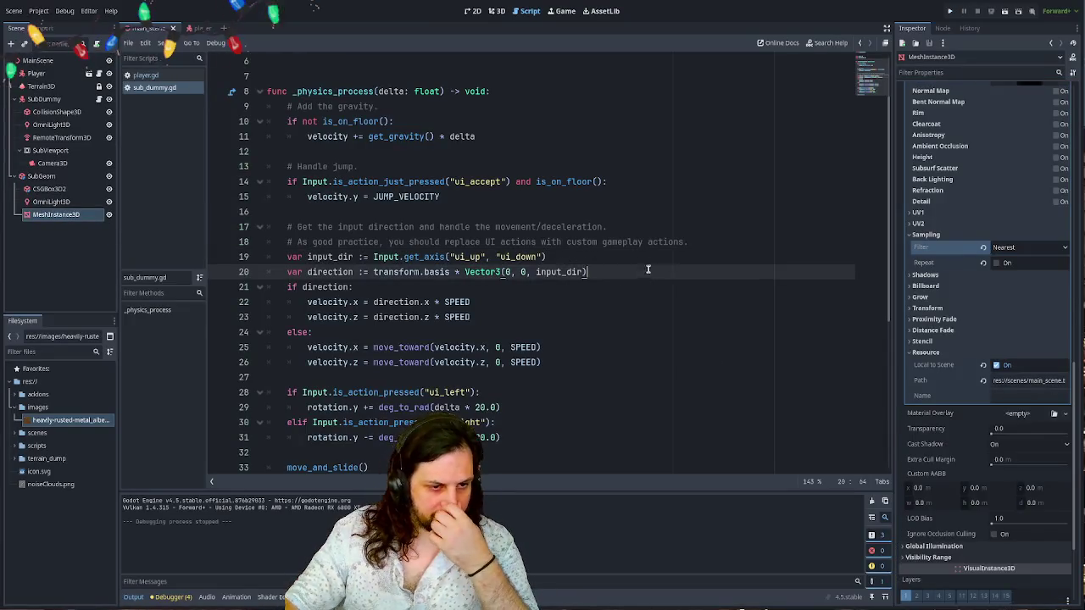
- Change both turning rates on lines 29 and 31 from 20.0 to 40.0 and run the game
left_click(556, 307)
scroll(556, 307, "up", 2)
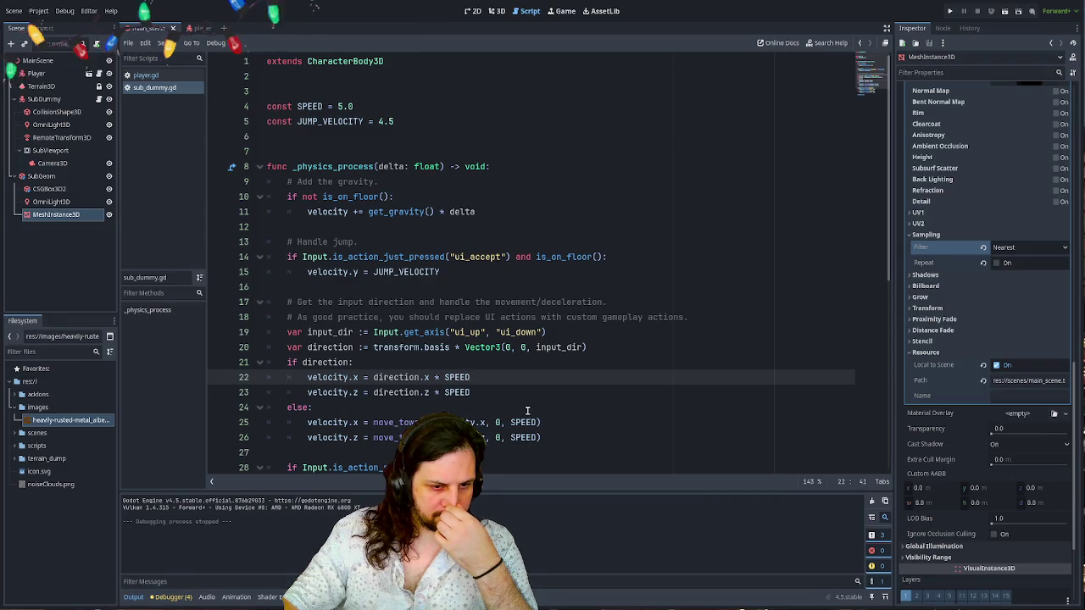
scroll(526, 411, "down", 6)
scroll(526, 411, "up", 3)
scroll(477, 305, "up", 3)
scroll(404, 222, "down", 4)
double_click(479, 302)
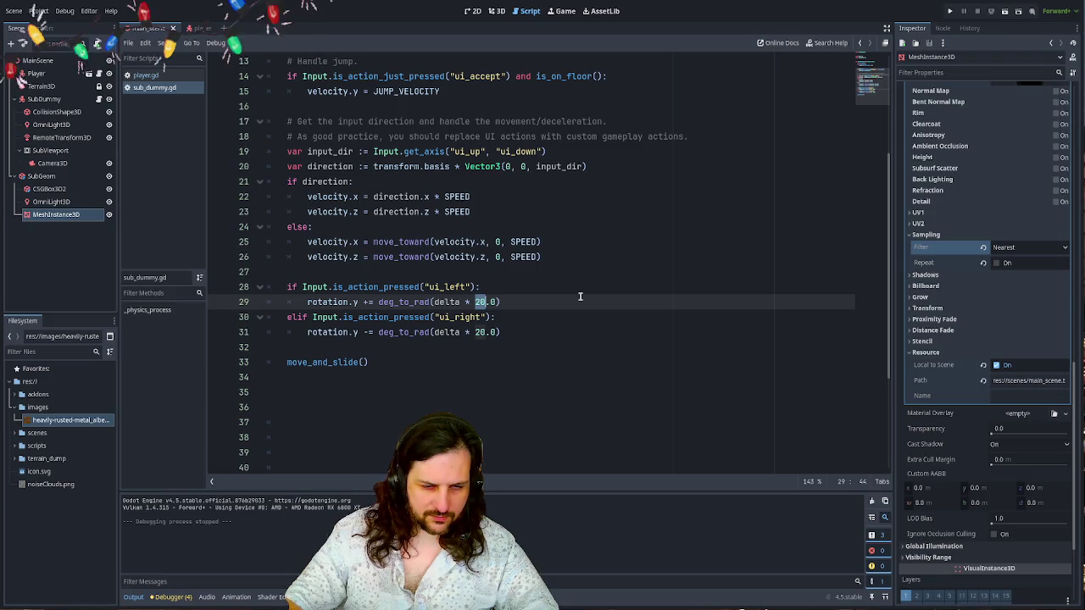
type("40")
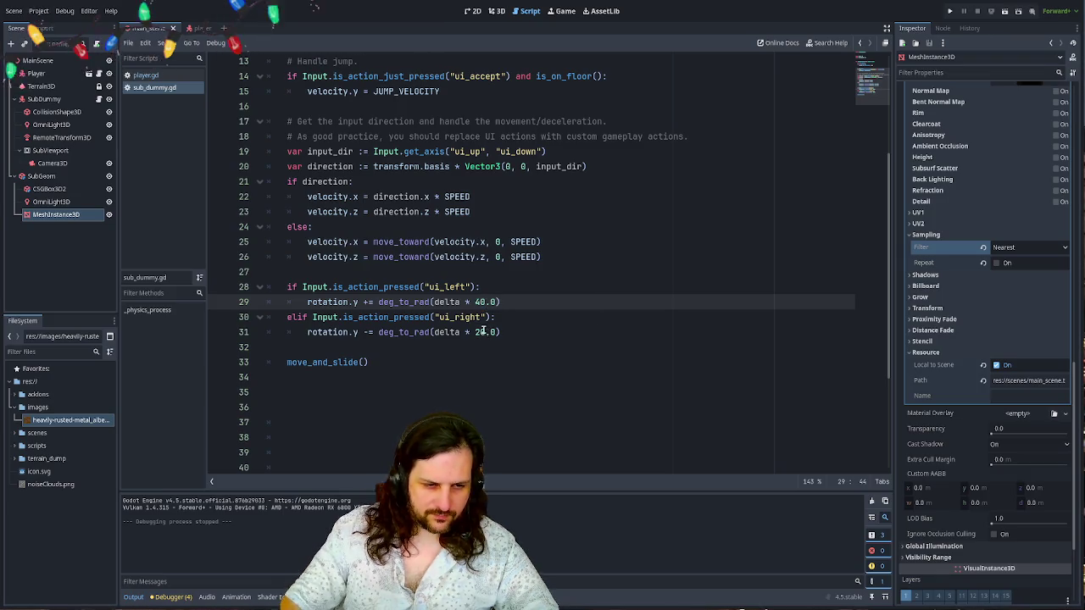
double_click(482, 331)
type("40")
left_click(546, 331)
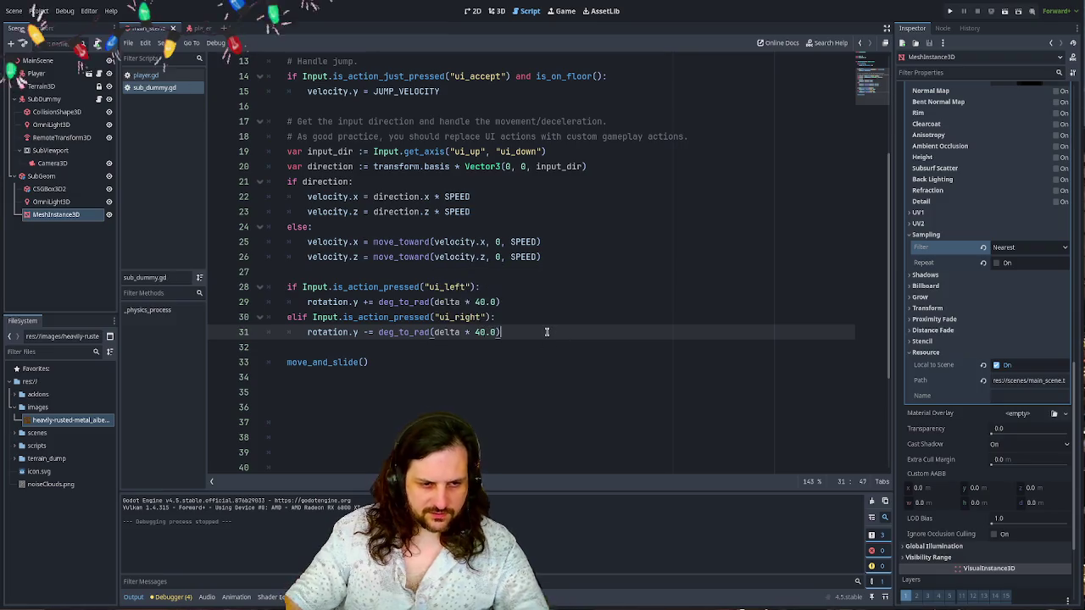
key("F5")
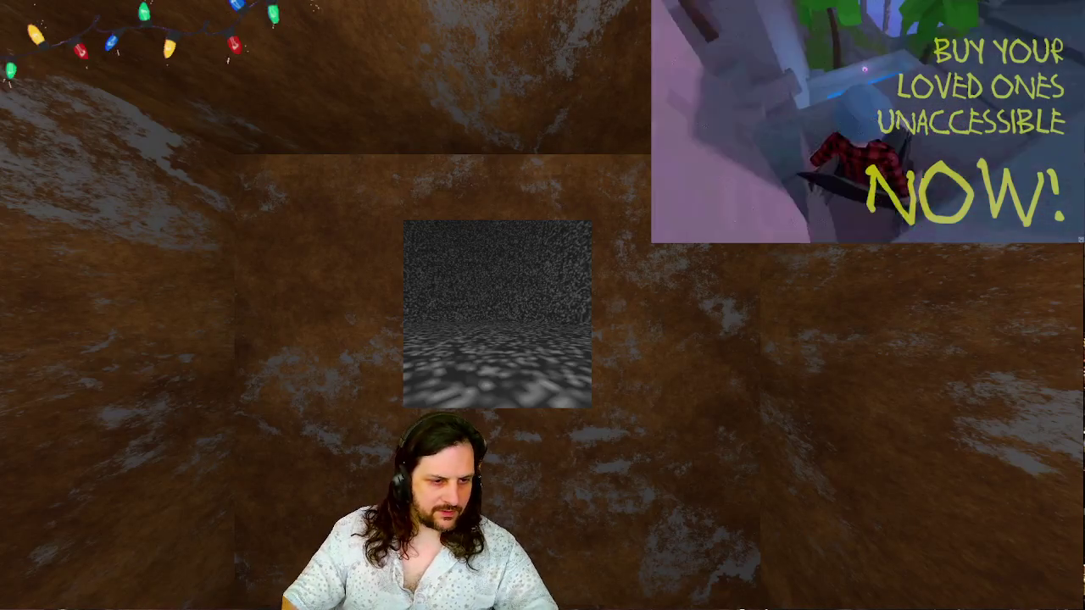
- Drive forward and back with W and S to test turning, then close the game
key("w")
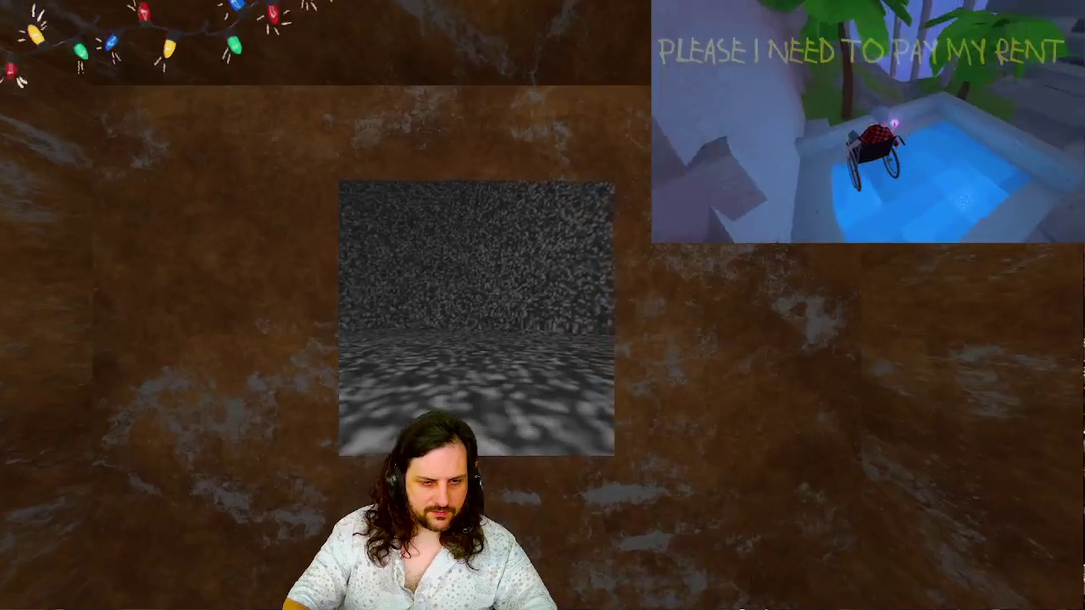
key("s")
key("w")
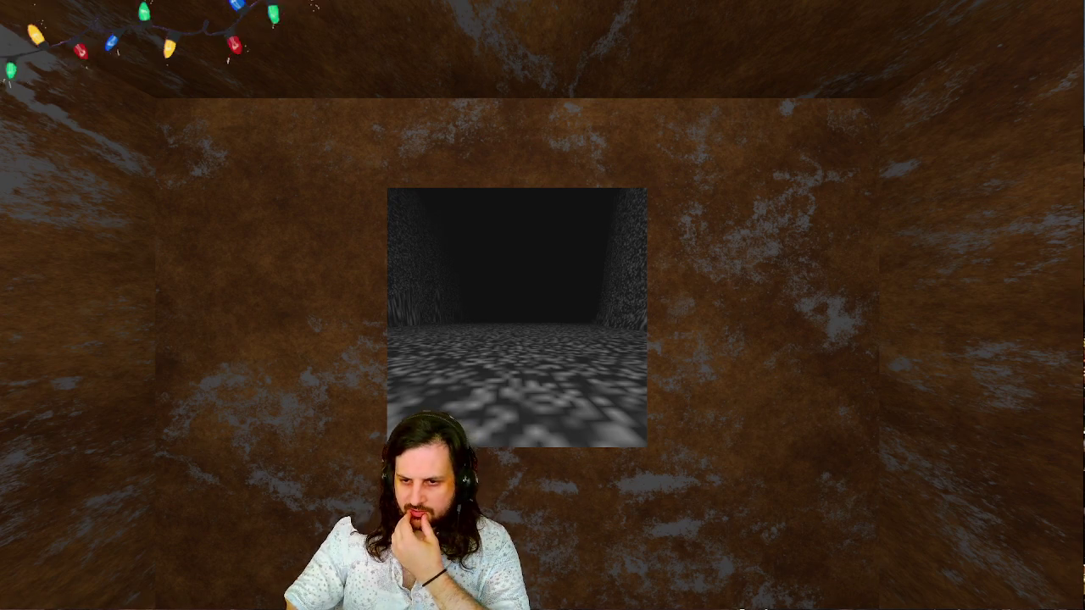
key("Escape")
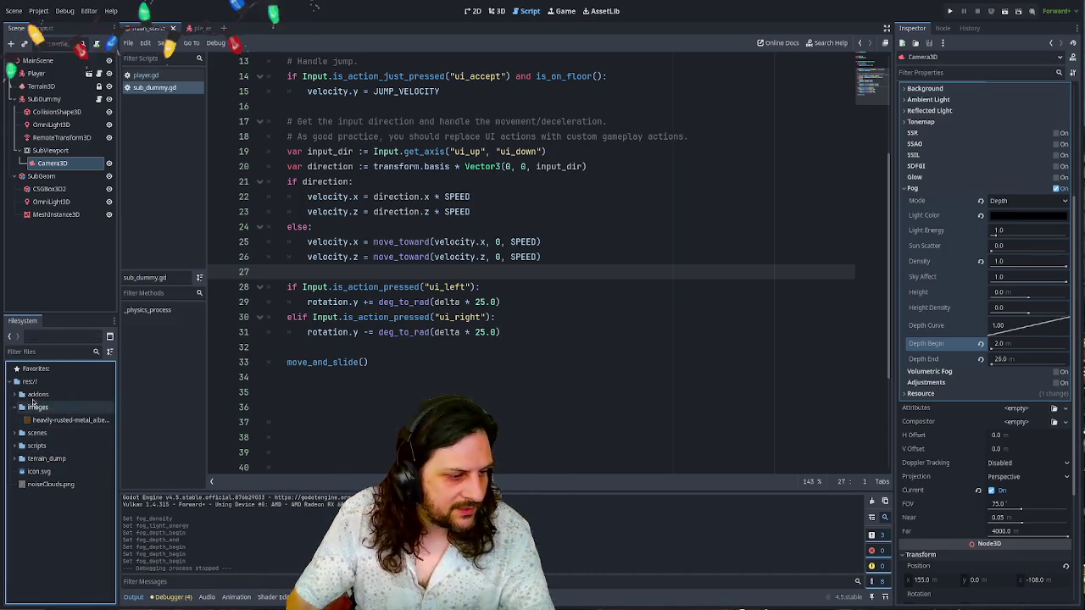
- Expand res://model to show the blue whale skeleton files, widen the dock, and switch to 3D
left_click(30, 382)
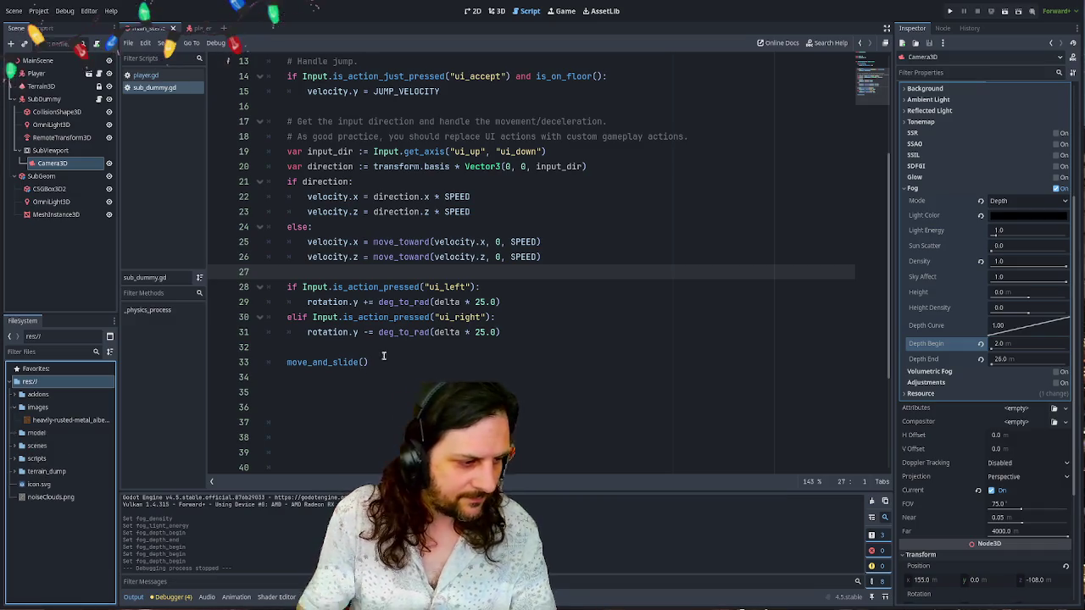
left_click(97, 435)
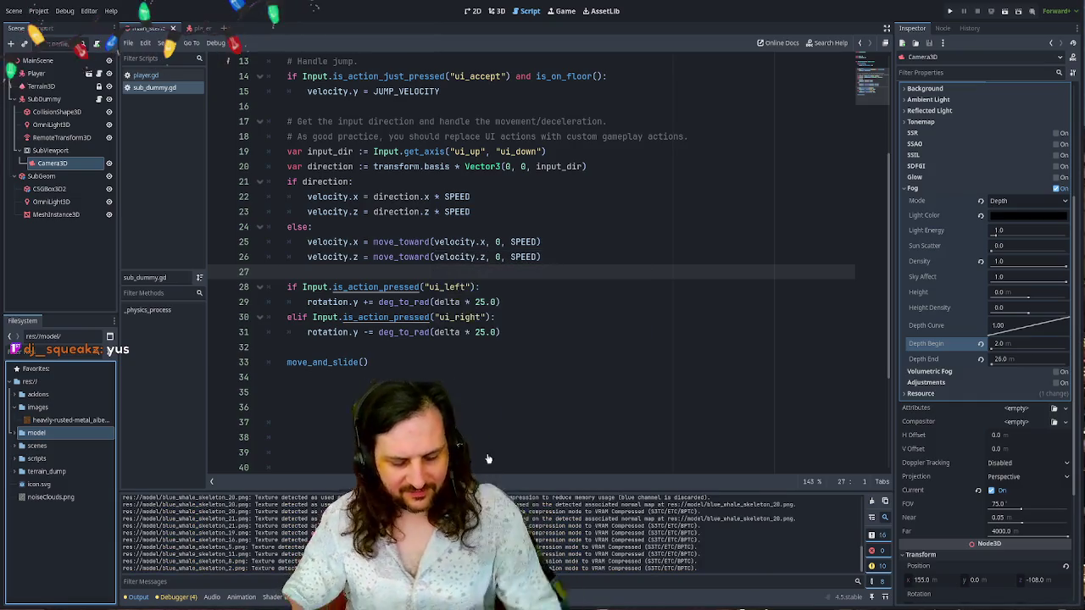
left_click(23, 432)
scroll(68, 475, "down", 6)
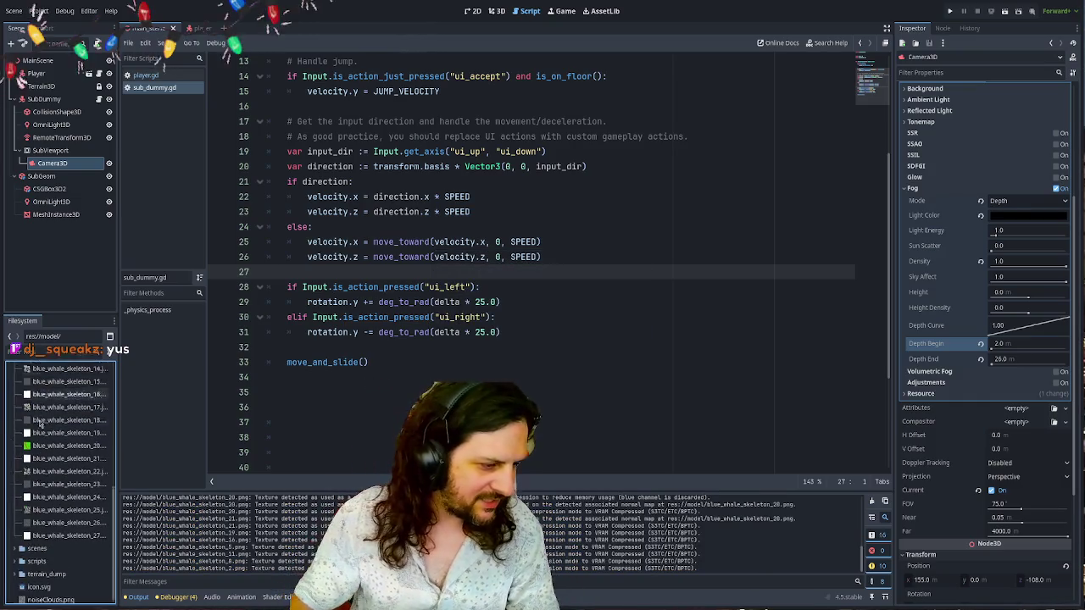
mouse_move(119, 437)
left_mouse_down()
mouse_move(158, 437)
mouse_move(130, 437)
left_mouse_up()
scroll(30, 404, "up", 10)
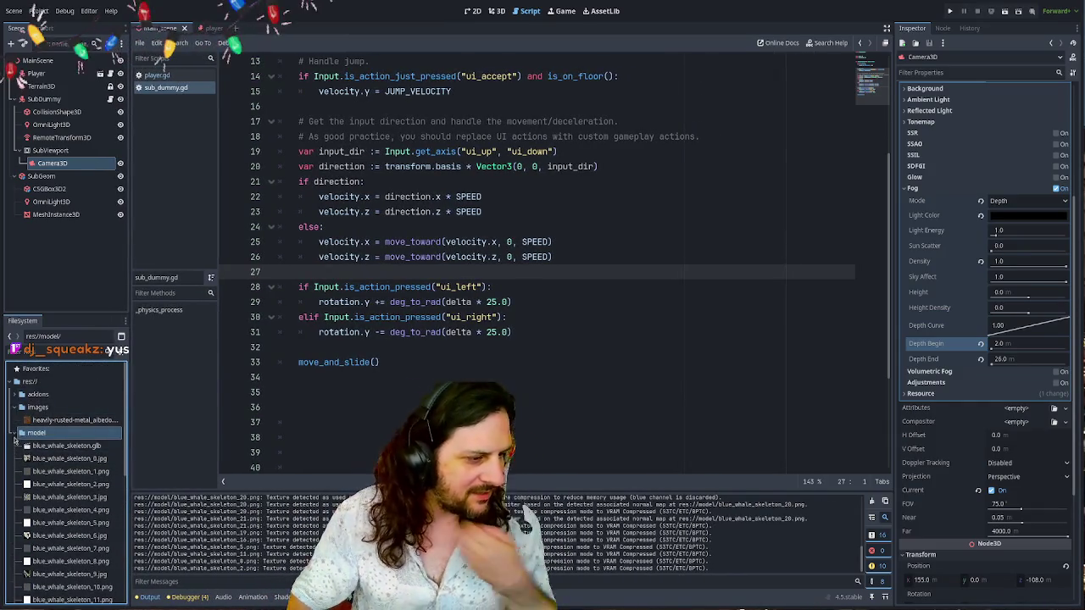
left_click(22, 433)
left_click(22, 433)
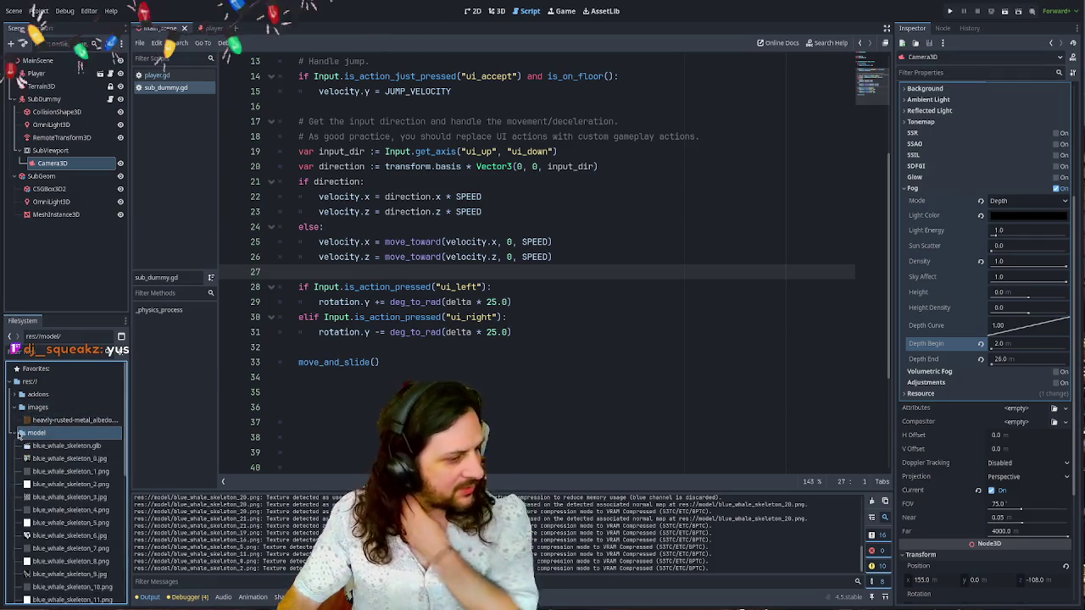
left_click(497, 11)
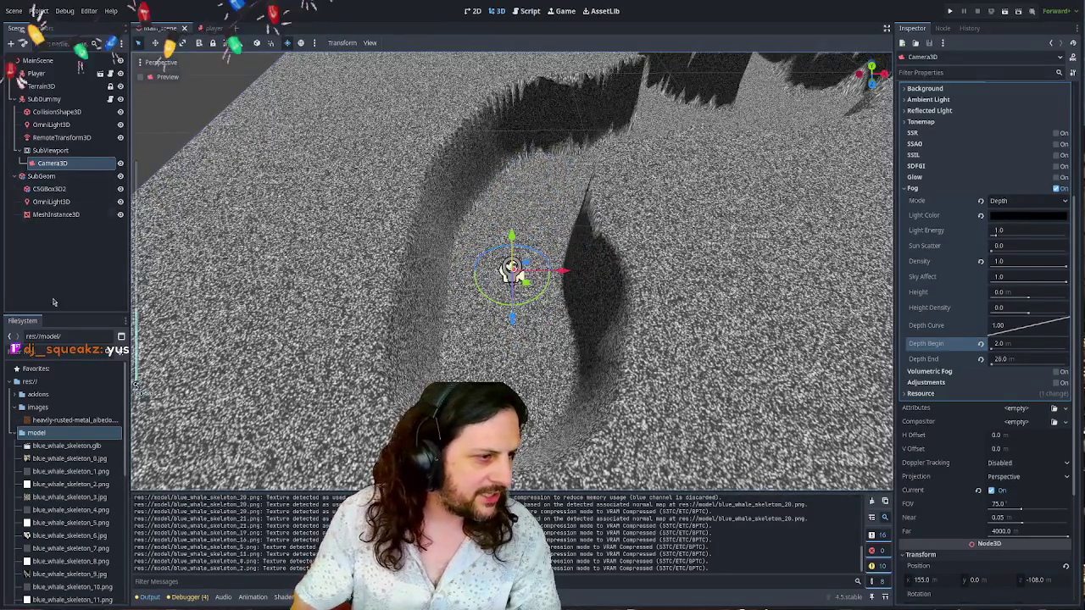
- Add a Node3D named SceneObjects under MainScene and drag blue_whale_skeleton.glb into it
left_click(66, 445)
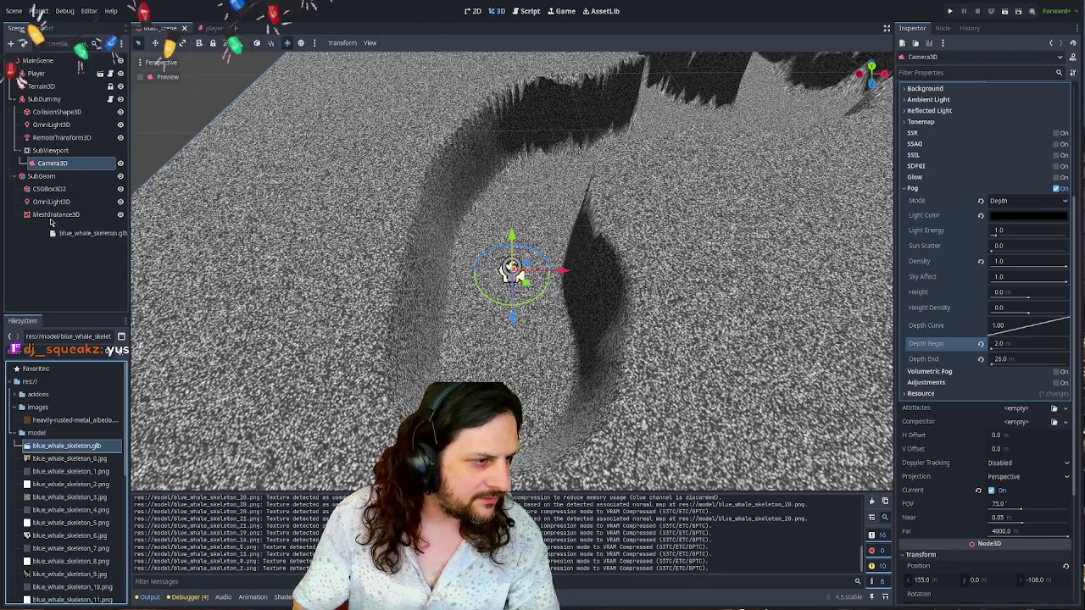
left_click(37, 61)
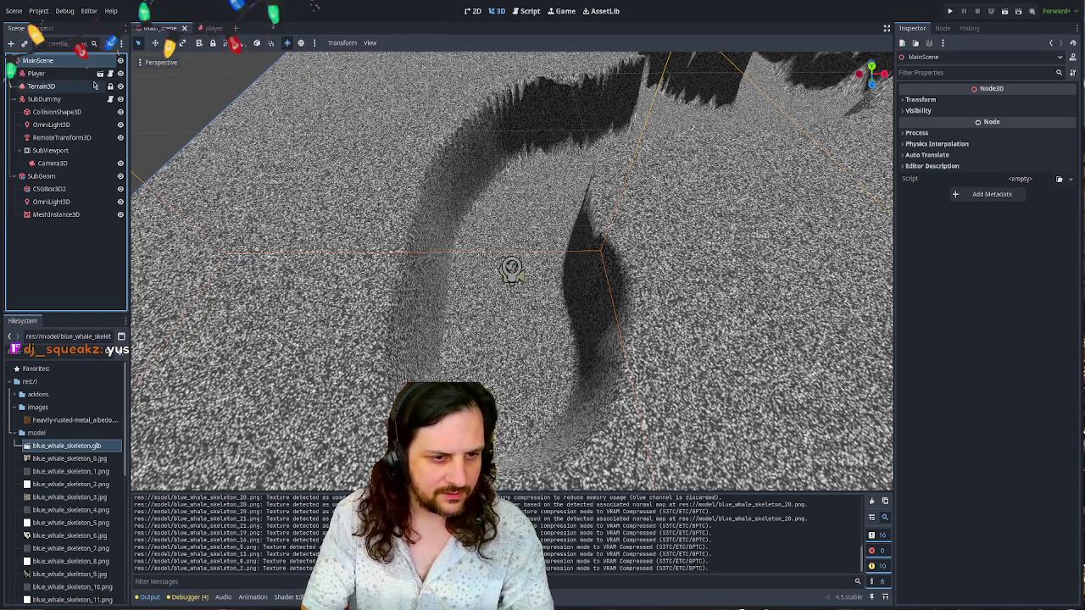
key("ctrl+a")
key("Return")
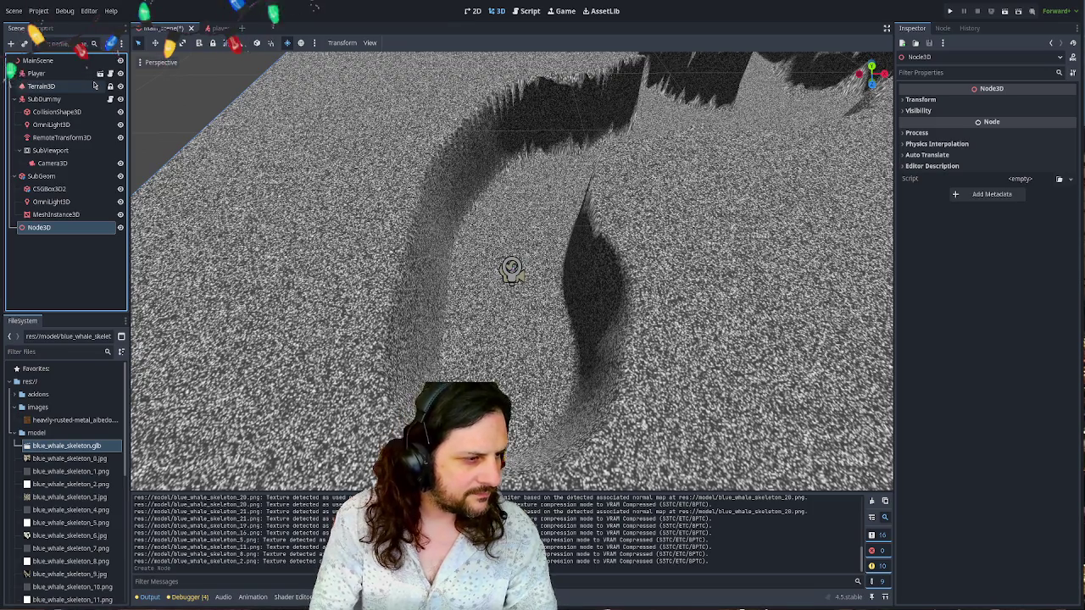
key("F2")
type("SceneObjects")
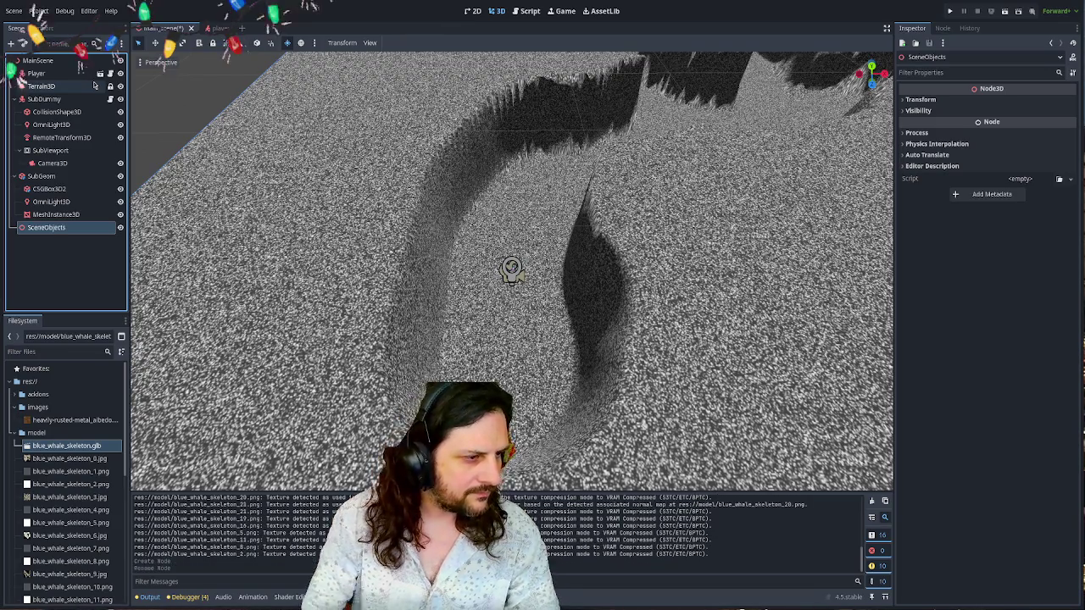
key("Return")
left_click_drag(50, 229, 54, 229)
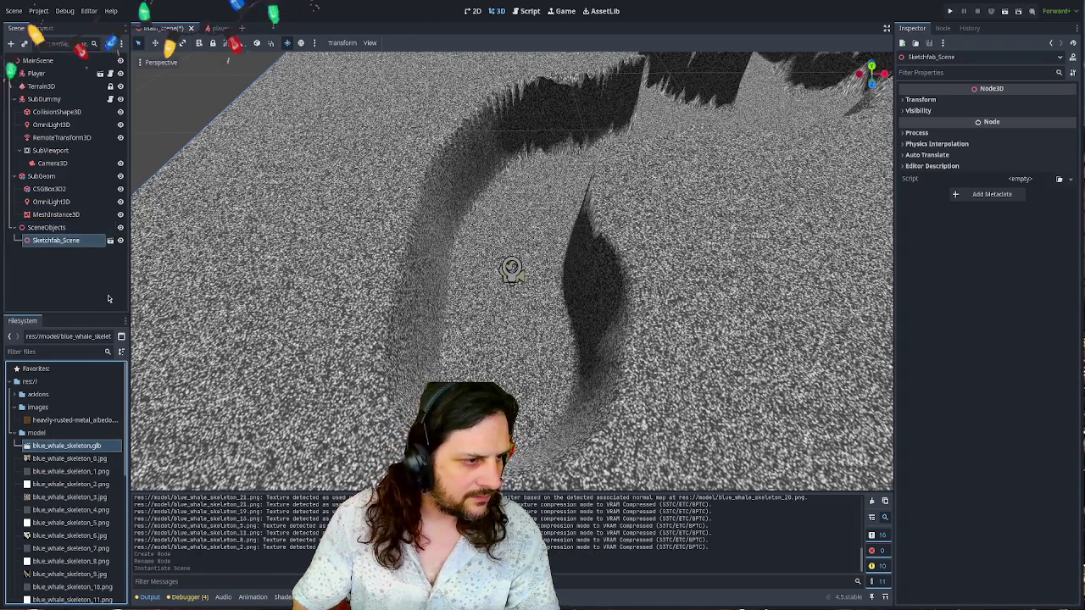
- Frame the whale skeleton and try moving it over the cave, undoing the last move
key("f")
scroll(136, 384, "up", 10)
scroll(136, 384, "down", 5)
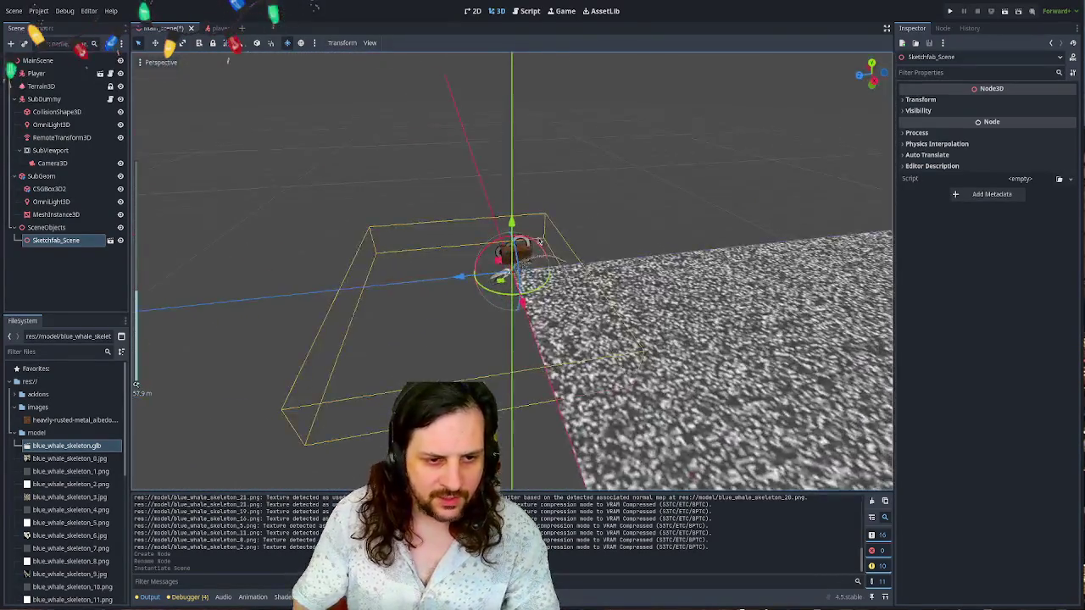
mouse_move(509, 271)
left_mouse_down()
mouse_move(641, 280)
mouse_move(853, 320)
left_mouse_up()
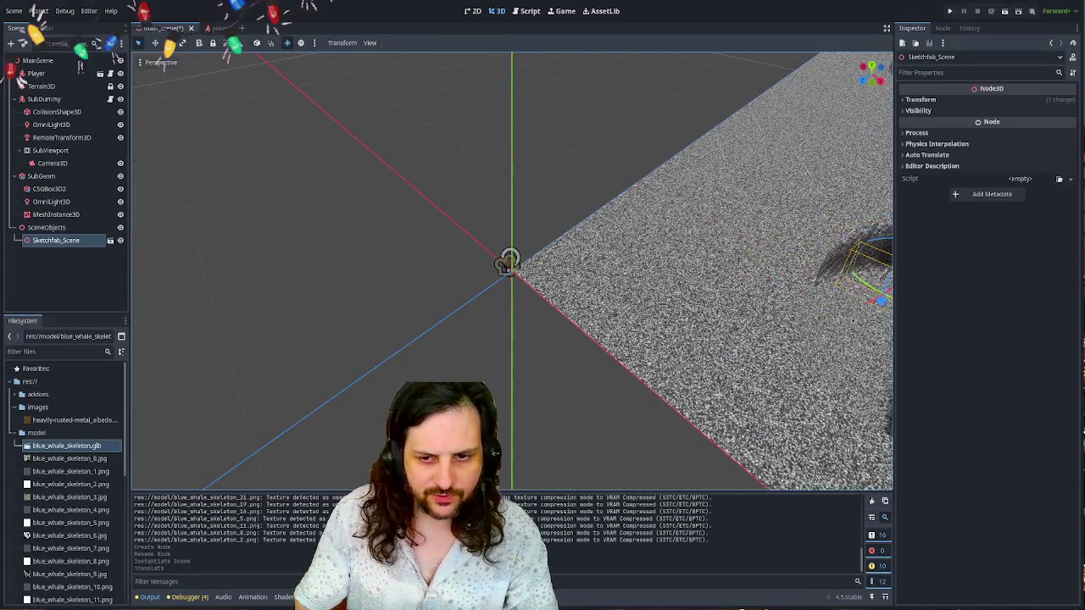
key("f")
scroll(135, 384, "down", 3)
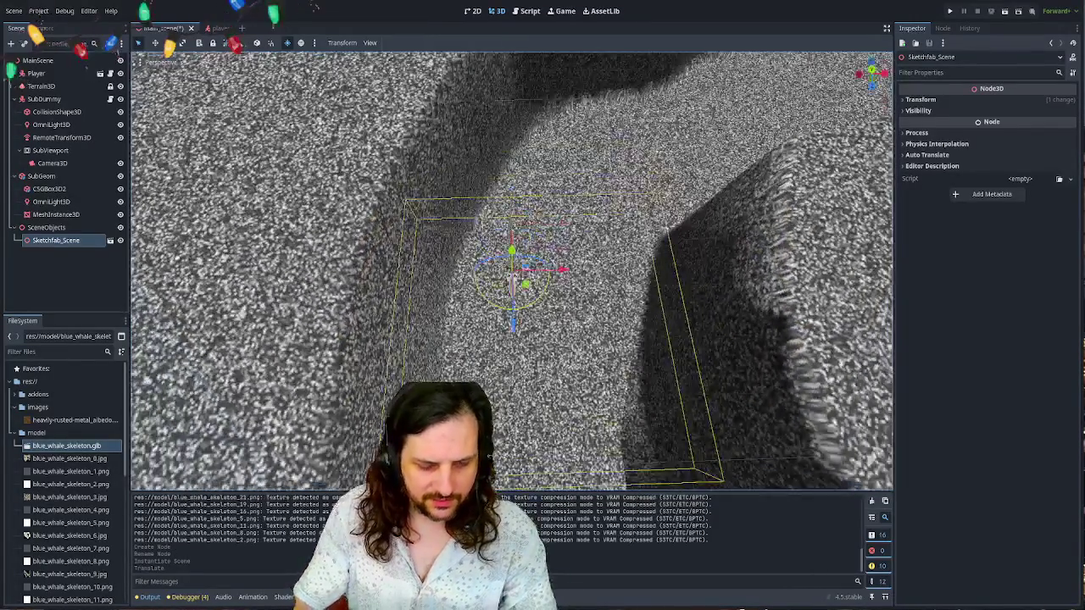
mouse_move(512, 258)
left_mouse_down()
mouse_move(555, 361)
mouse_move(556, 271)
mouse_move(585, 255)
mouse_move(567, 388)
mouse_move(585, 394)
mouse_move(598, 239)
mouse_move(568, 426)
mouse_move(568, 387)
left_mouse_up()
scroll(559, 313, "up", 2)
key("ctrl+z")
scroll(489, 248, "down", 3)
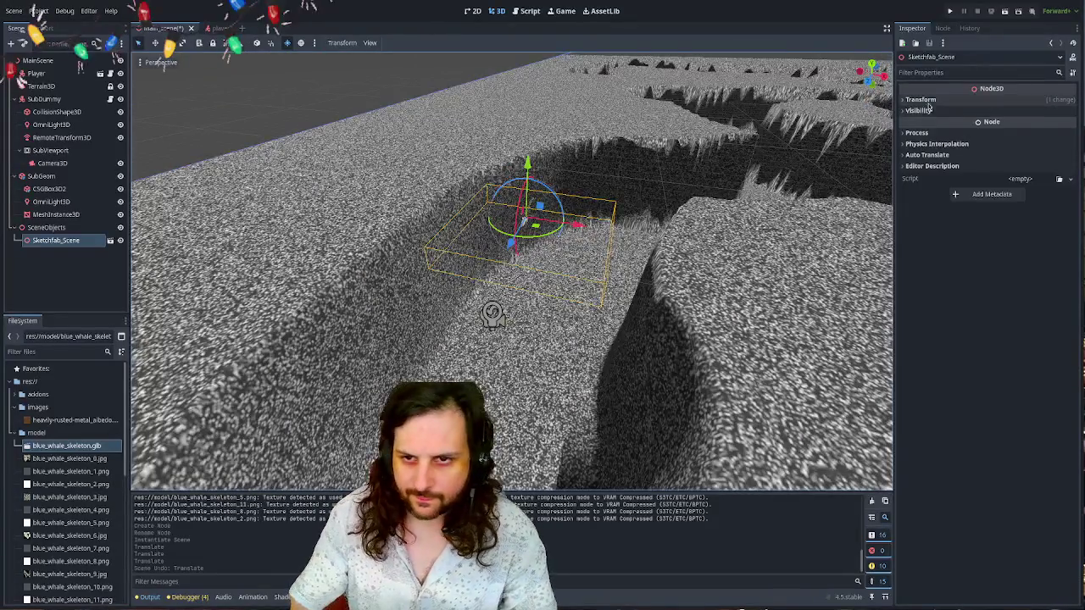
- Set the skeleton's Transform scale to 2, after briefly trying 10
left_click(920, 99)
left_click(931, 182)
type("10")
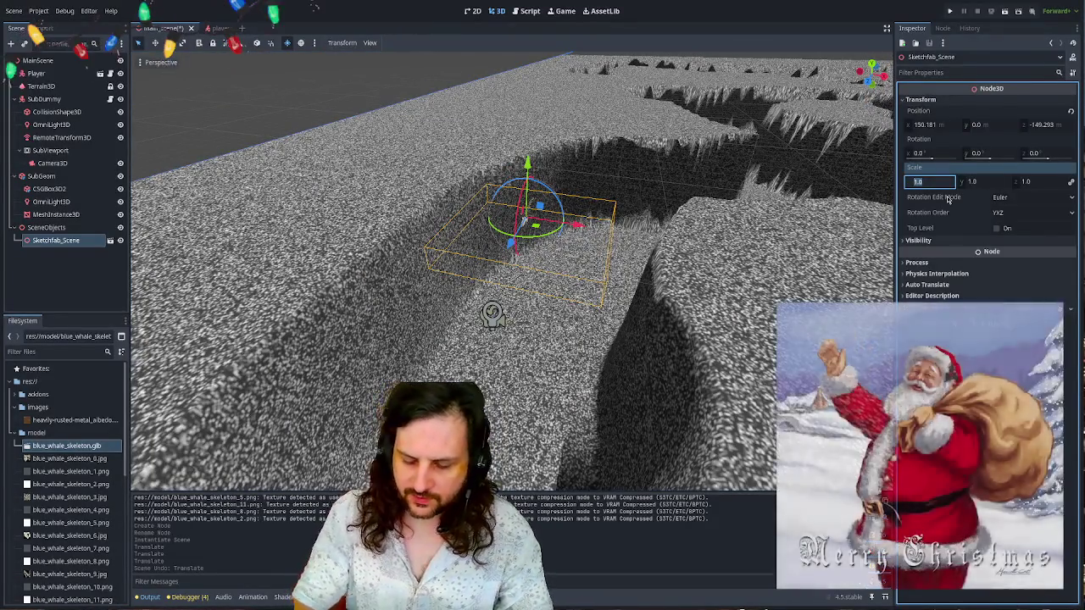
key("Return")
left_click_drag(551, 254, 568, 221)
left_click(919, 181)
type("2")
key("Return")
- Rotate the skeleton 90° on Z, lower it to Y -48.9 in the trench, and run the game
mouse_move(640, 243)
left_mouse_down()
mouse_move(555, 185)
mouse_move(543, 212)
left_mouse_up()
key("w")
mouse_move(529, 155)
left_mouse_down()
mouse_move(527, 307)
mouse_move(525, 292)
mouse_move(611, 271)
left_mouse_up()
key("f")
scroll(569, 281, "down", 3)
key("F5")
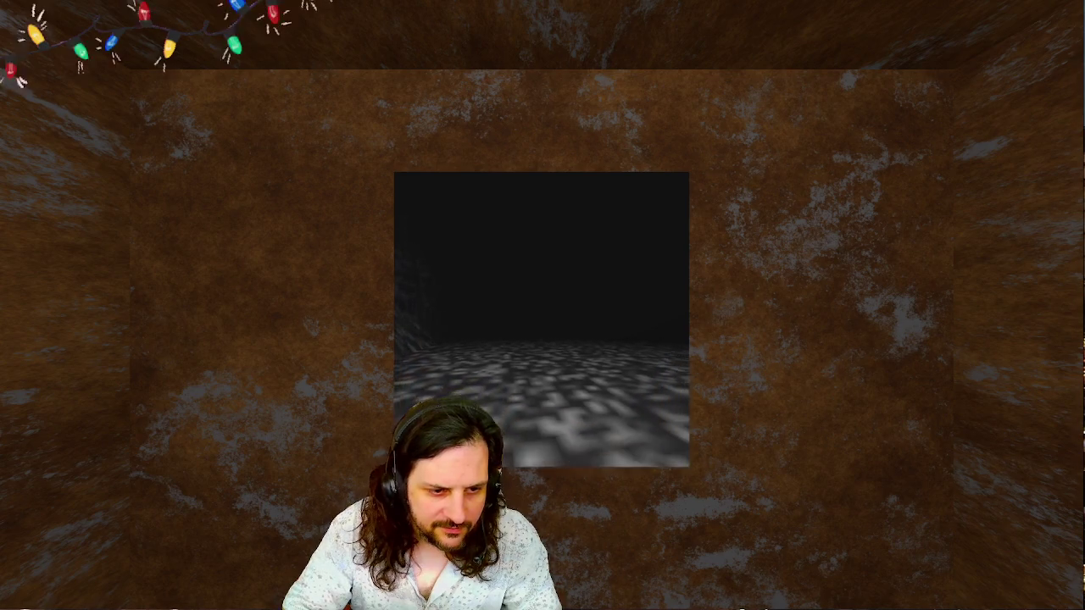
key("Right")
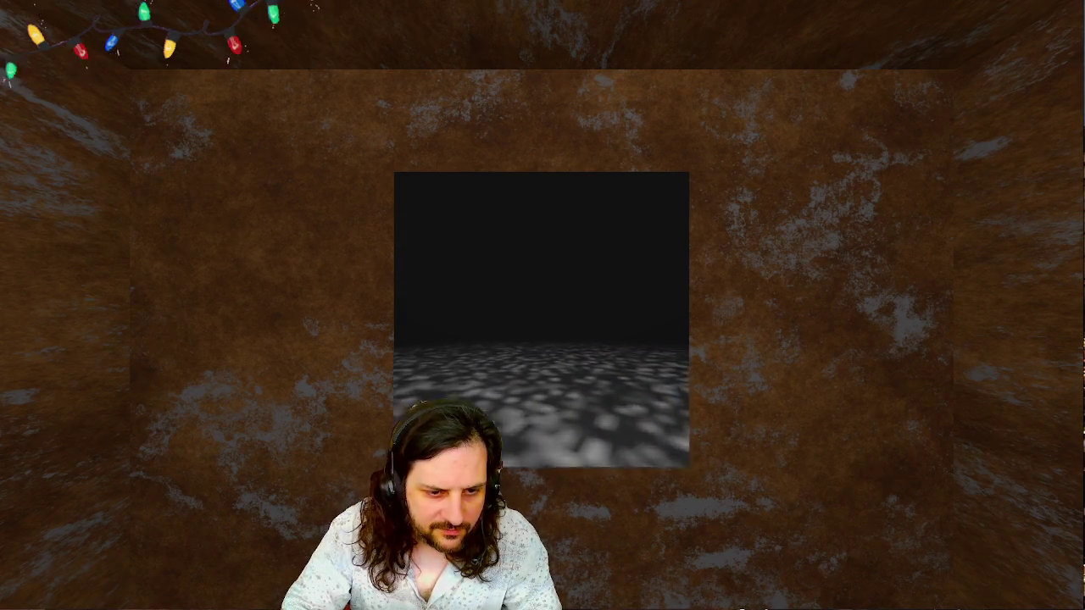
key("Up")
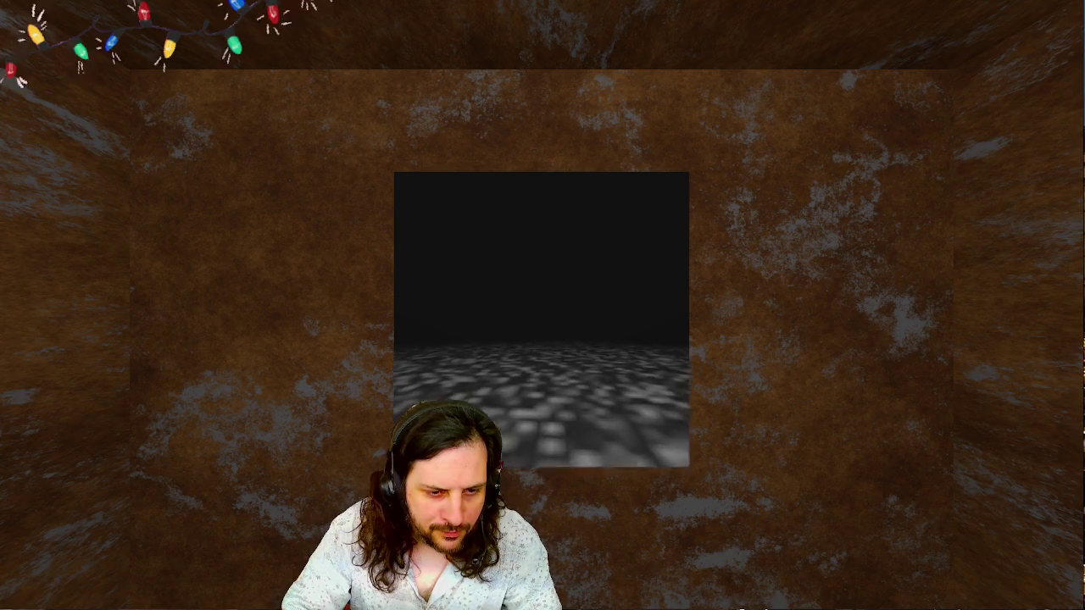
key("Up")
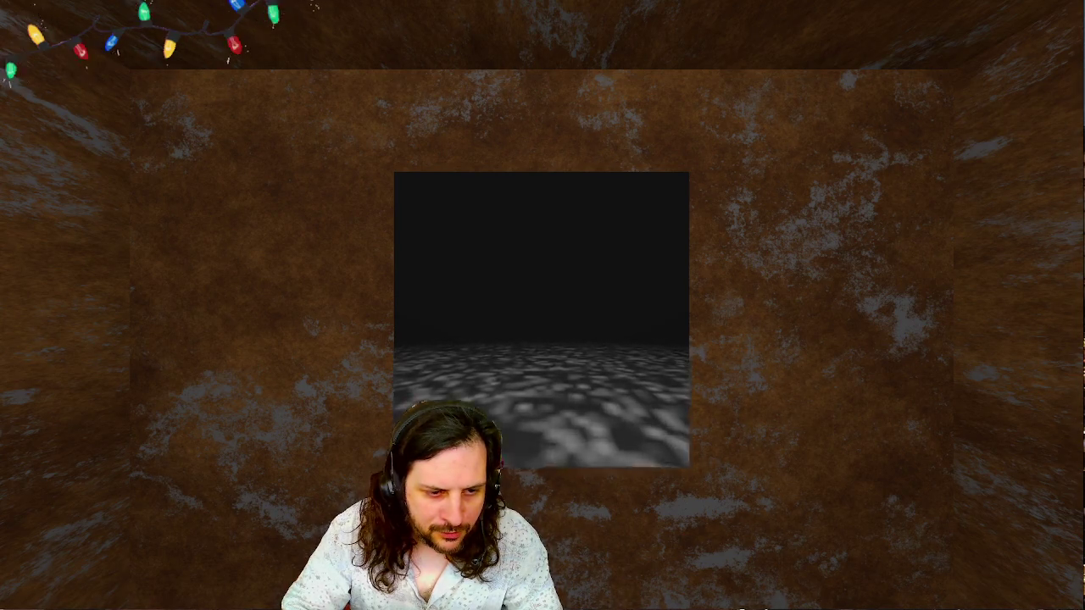
key("Up")
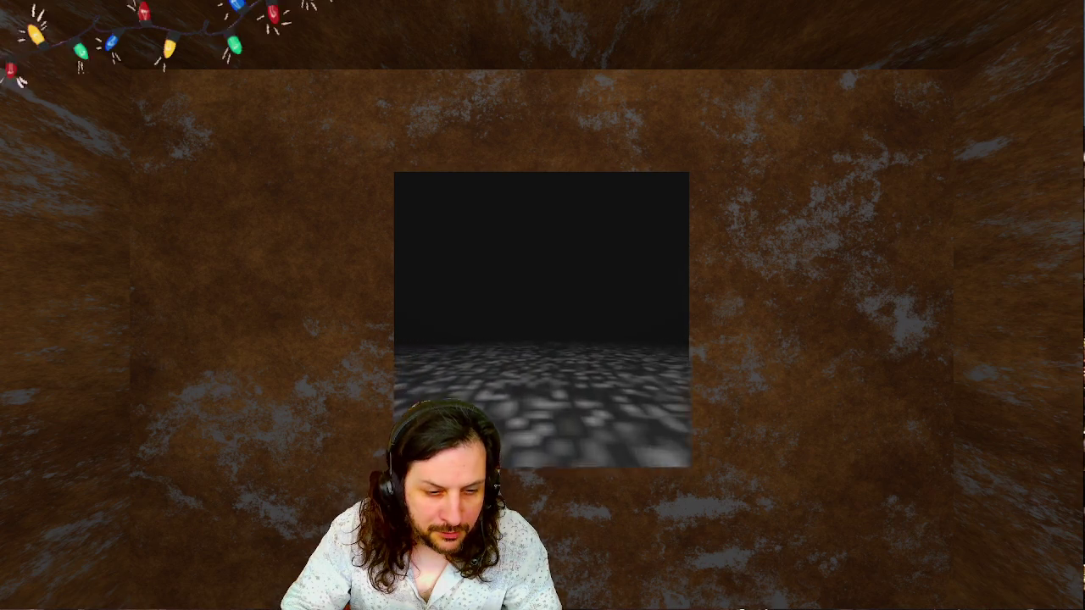
key("Up")
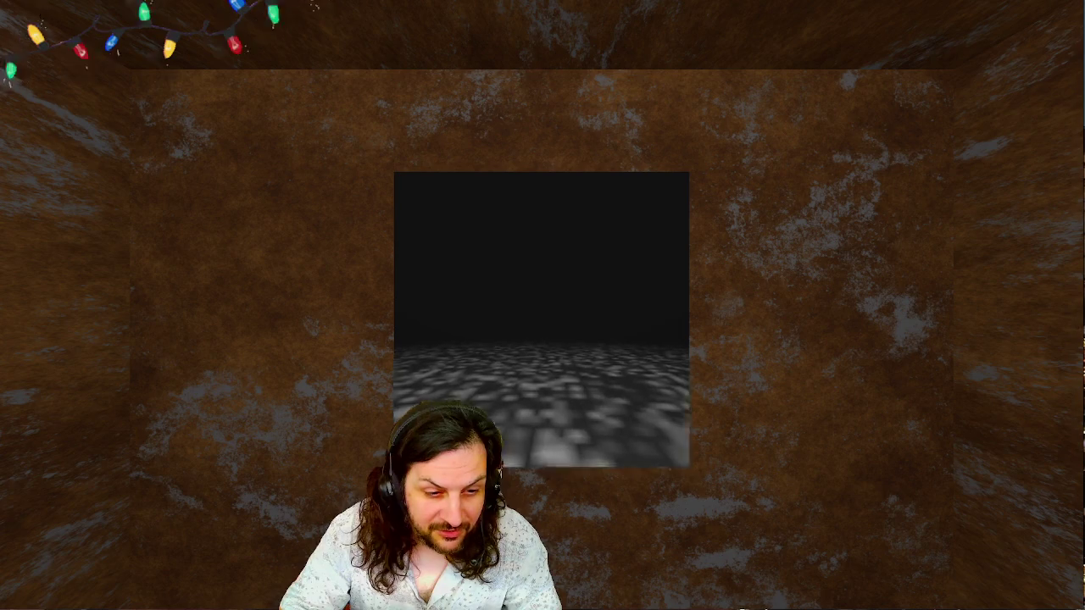
key("Up")
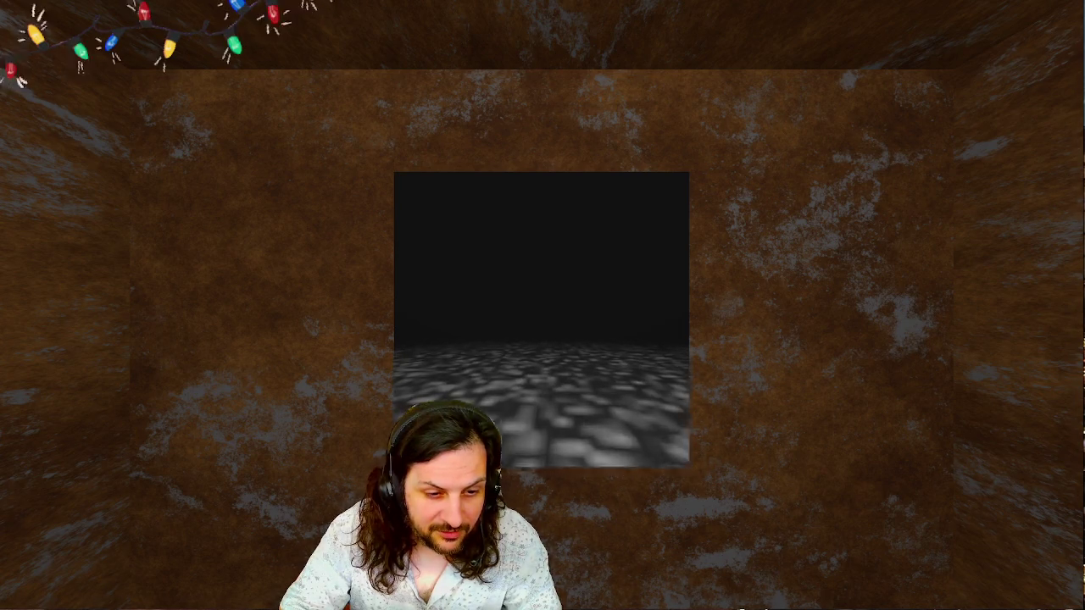
key("Up")
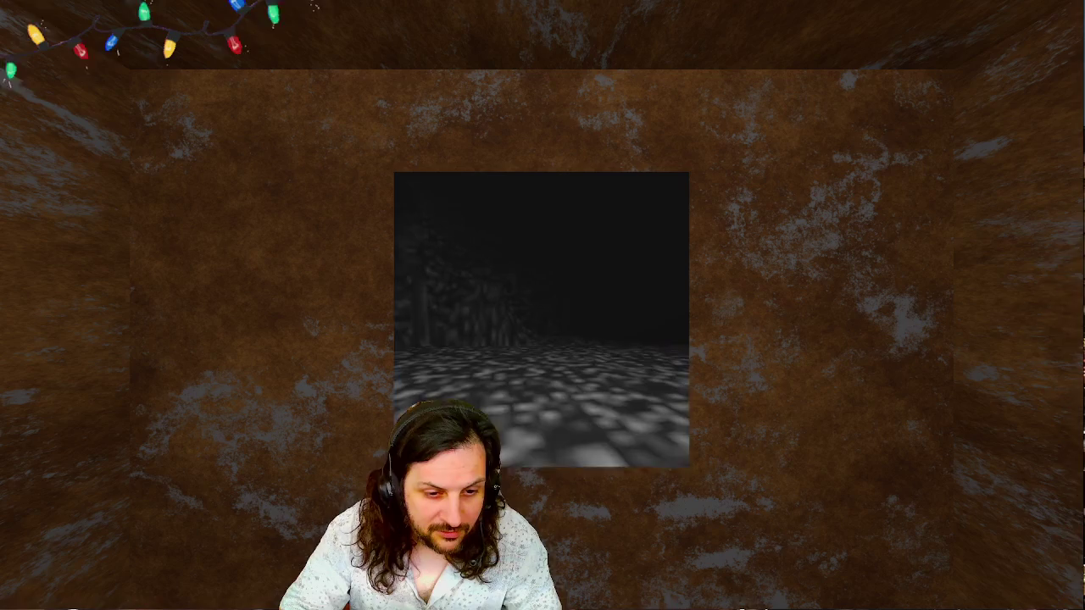
key("Up")
key("F8")
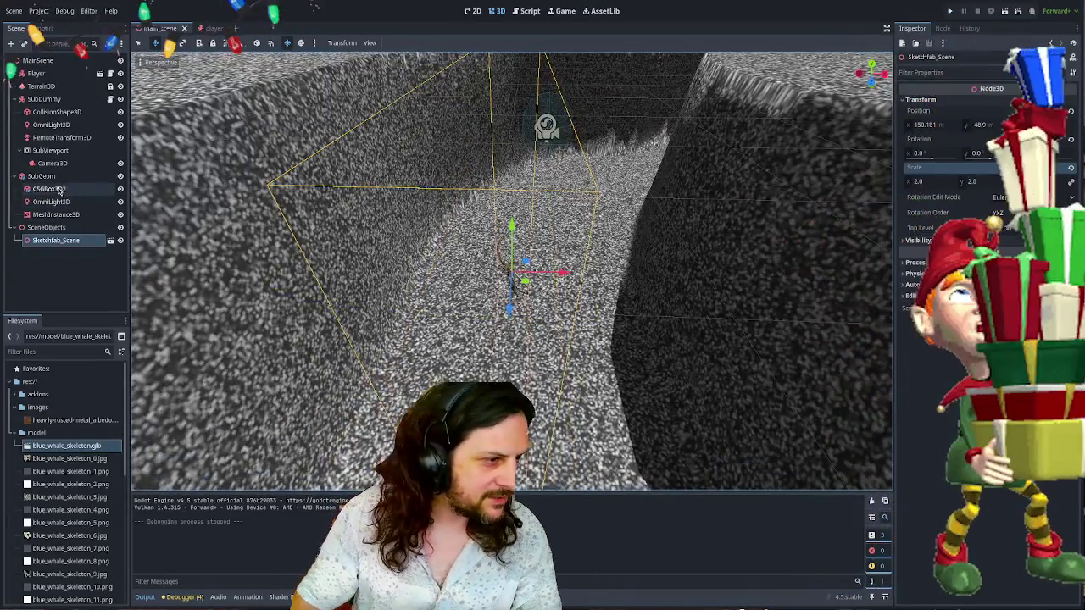
- Select Camera3D and set its environment fog density to 0
left_click(50, 162)
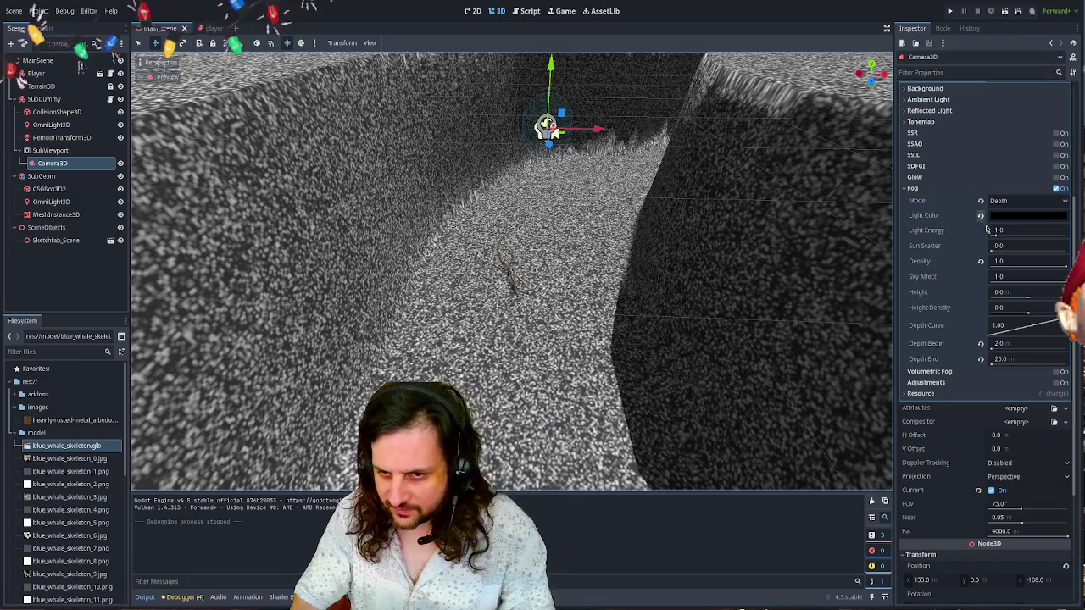
left_click(1021, 261)
type("0")
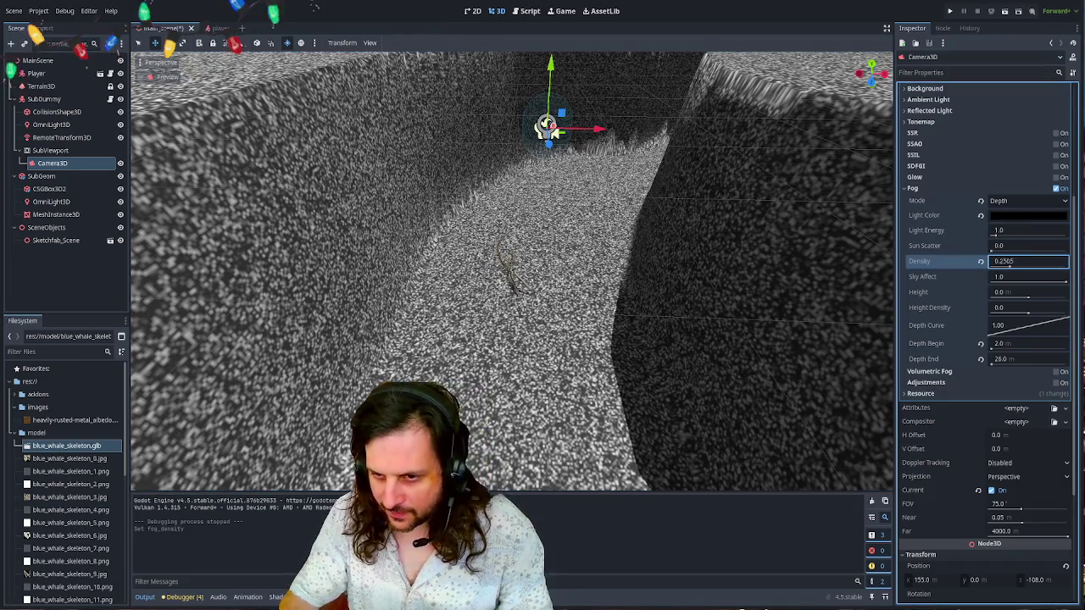
key("Return")
scroll(497, 236, "up", 2)
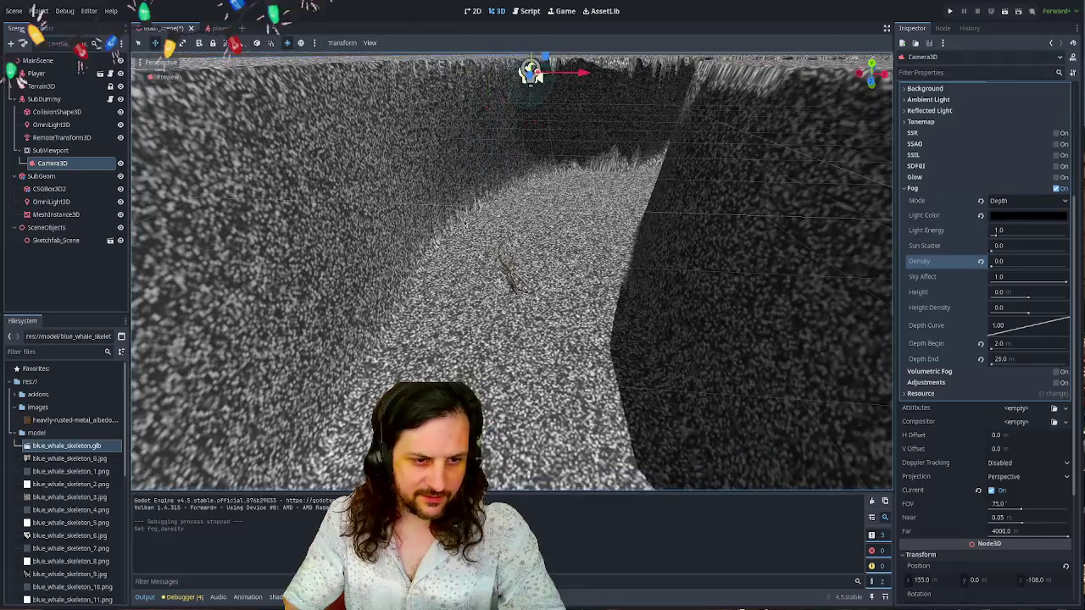
key("F5")
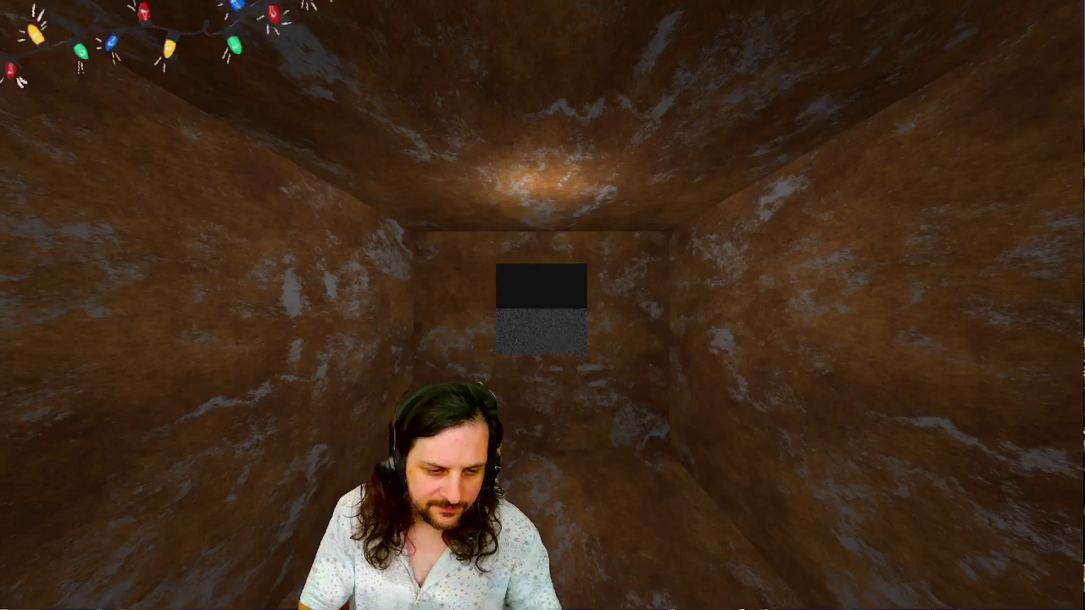
key("w")
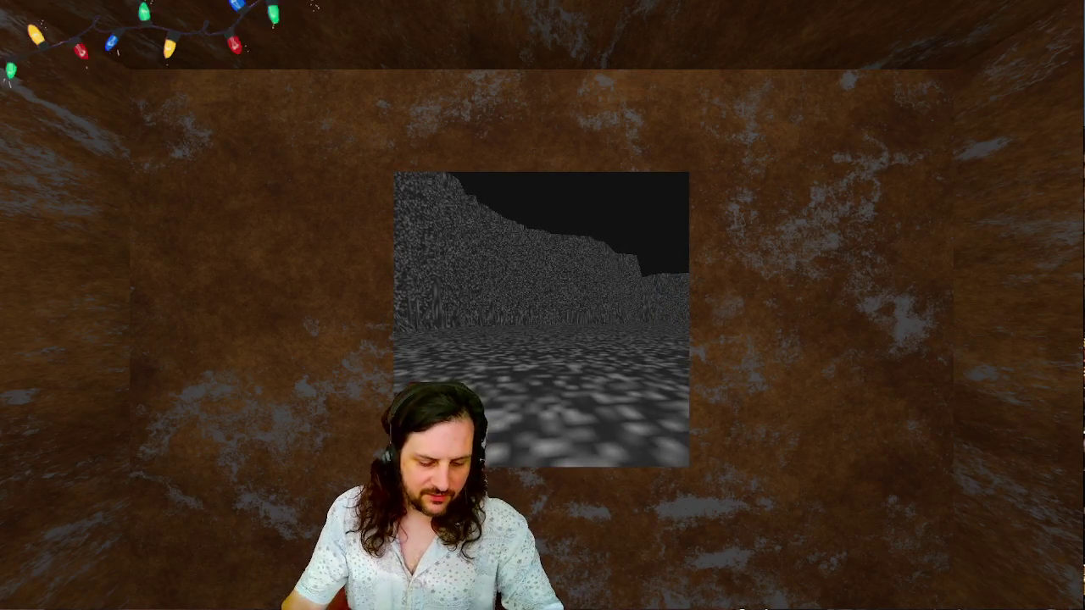
key("Escape")
left_click(507, 266)
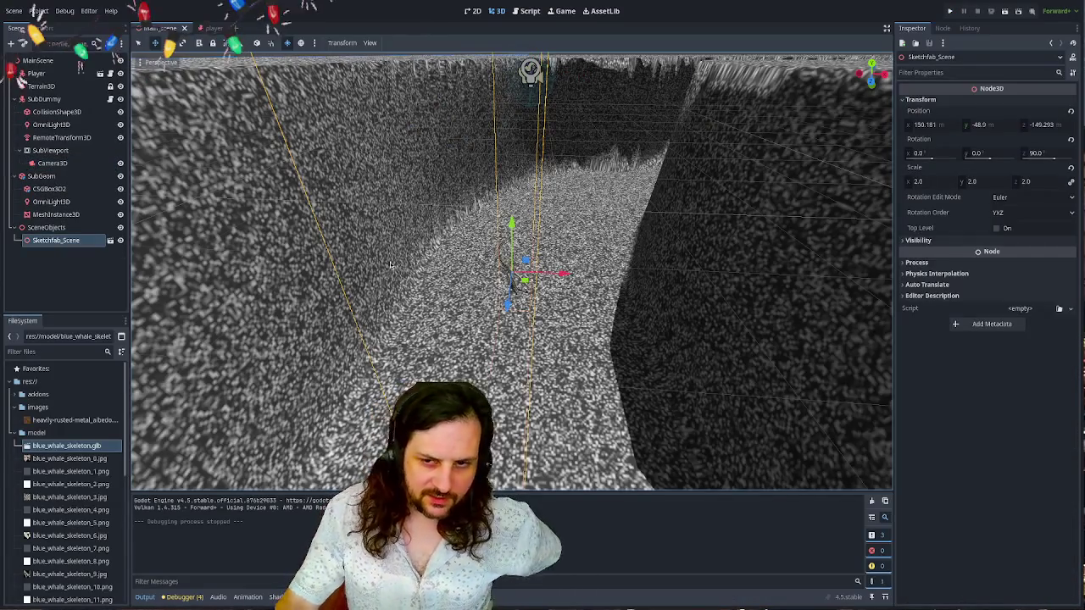
- Enable all of Camera3D's cull mask layers, test-run the game, then bring up sub_dummy.gd
left_click(53, 163)
scroll(942, 339, "up", 3)
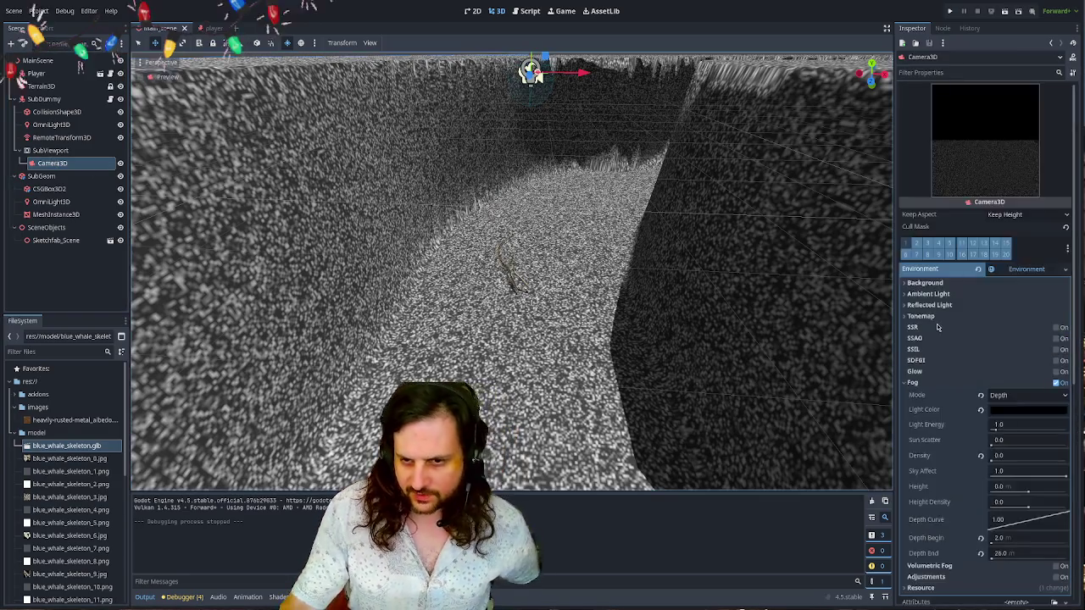
left_click(907, 247)
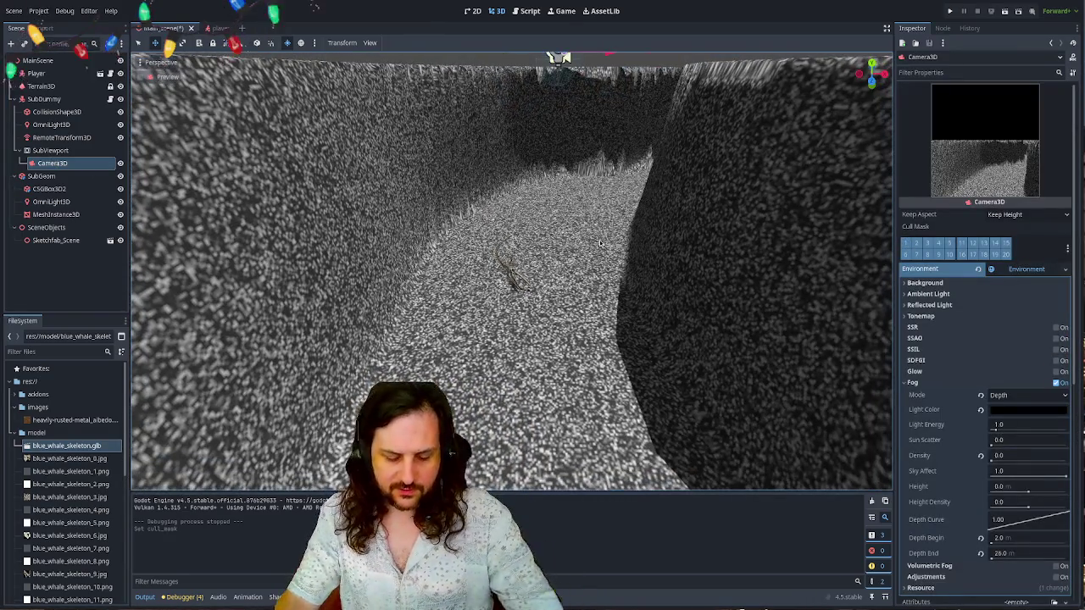
key("F5")
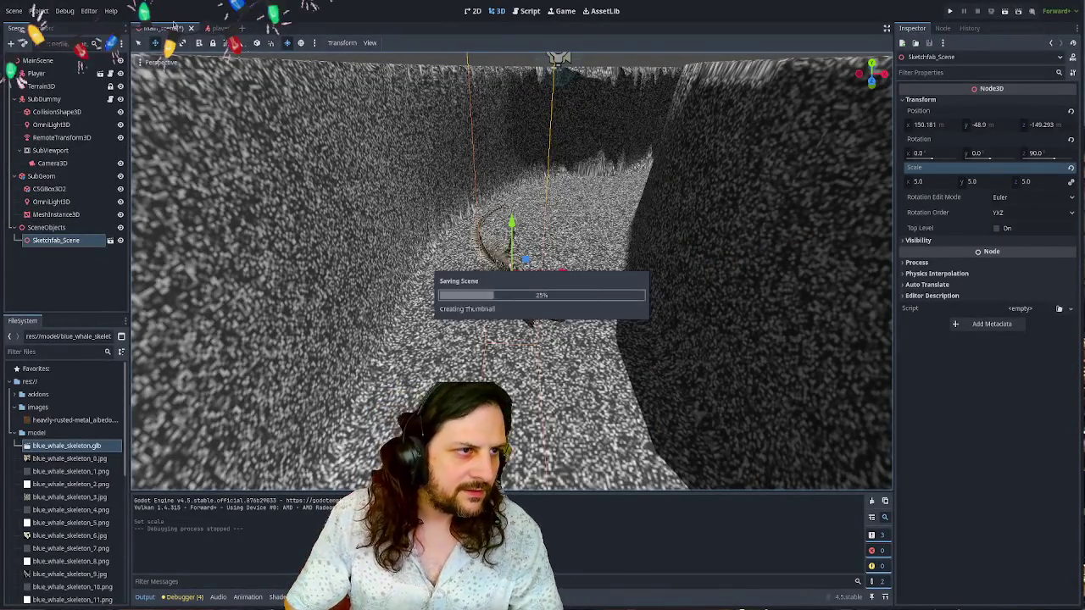
left_click(527, 11)
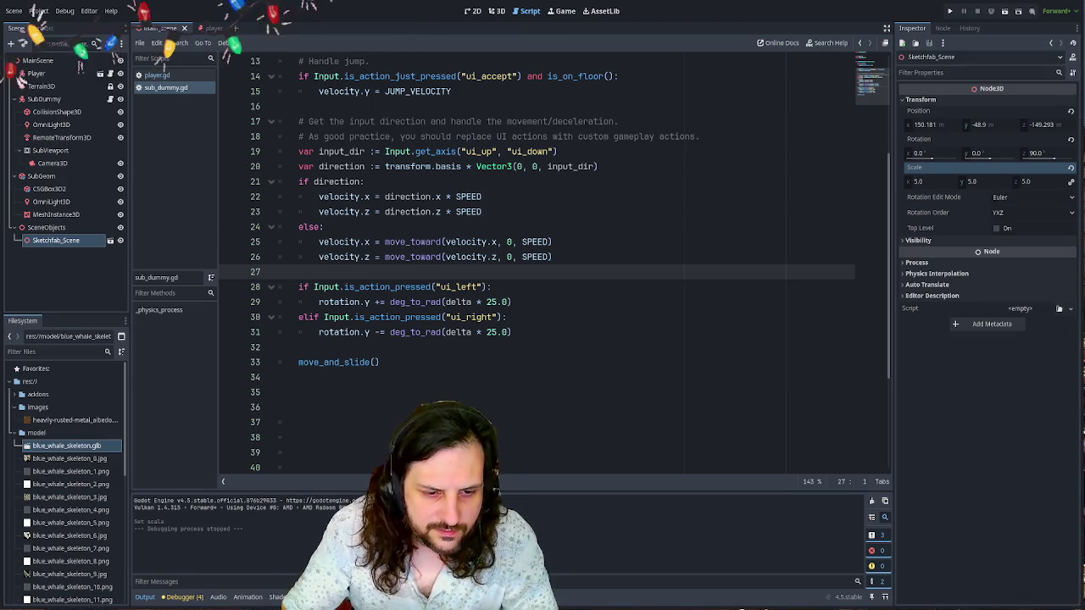
- Clear the trailing empty lines in sub_dummy.gd and add an _input function
key("Return")
key("Return")
key("Return")
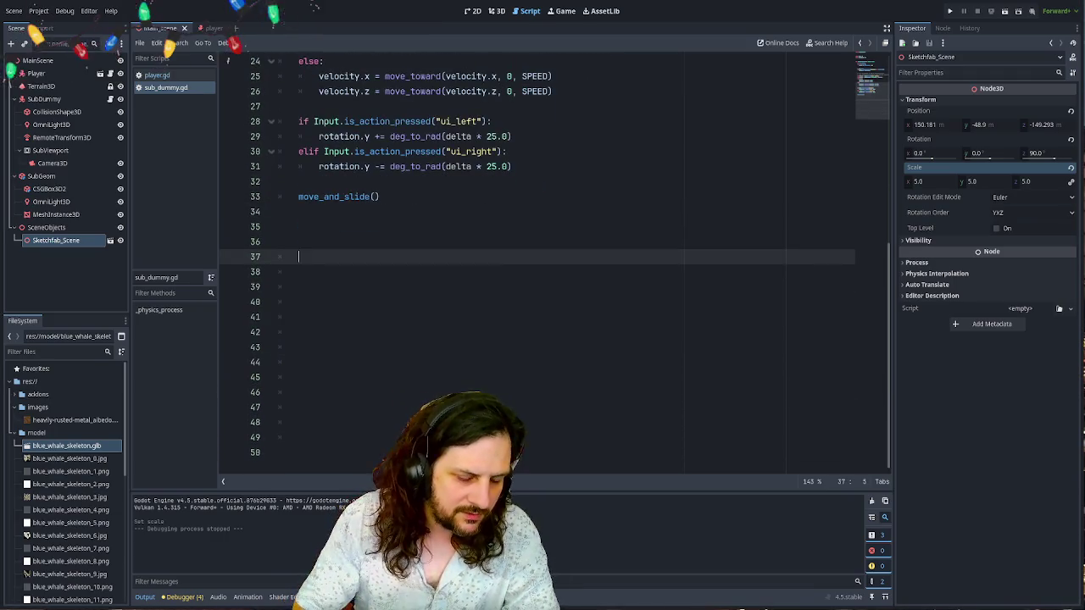
mouse_move(351, 468)
left_mouse_down()
mouse_move(305, 292)
mouse_move(324, 229)
left_mouse_up()
key("BackSpace")
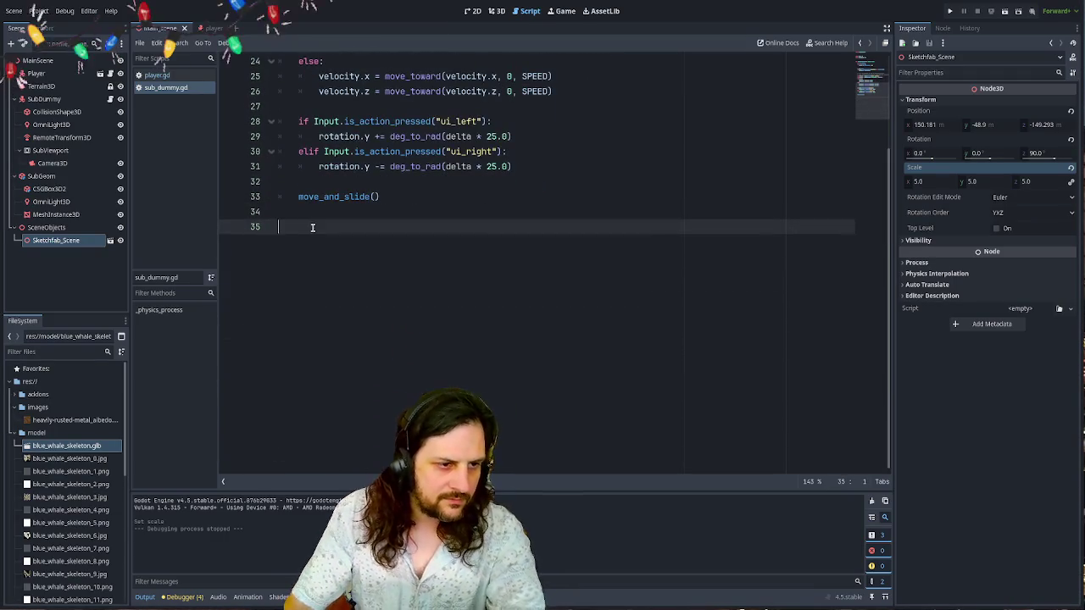
type("func _input")
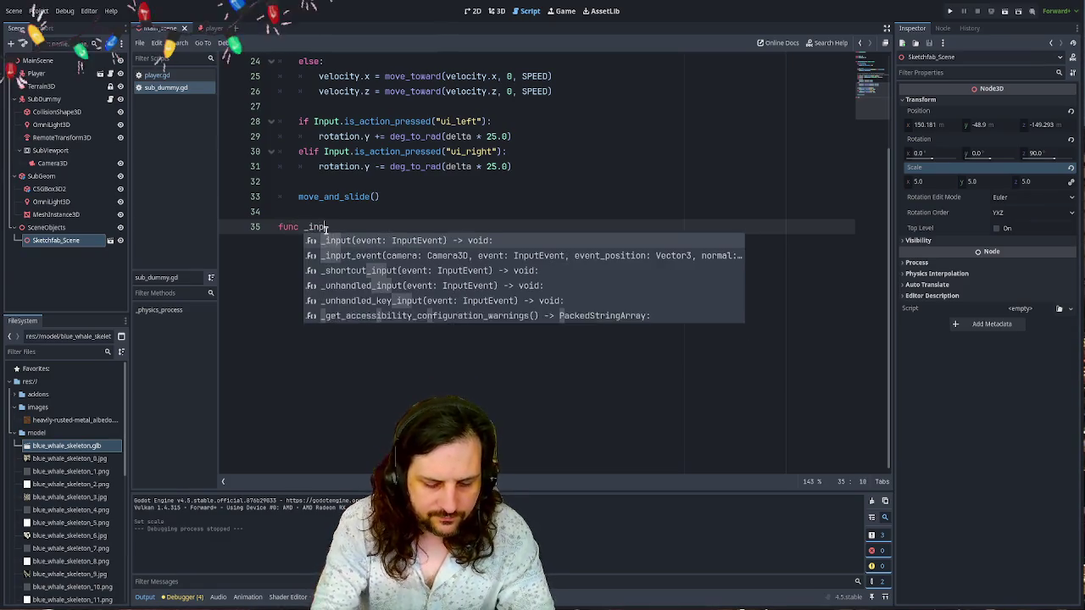
key("Return")
key("Return")
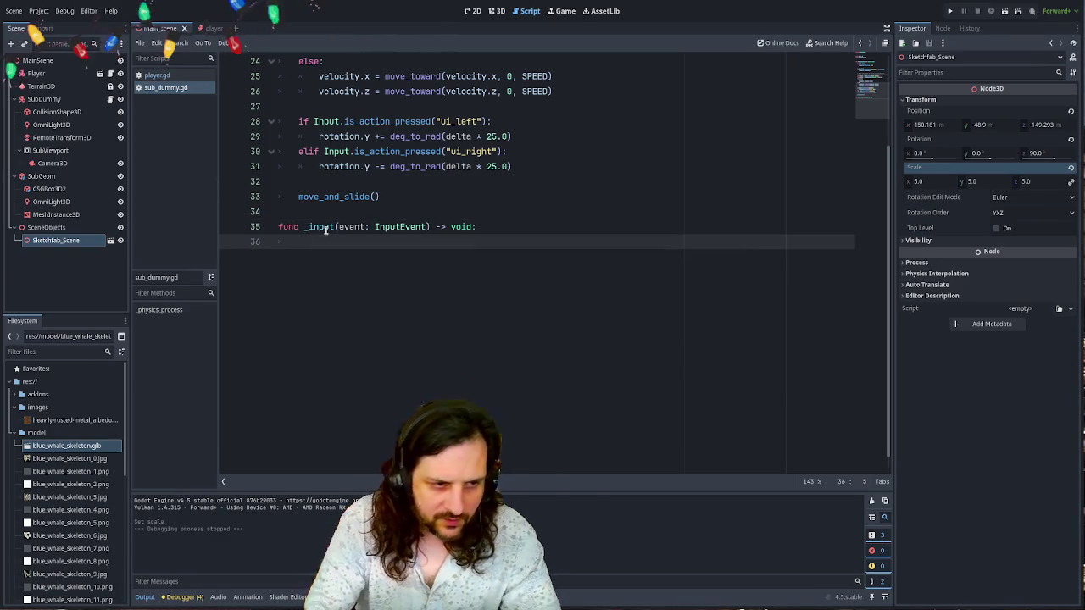
- Inside _input, call rotate_y(event.relative.x) when the event is InputEventMouseMotion
type("if event is")
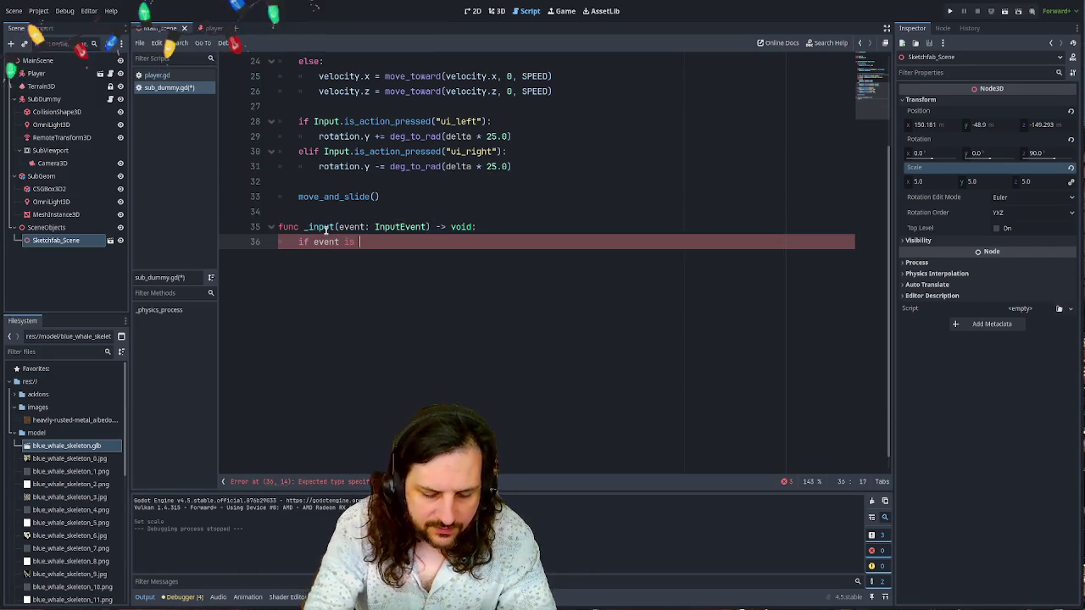
key("BackSpace")
key("BackSpace")
key("BackSpace")
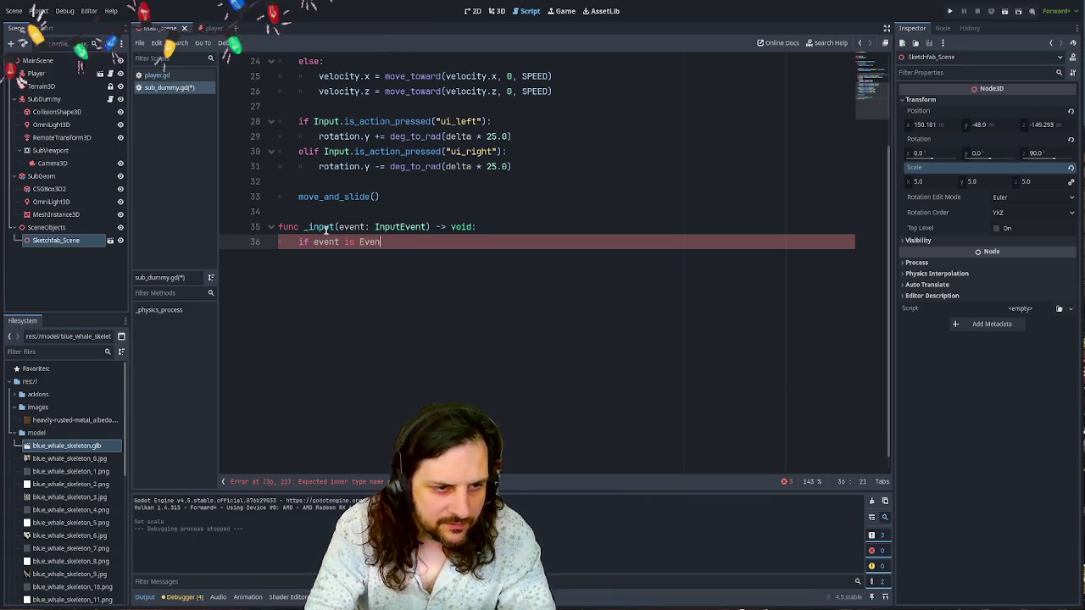
type("tMouse")
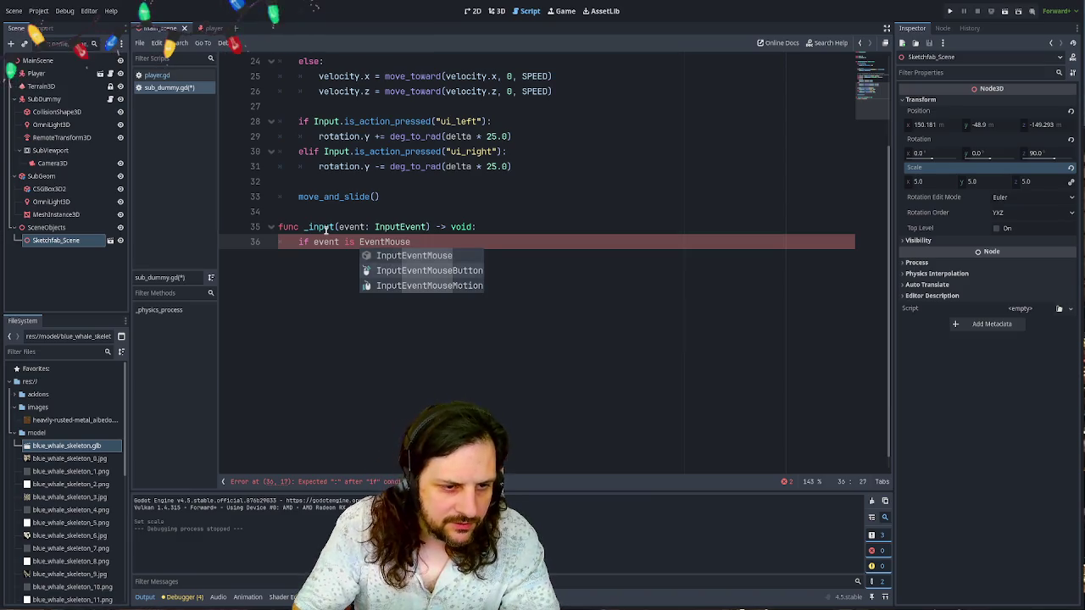
key("Down")
key("Down")
key("Return")
type(":")
key("Return")
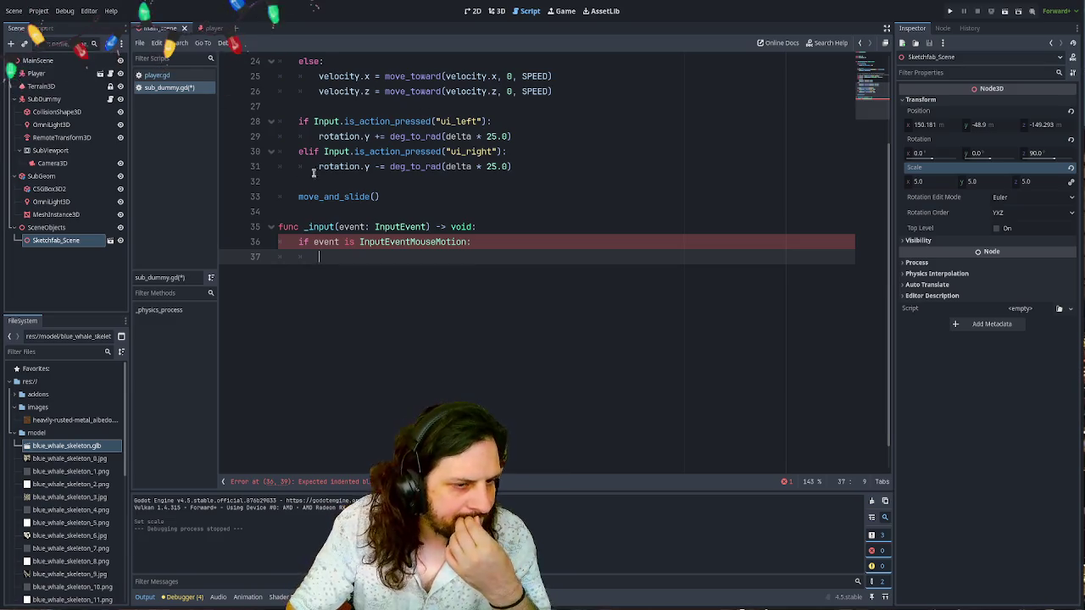
type("eve")
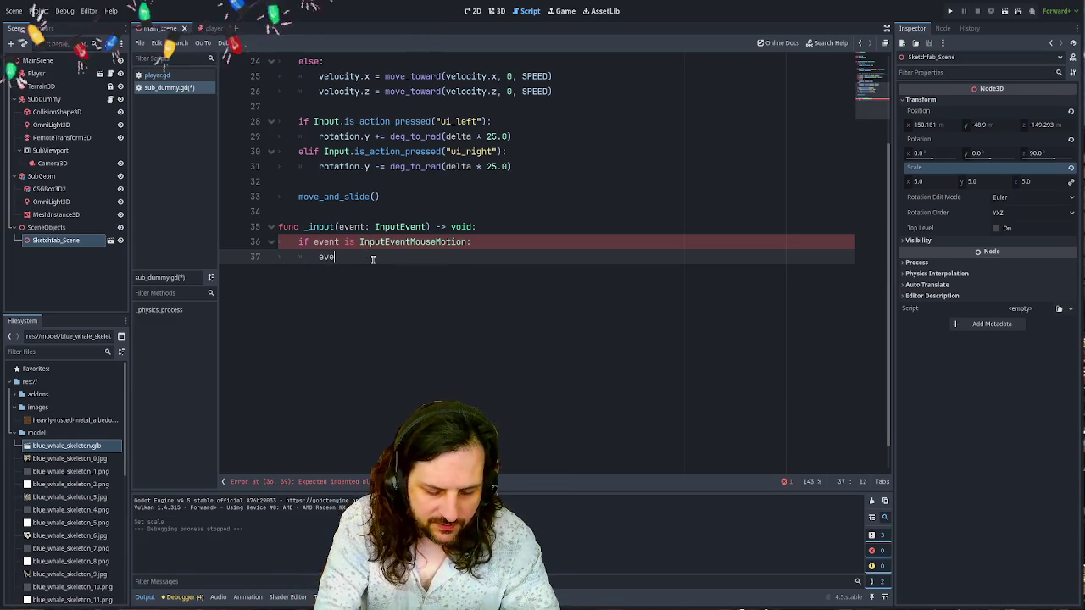
type("nt.lat")
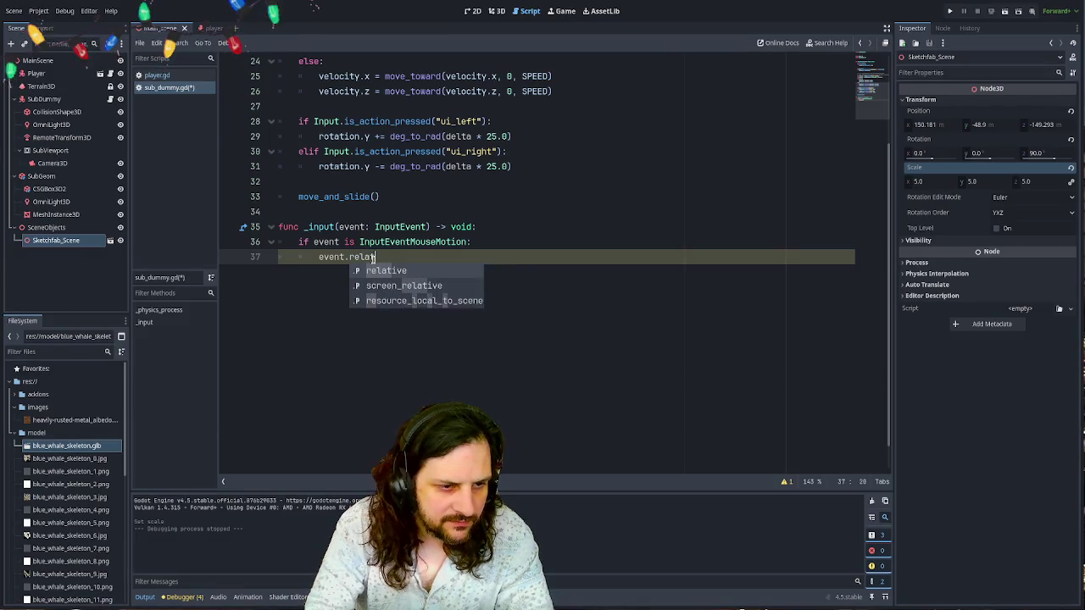
type("ive./x")
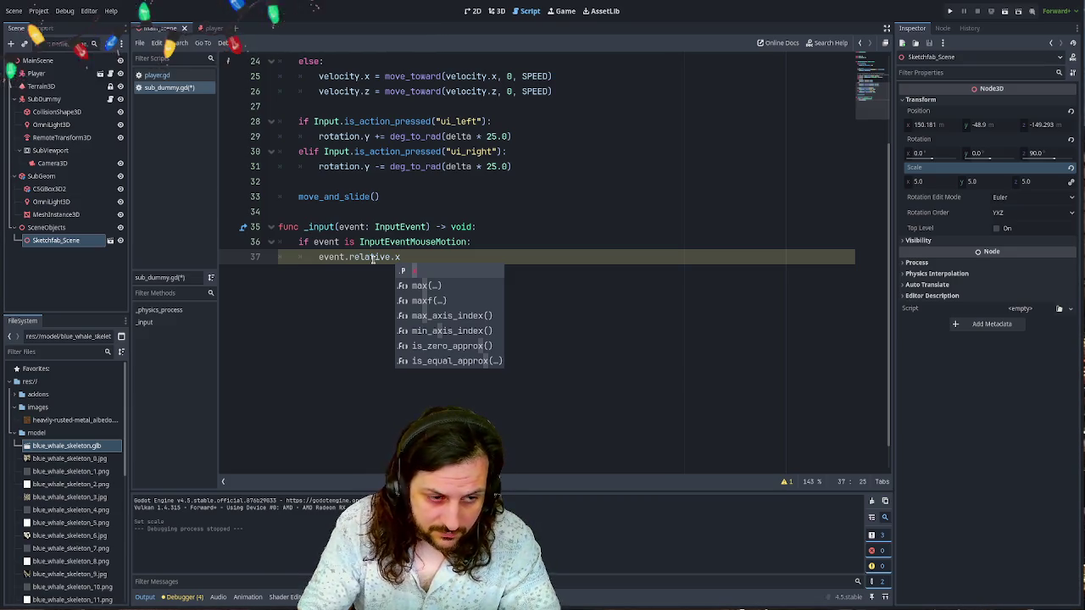
key("Home")
type("rotate")
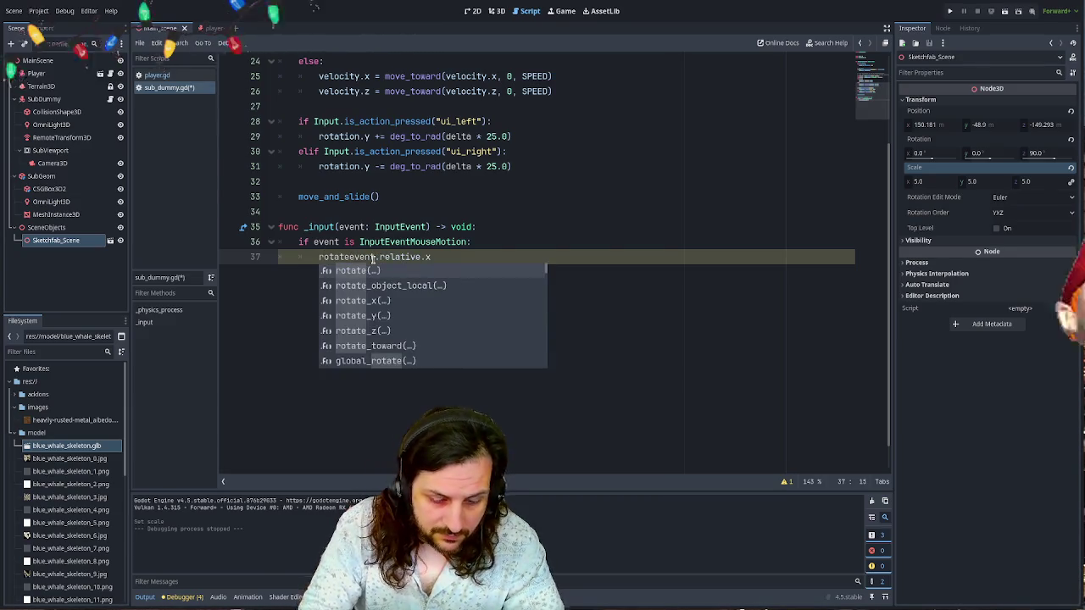
type("_y(")
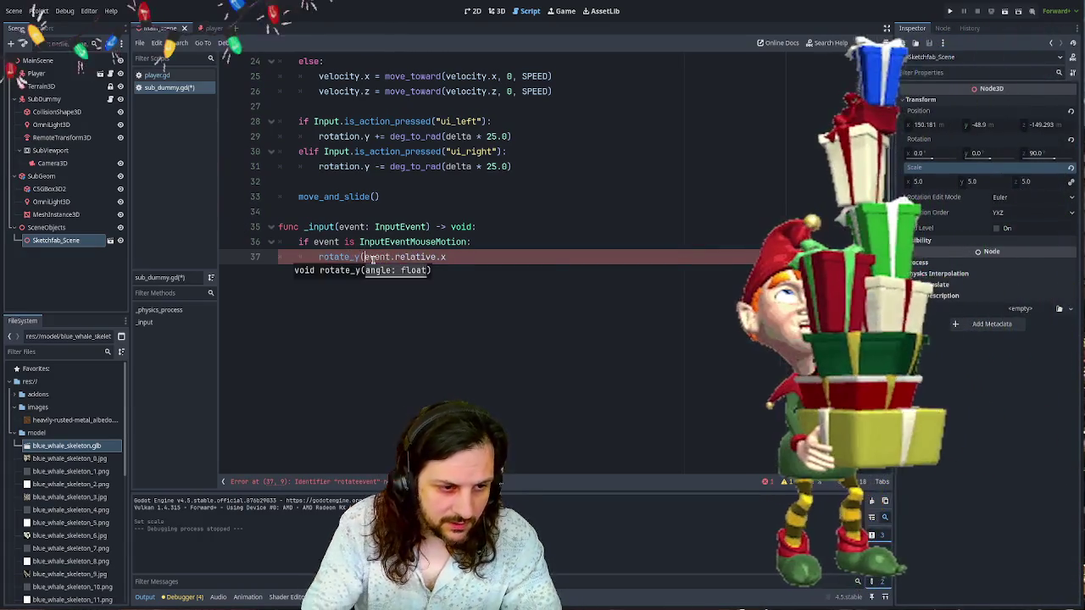
key("End")
type(")")
- Save and test-run the mouse turning in the rusty room
key("ctrl+s")
key("F5")
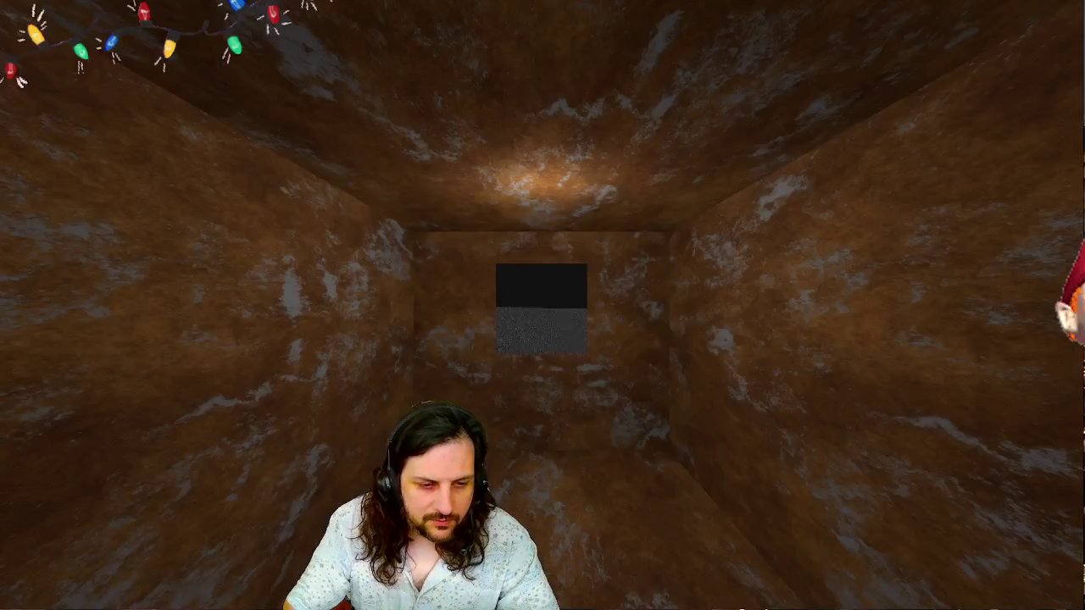
key("Up")
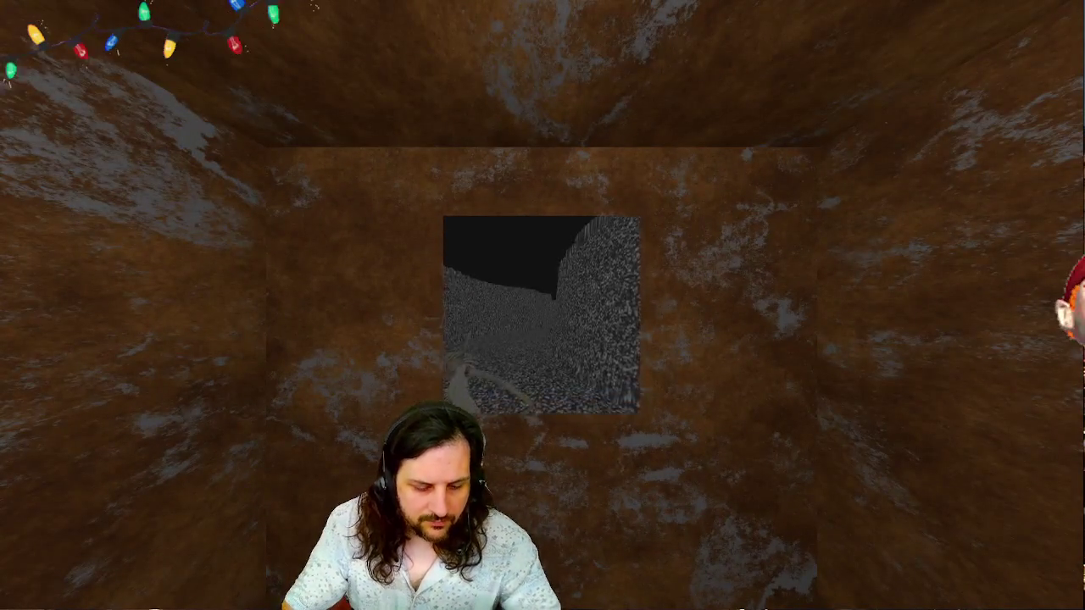
key("F8")
- Cut the _input code out of sub_dummy.gd and switch to player.gd
key("shift+Up")
key("shift+Up")
key("shift+Up")
key("BackSpace")
scroll(488, 261, "up", 10)
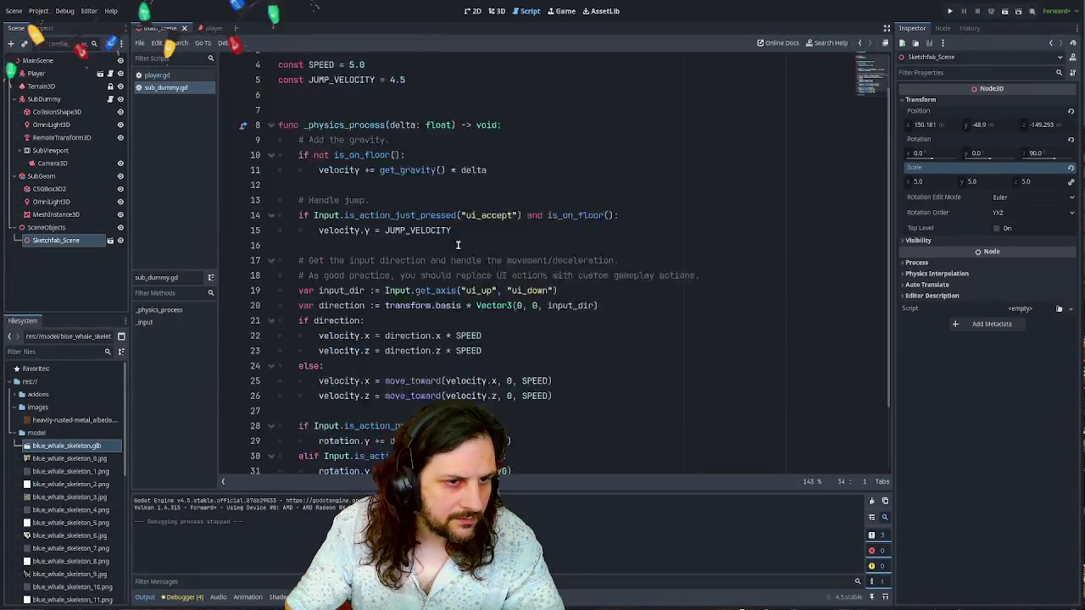
key("F5")
left_click(157, 75)
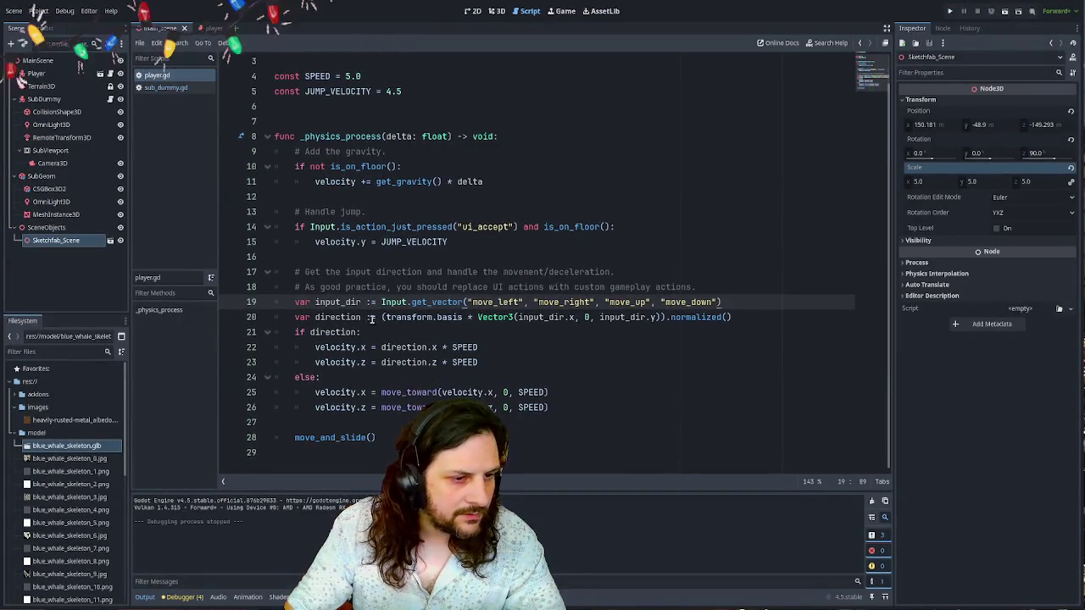
- Paste the _input handler into player.gd and test it with a 0.005 rotation factor
left_click(323, 458)
key("ctrl+v")
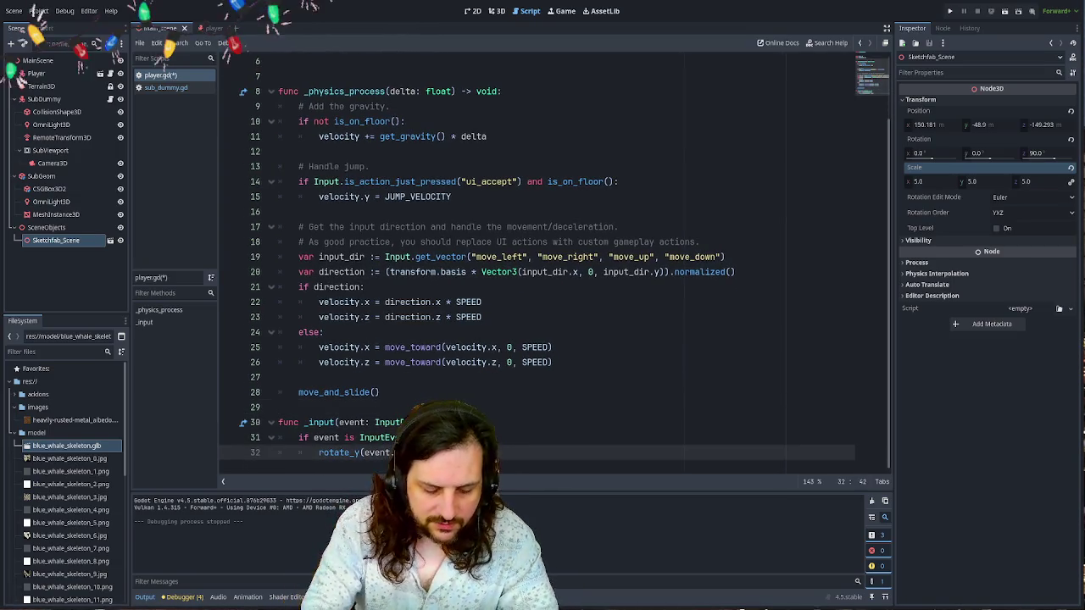
type("r")
key("F5")
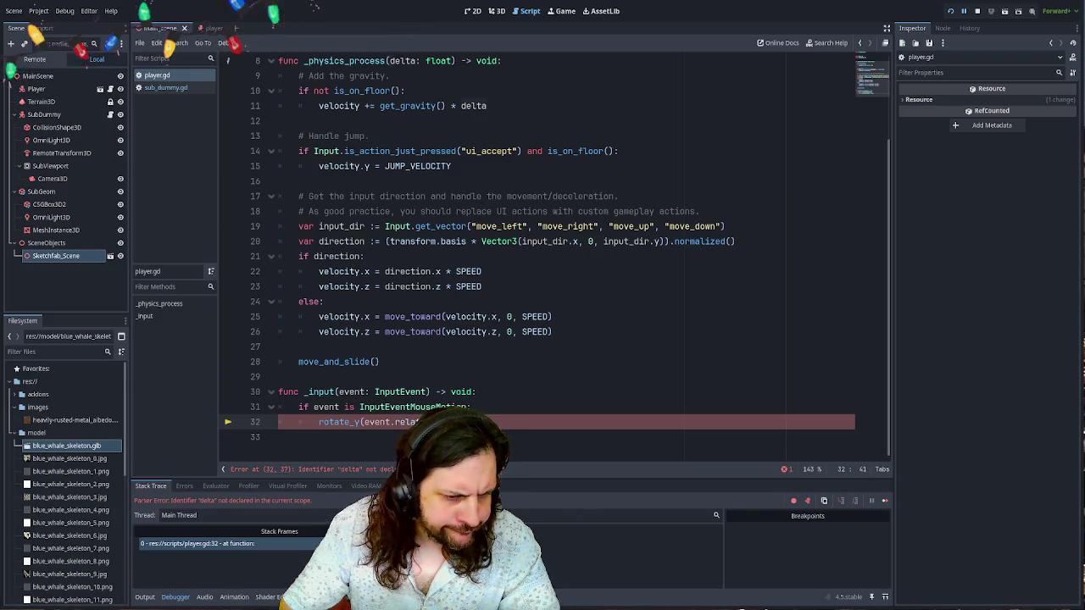
key("BackSpace")
key("BackSpace")
key("BackSpace")
type("0")
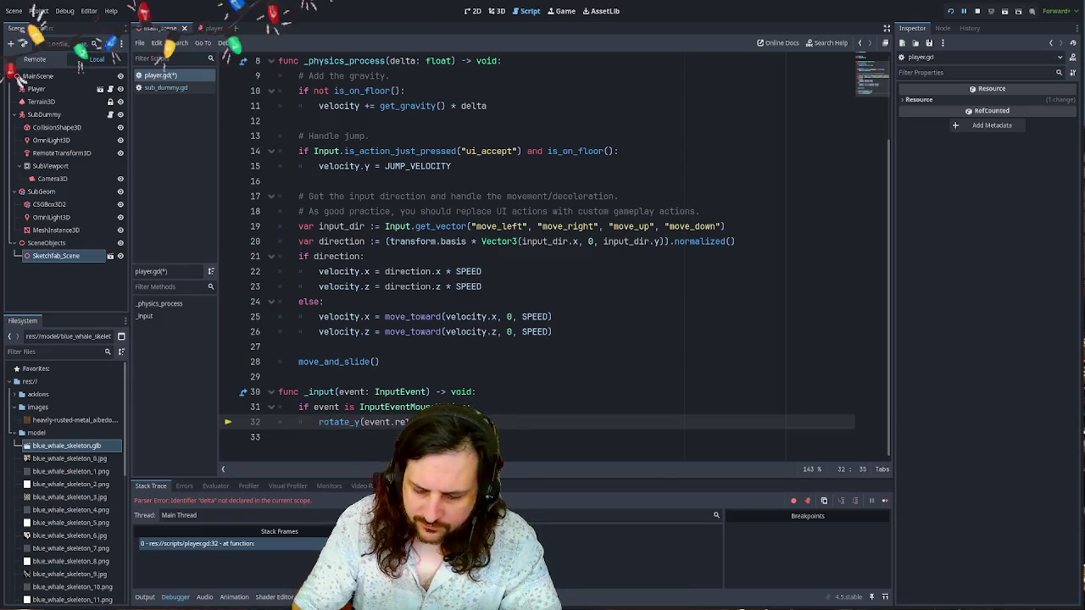
type(".")
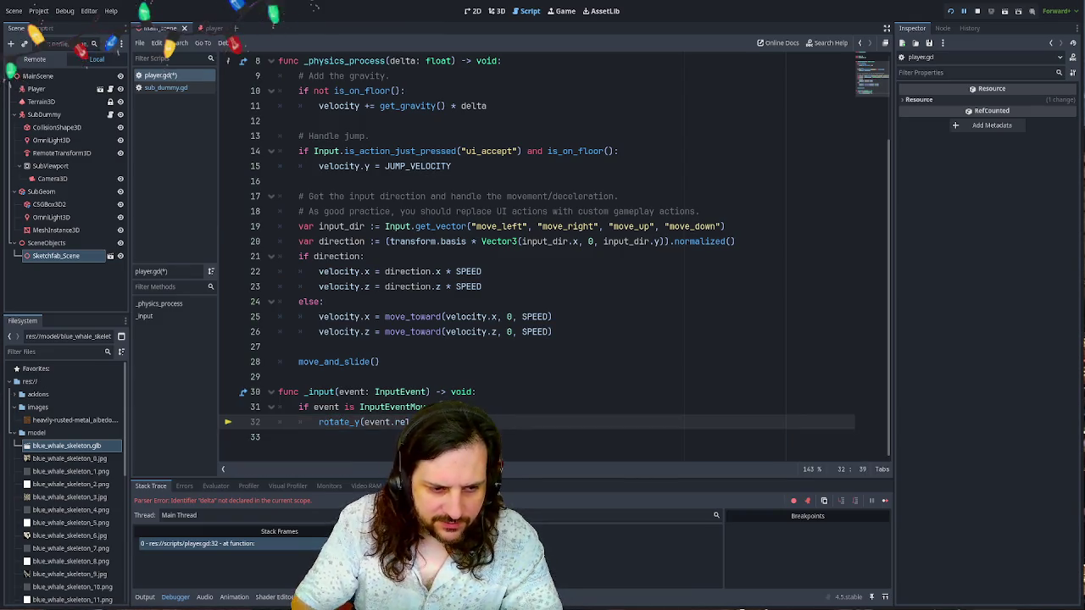
type("005)")
key("ctrl+s")
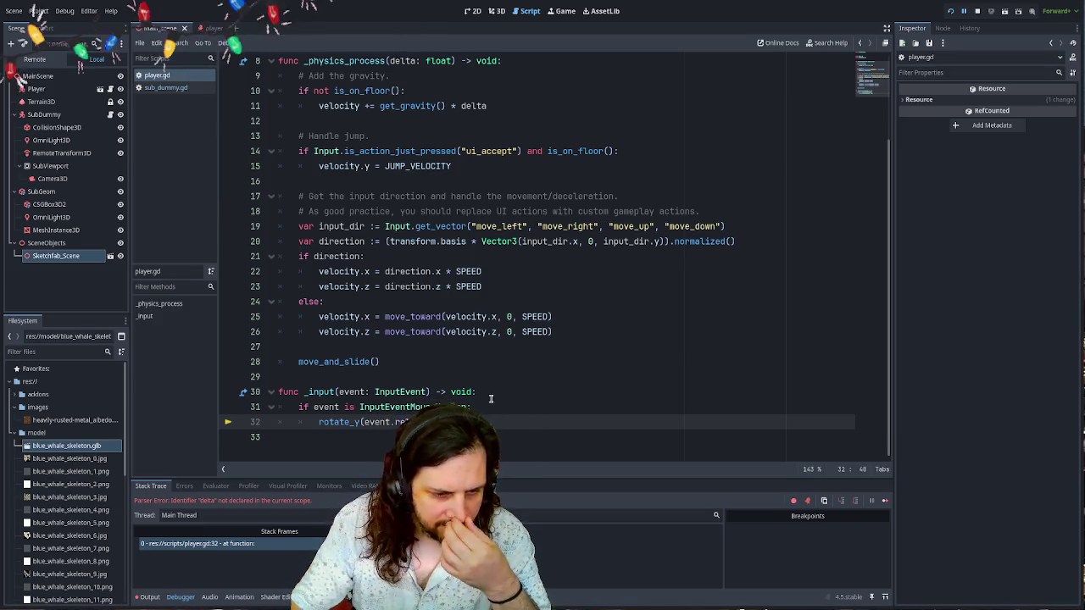
key("F8")
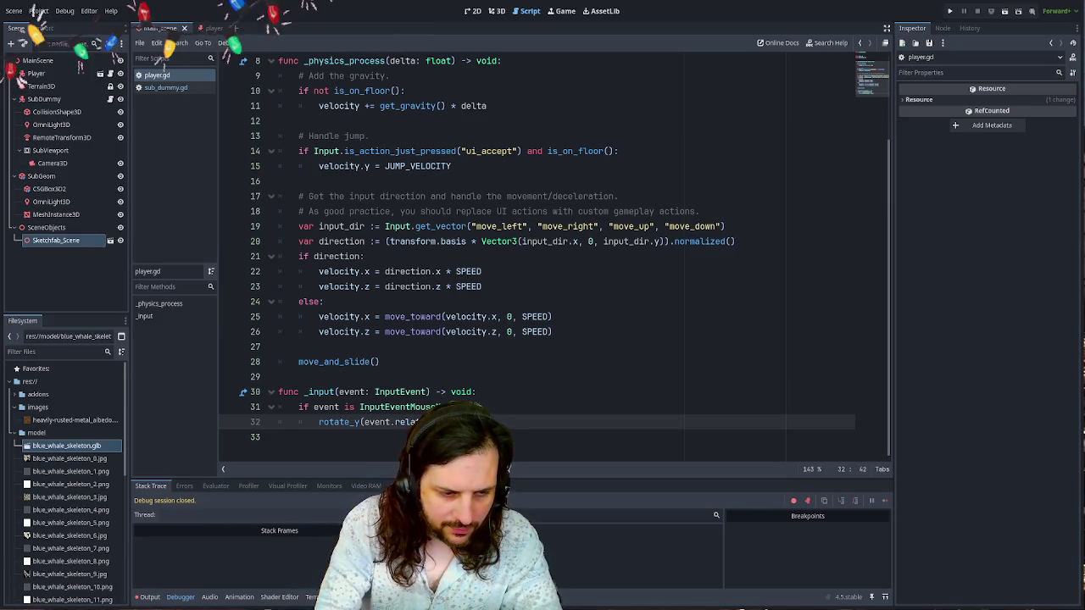
- Declare a MOUSE_SENS constant set to 0.001 near the top of player.gd
type("mouse_SEN")
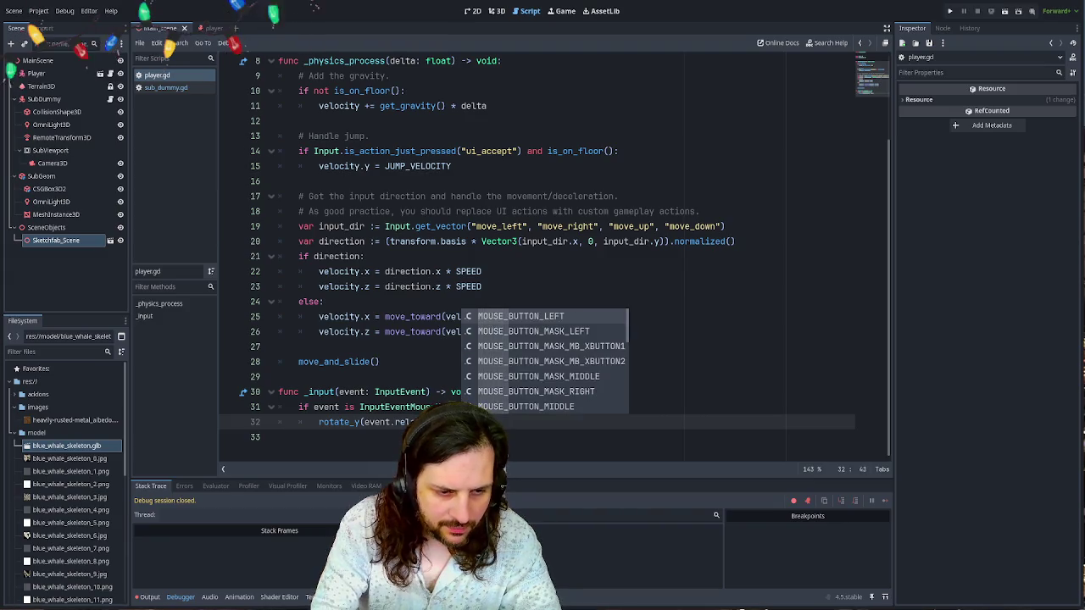
scroll(375, 136, "up", 3)
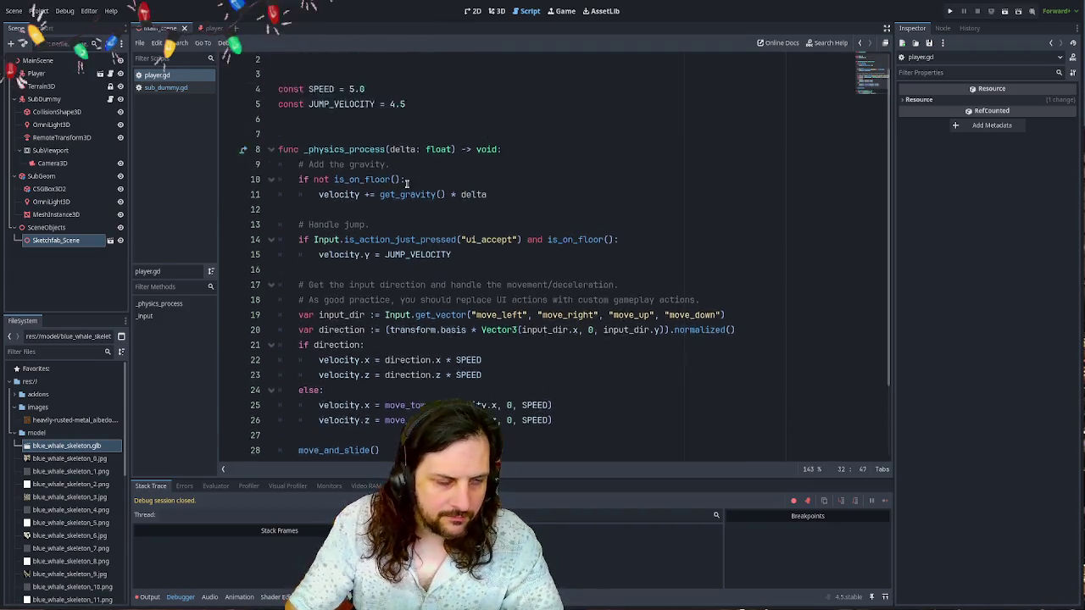
left_click(374, 135)
type("CO")
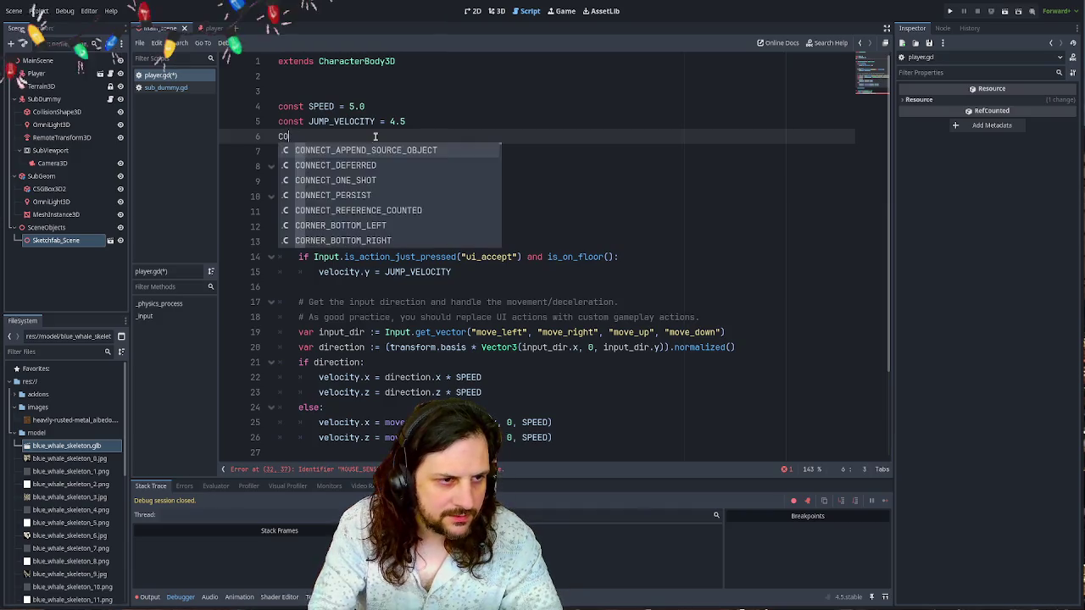
key("BackSpace")
key("BackSpace")
type("const MOUSE_SENS = ")
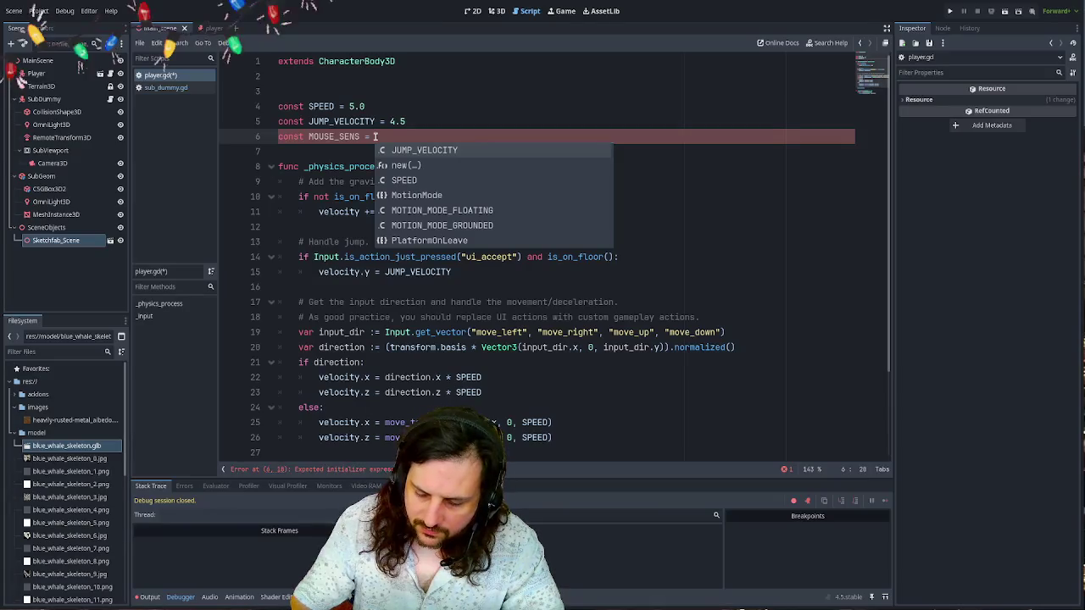
type("0")
key("BackSpace")
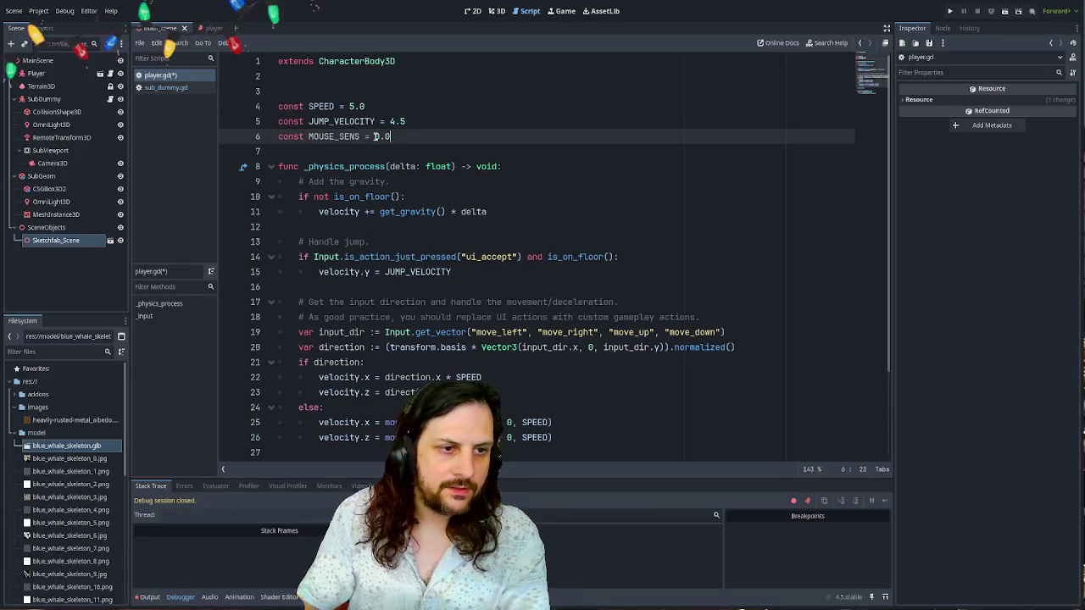
type("01")
double_click(334, 136)
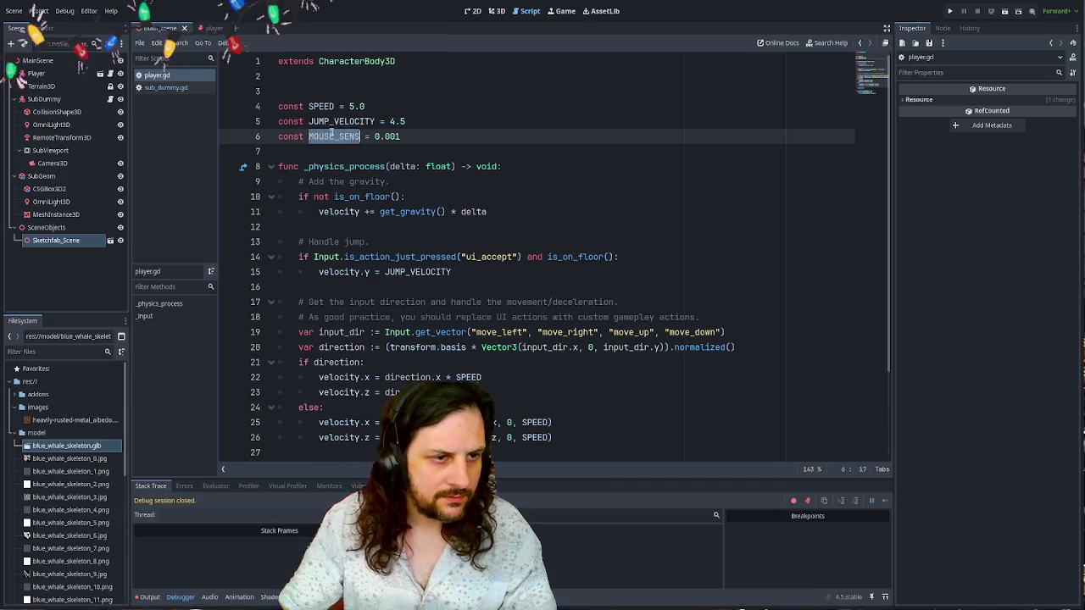
scroll(333, 136, "down", 2)
- Duplicate the rotate_y line and turn the copy into head.rotate_x
left_click(559, 426)
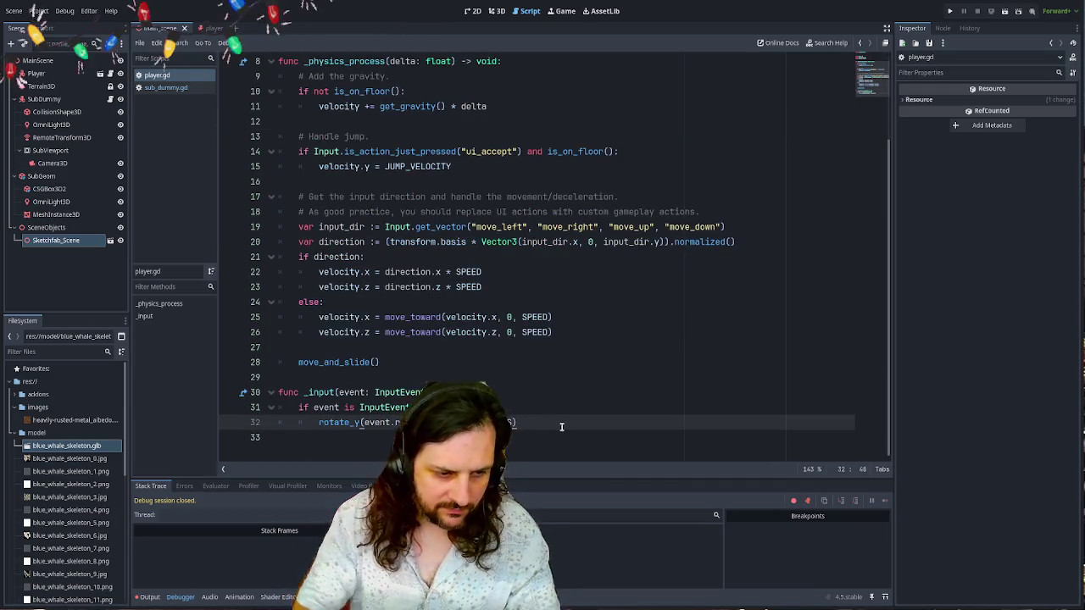
key("ctrl+shift+d")
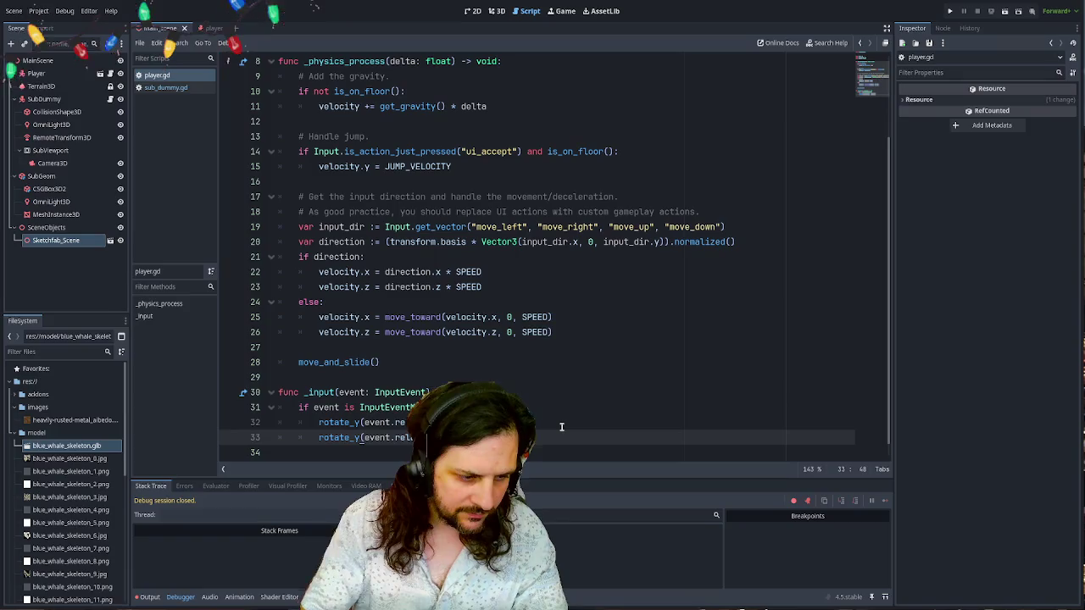
key("Home")
type("head.")
left_click(388, 437)
key("BackSpace")
type("x")
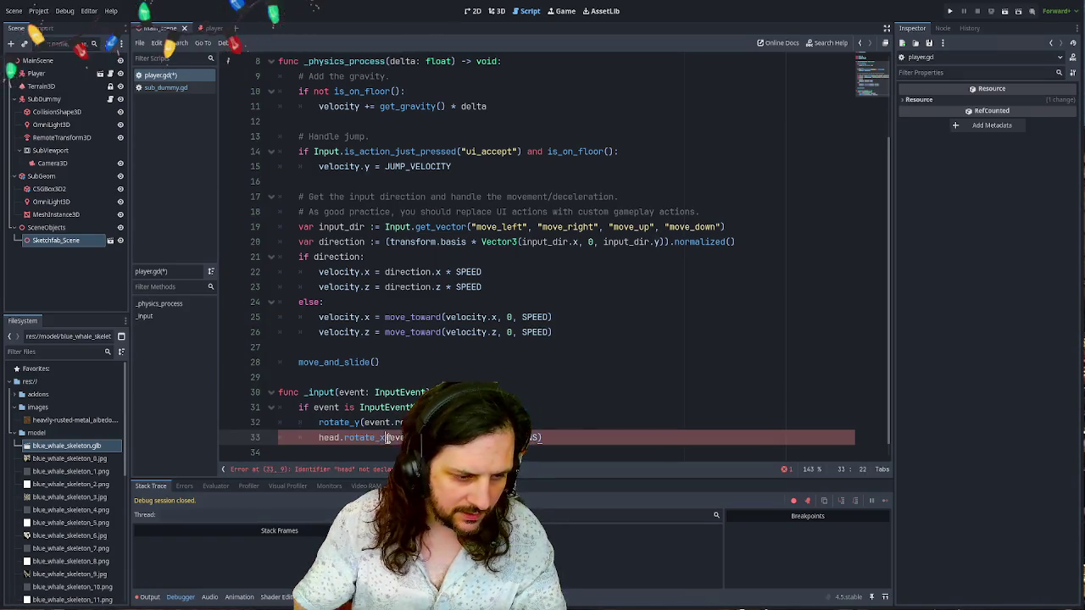
left_click(77, 254)
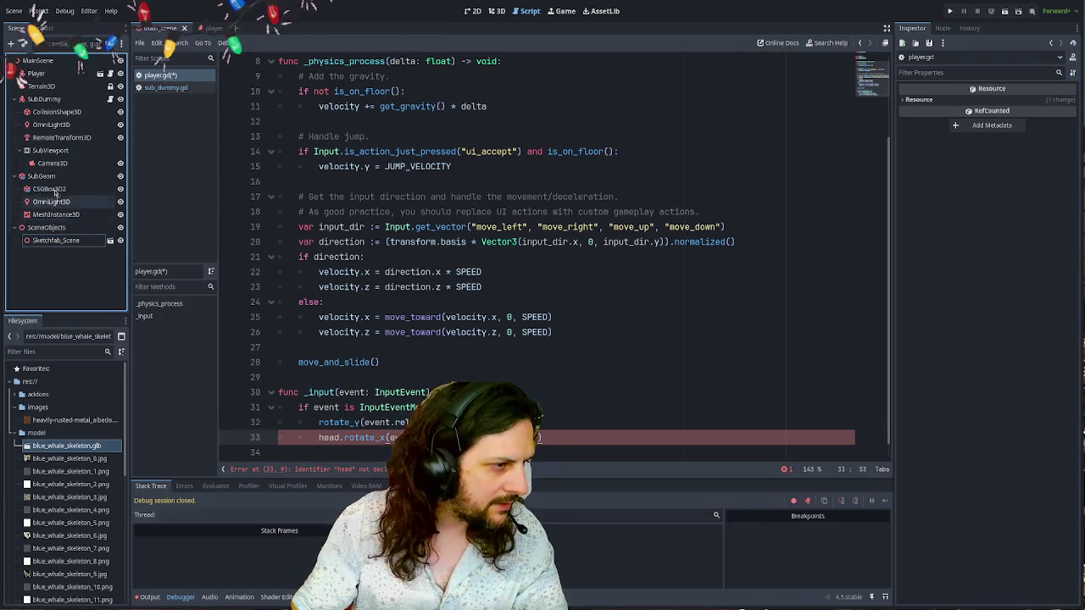
left_click(209, 29)
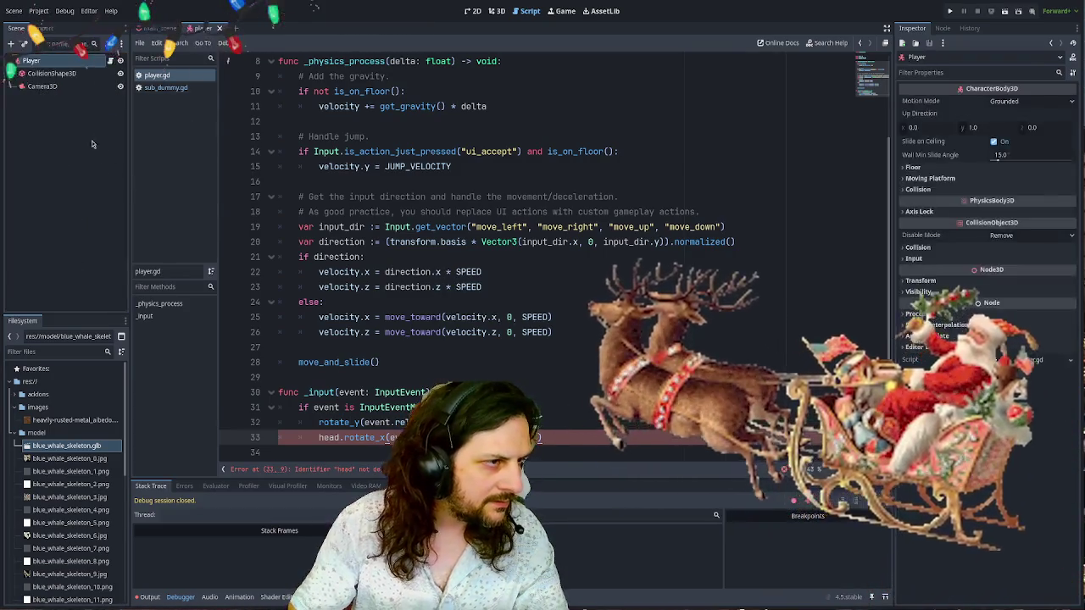
- Add a Head node holding Camera3D and reference it as head in player.gd
left_click(42, 86)
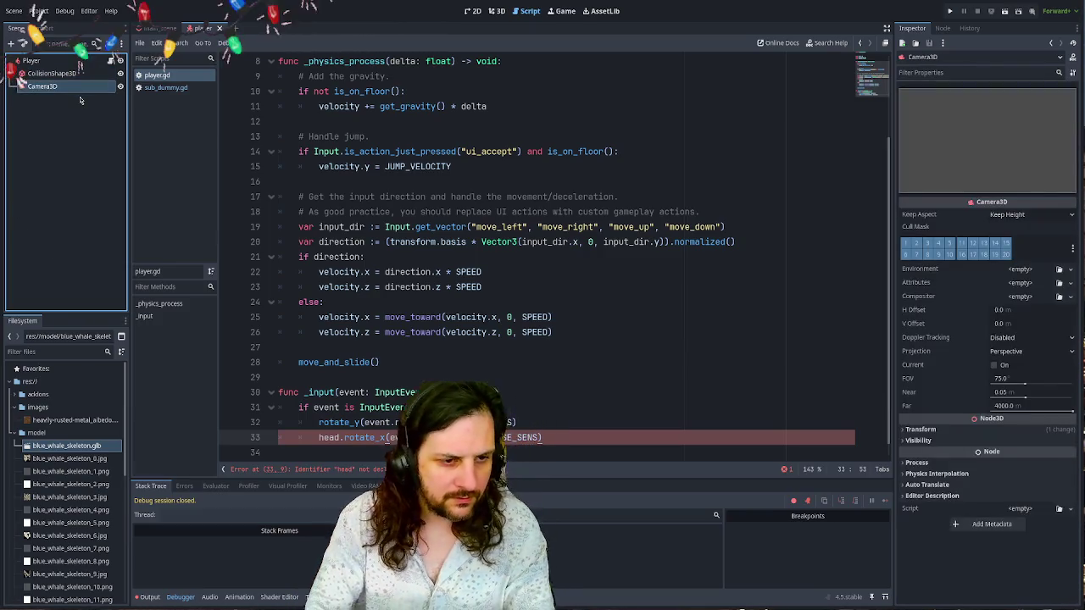
key("ctrl+v")
type("Head")
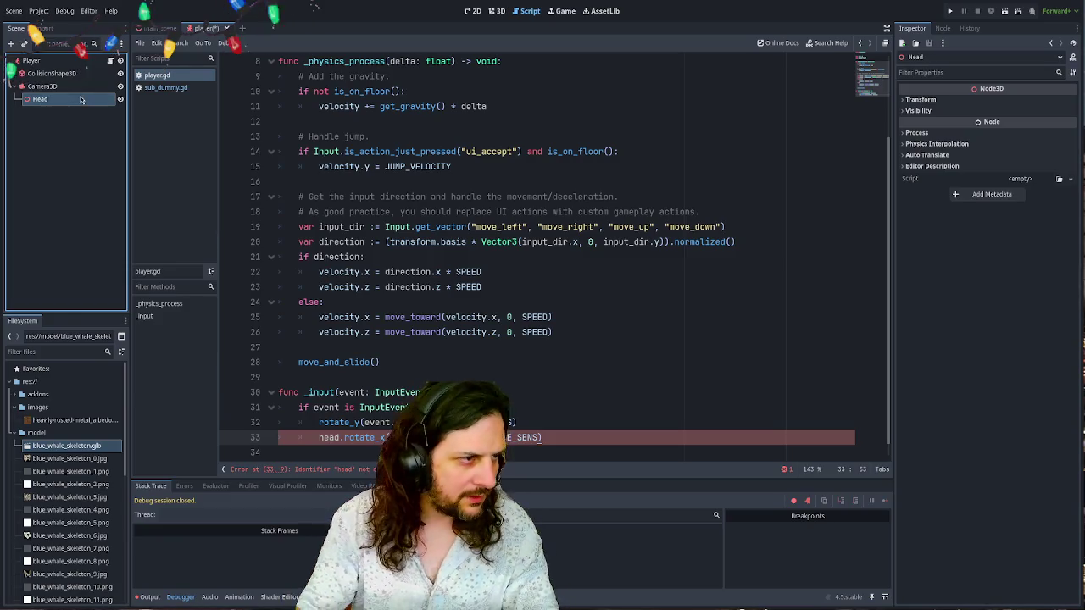
key("Return")
mouse_move(42, 98)
left_mouse_down()
mouse_move(23, 83)
mouse_move(358, 89)
left_mouse_up()
key("Return")
key("Return")
- Review the head.rotate_x line in player.gd and open a new line below it
scroll(359, 89, "down", 4)
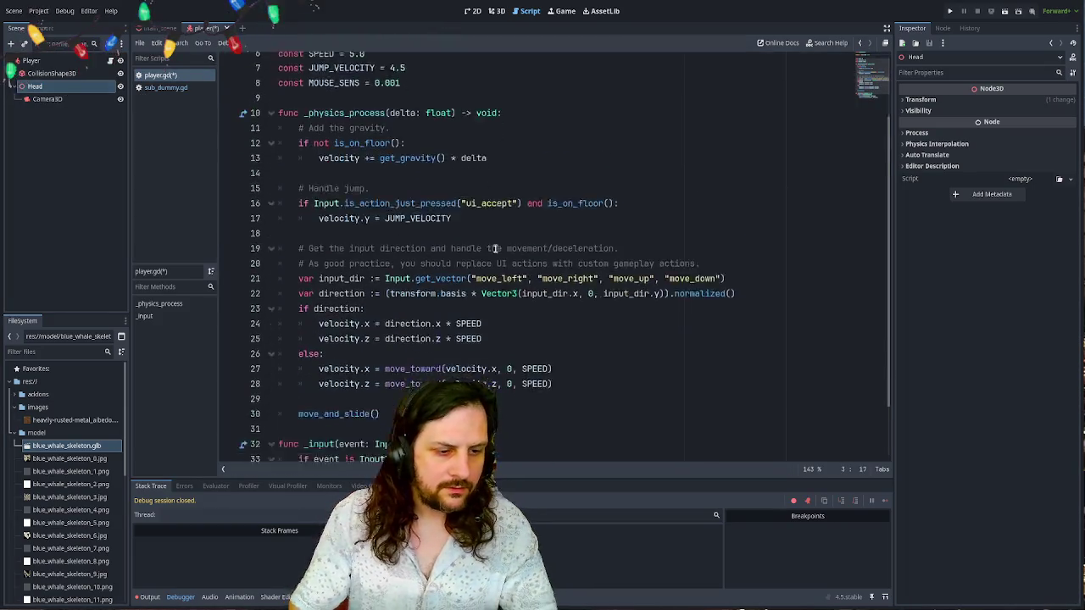
left_click(590, 422)
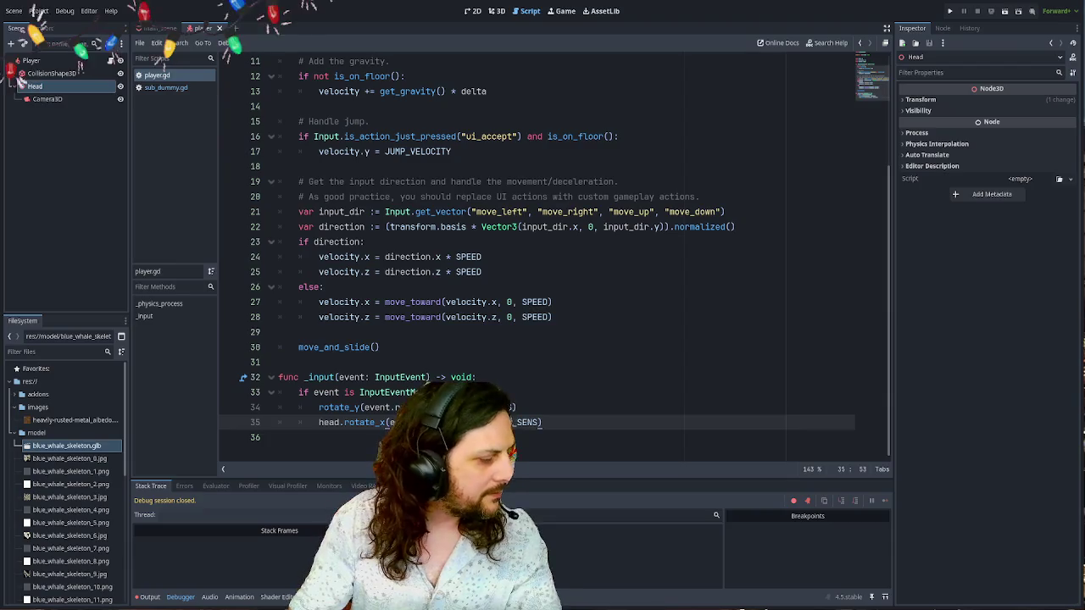
left_click(648, 332)
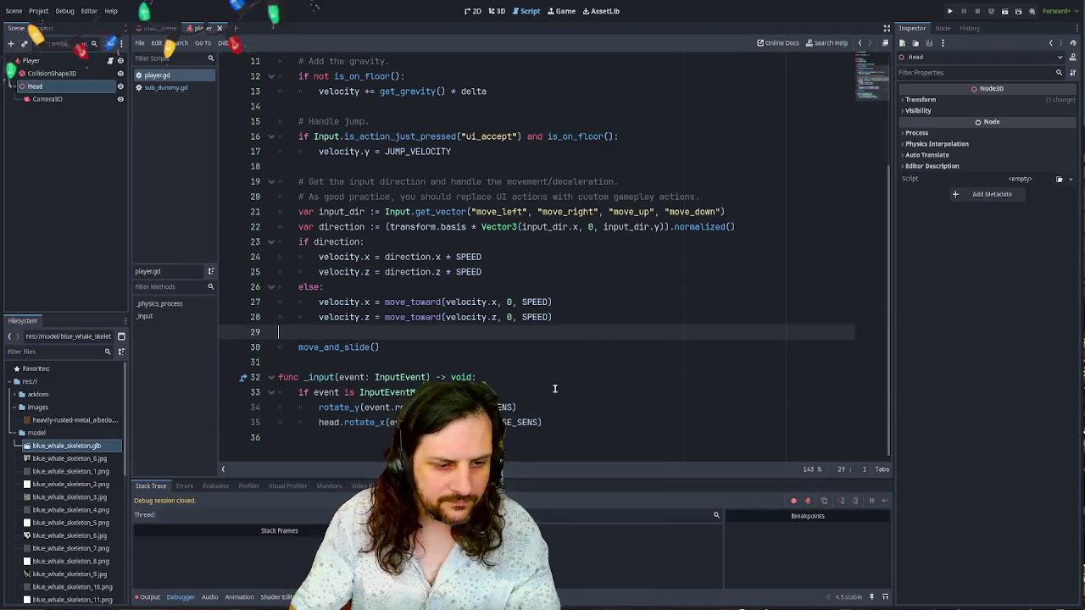
left_click(587, 425)
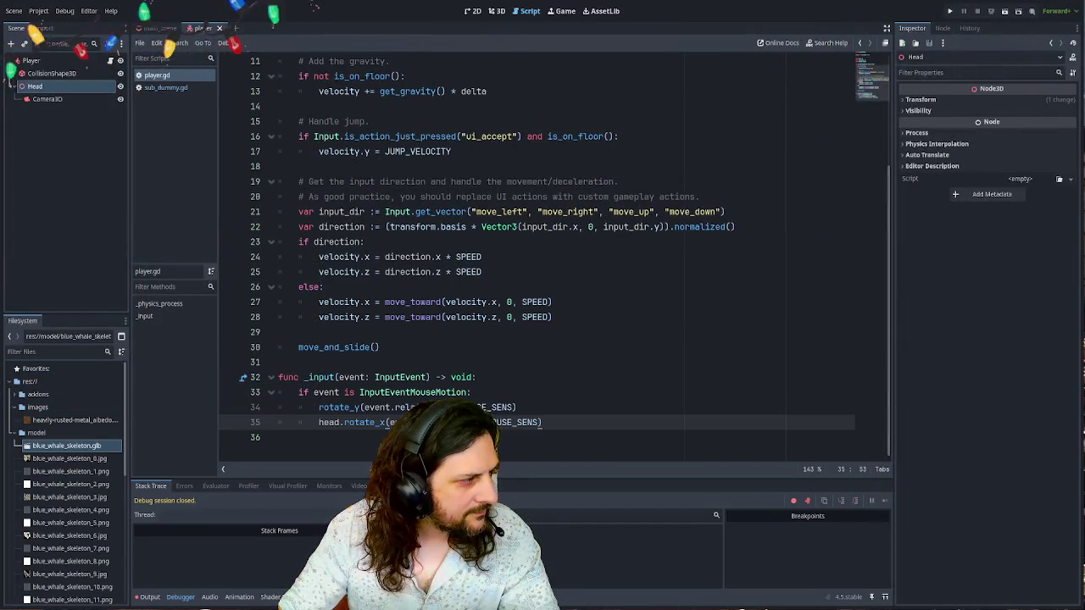
left_click(644, 257)
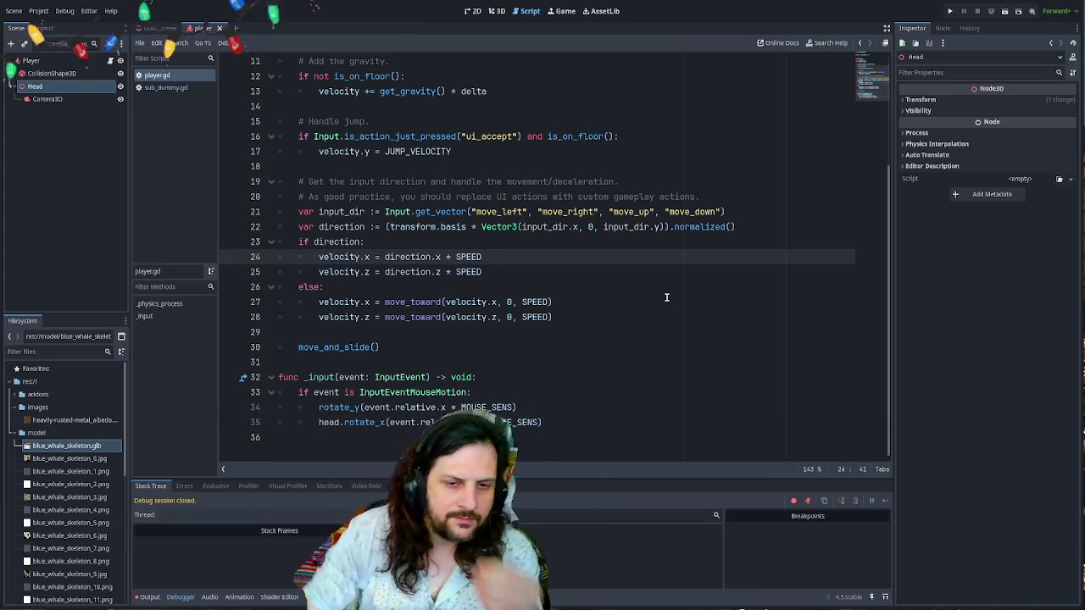
left_click(548, 302)
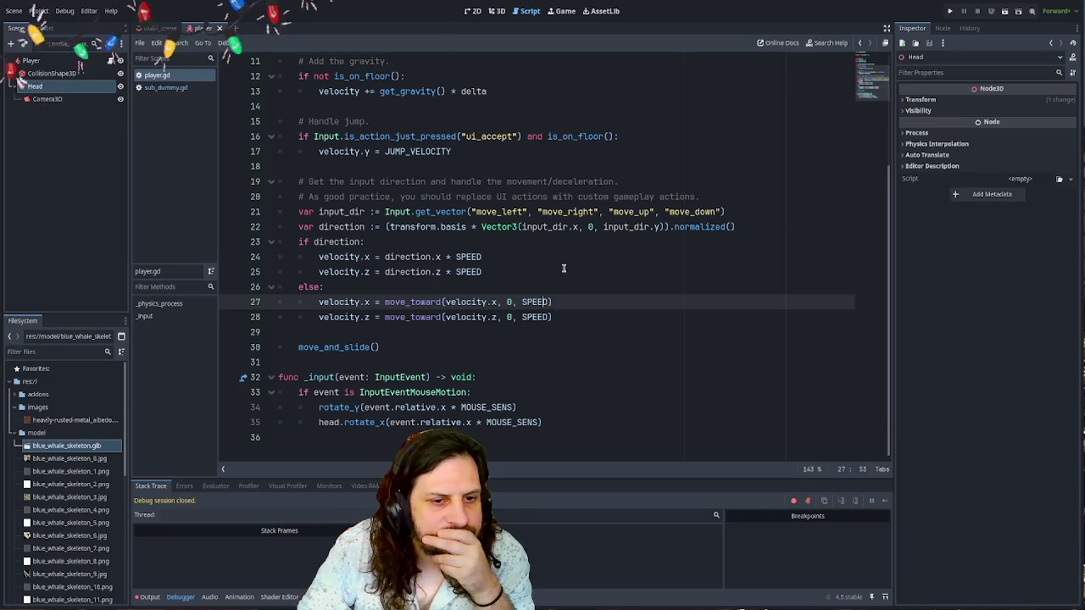
left_click(563, 268)
left_click(578, 409)
left_click(580, 421)
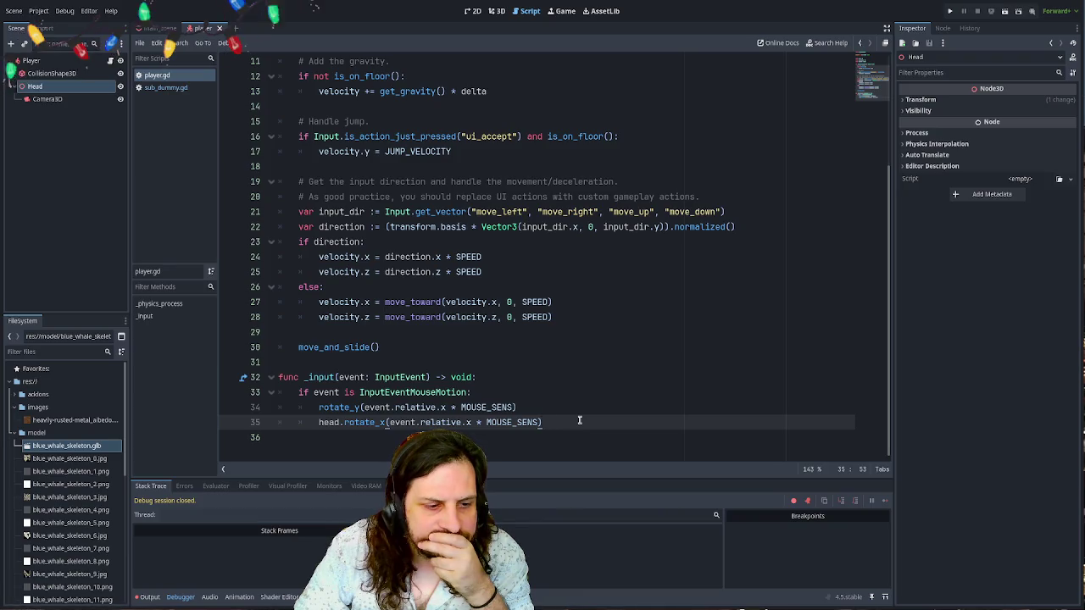
key("Return")
key("Return")
key("Return")
- Start a line assigning head.rotation_degrees.x from a clamp call
key("Up")
key("Up")
key("Return")
type("head.")
scroll(600, 396, "down", 1)
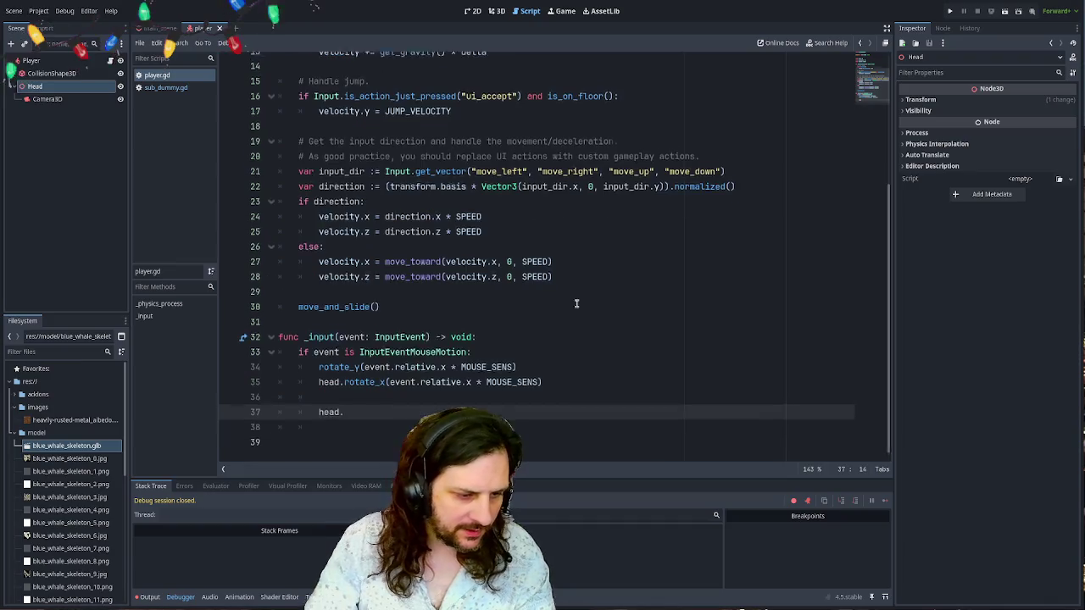
type("rotation.")
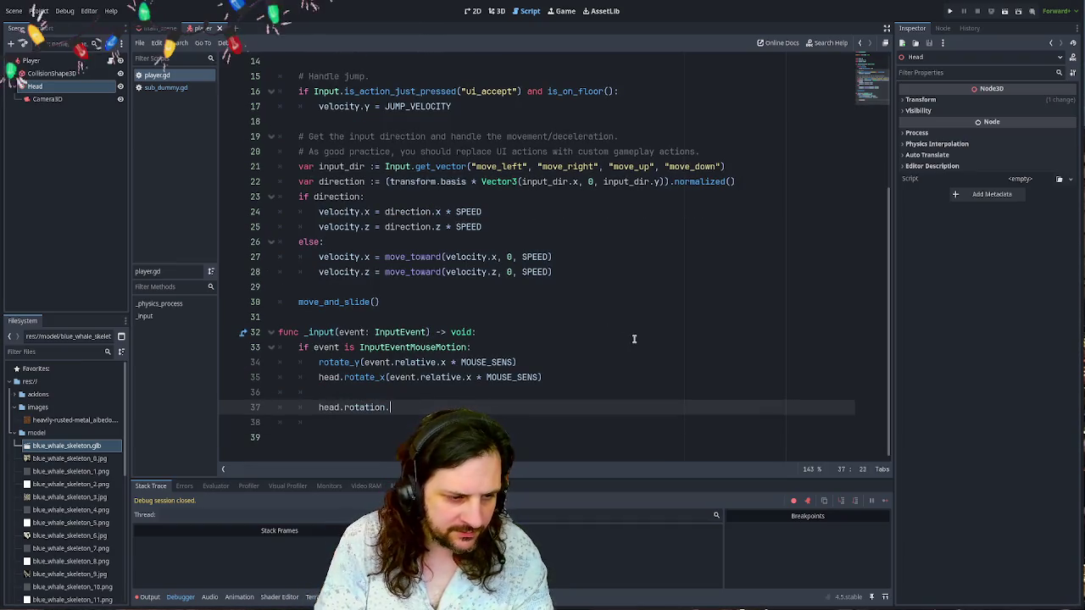
key("BackSpace")
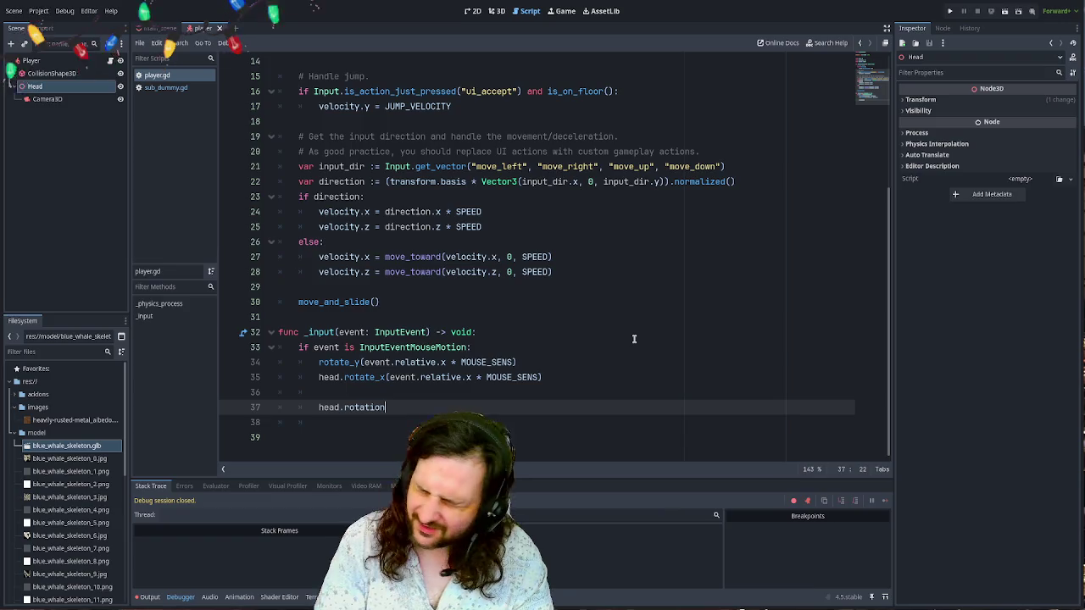
type(".x")
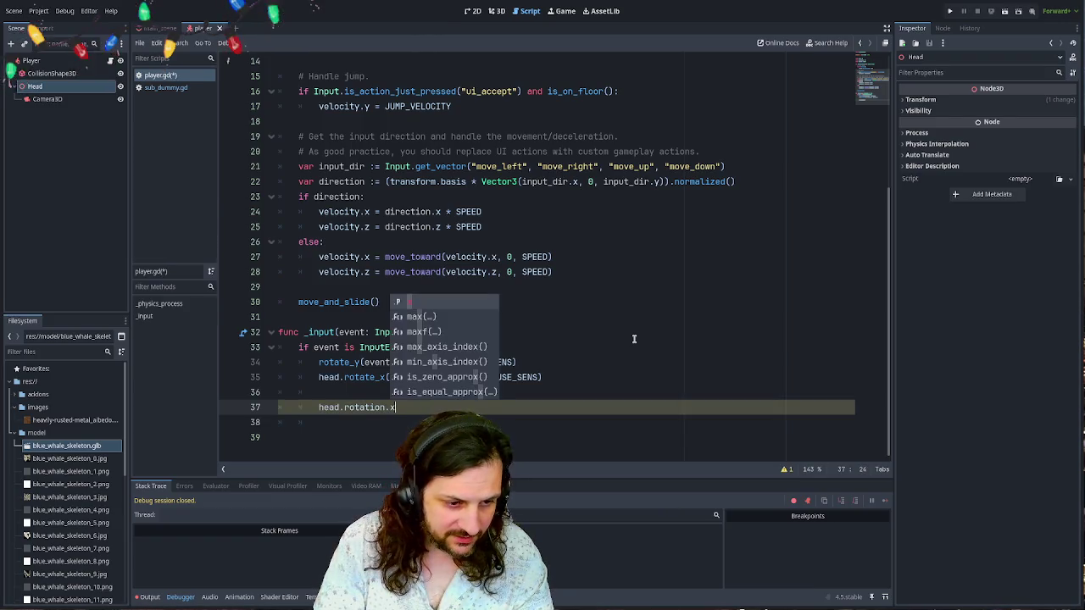
key("Left")
key("Left")
type("_deg")
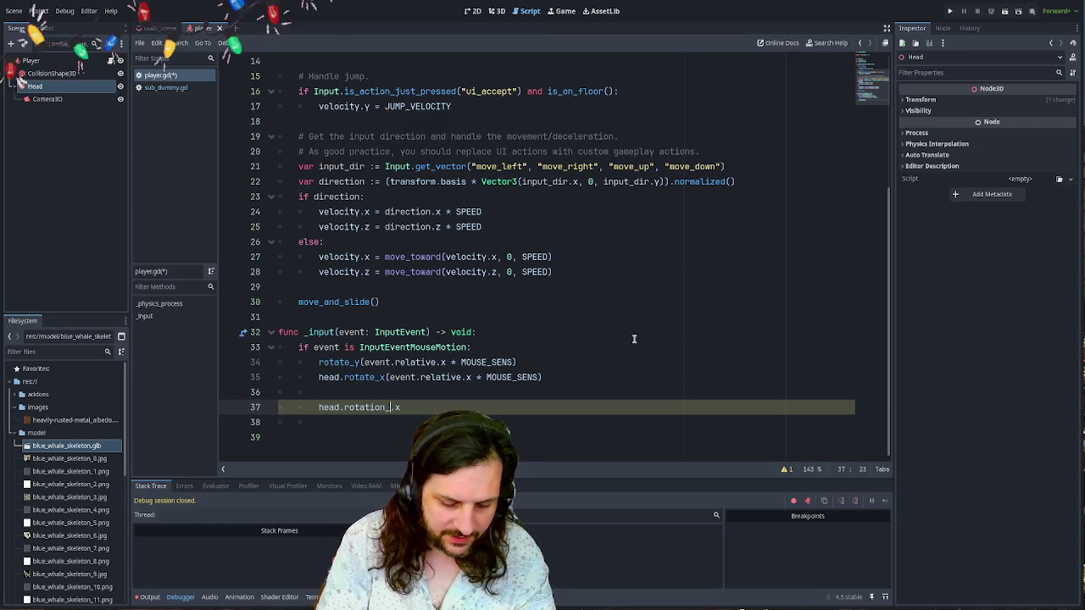
type("rees")
key("End")
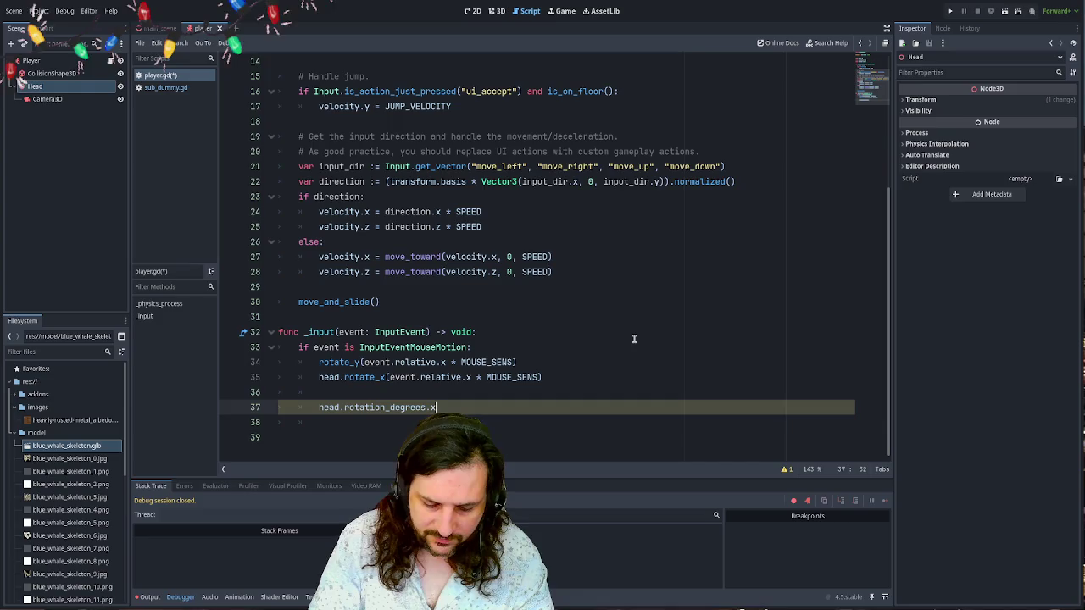
type("= ca")
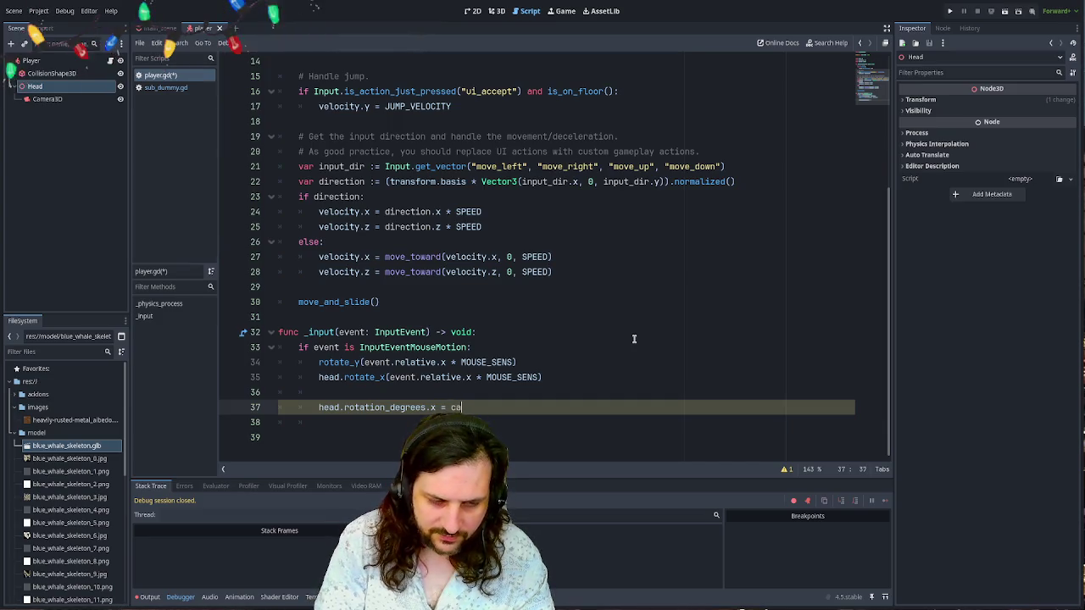
key("BackSpace")
type("lam")
key("BackSpace")
type("mp")
key("Return")
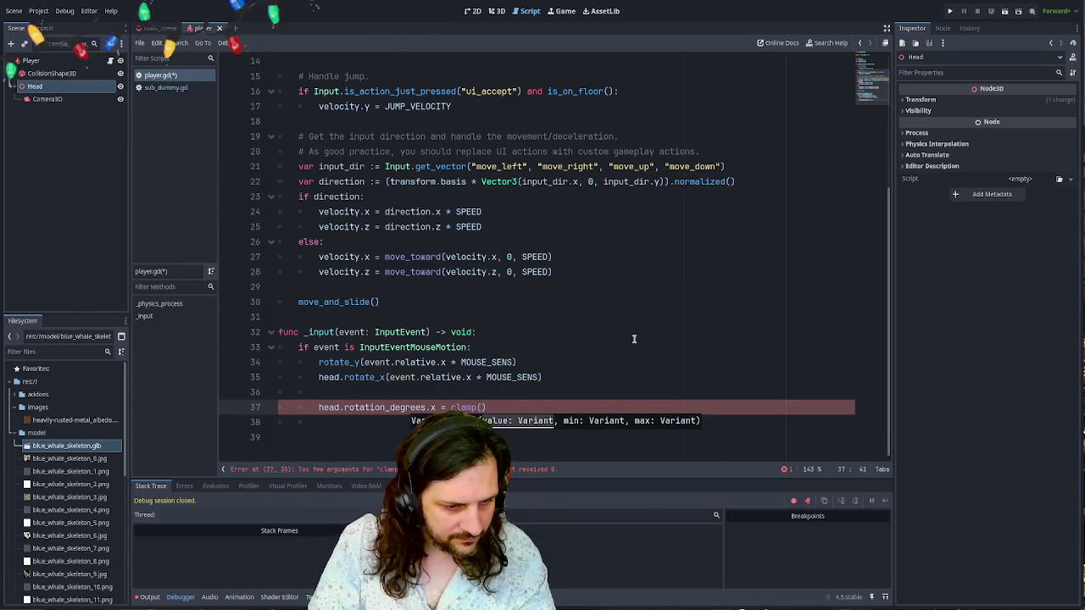
- Clamp head.rotation_degrees.x between -85.0 and 85.0, then run the game
key("Home")
key("ctrl+shift+Right")
key("ctrl+shift+Right")
key("ctrl+shift+Right")
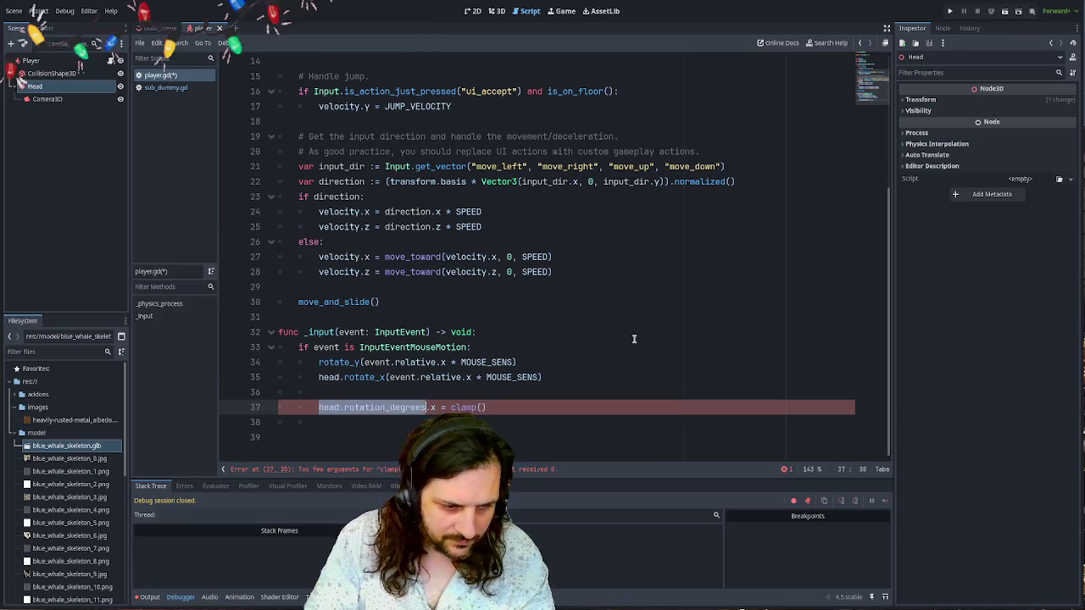
key("ctrl+c")
key("End")
key("Left")
key("ctrl+v")
type(", ")
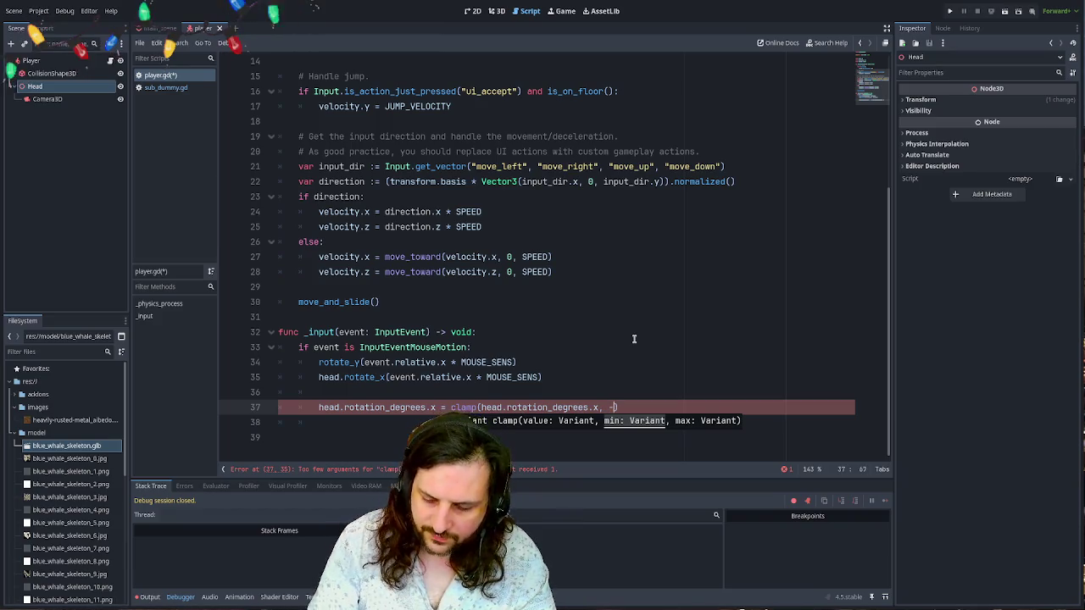
type("-85")
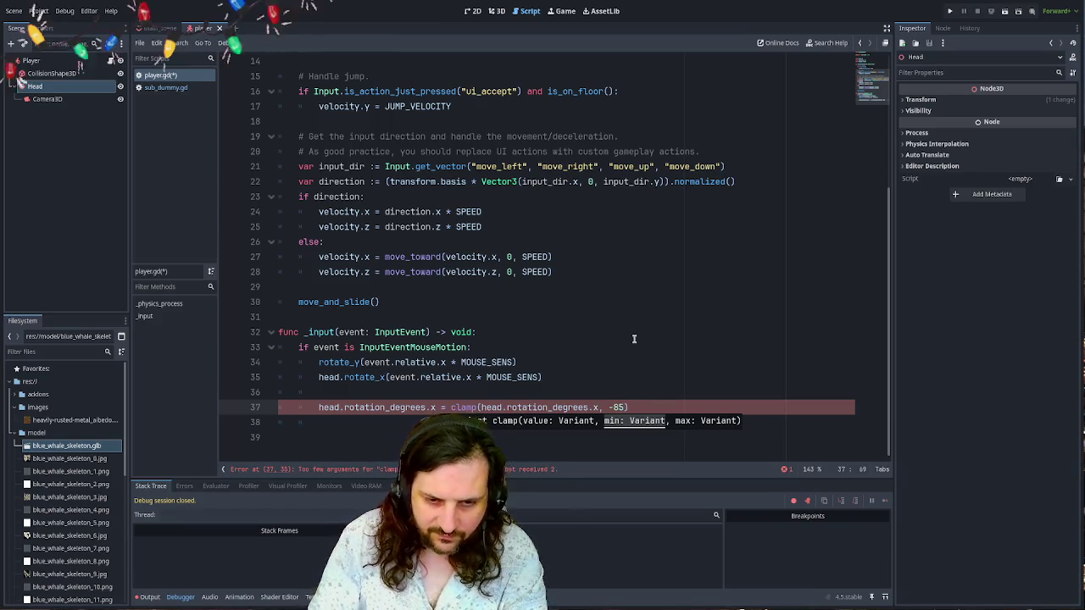
type(",85")
left_click(667, 406)
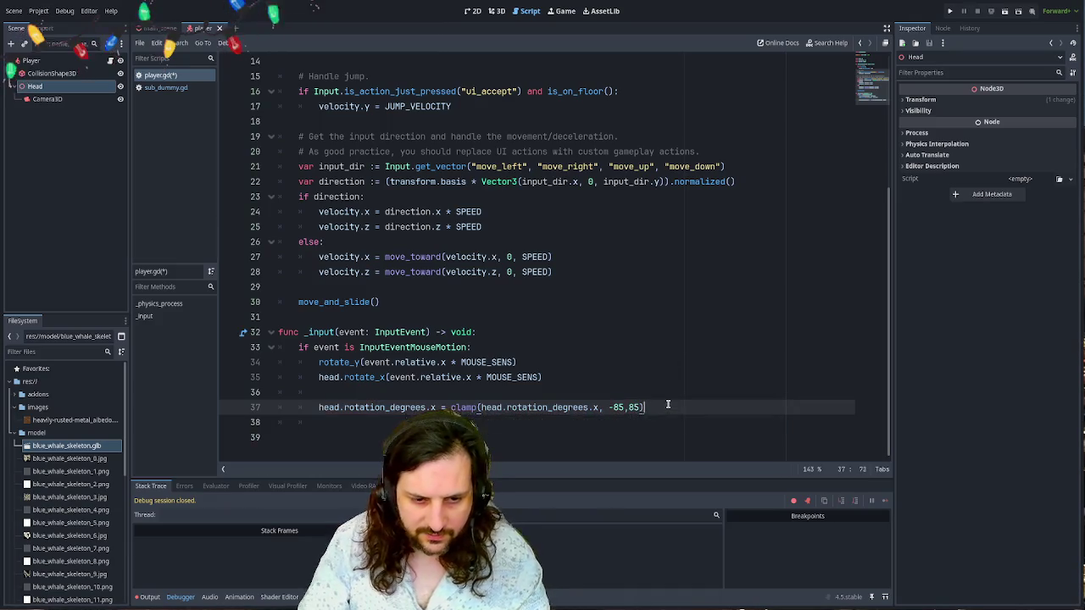
left_click(627, 408)
type(".0")
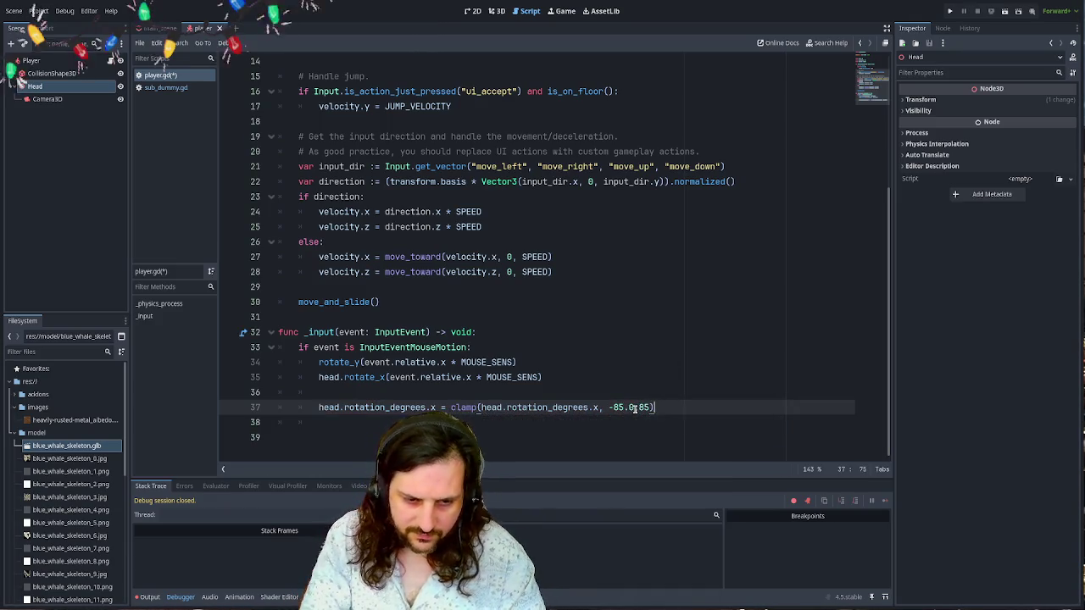
left_click(650, 408)
type(".0")
key("F5")
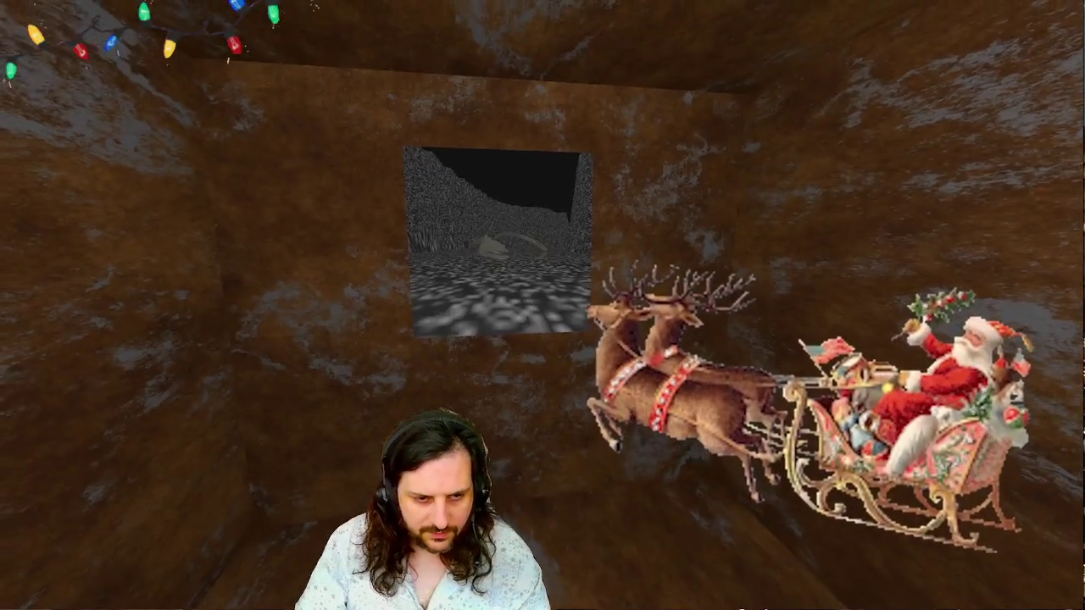
- Drive head.rotate_x with event.relative.y and test vertical looking in the running game
key("F8")
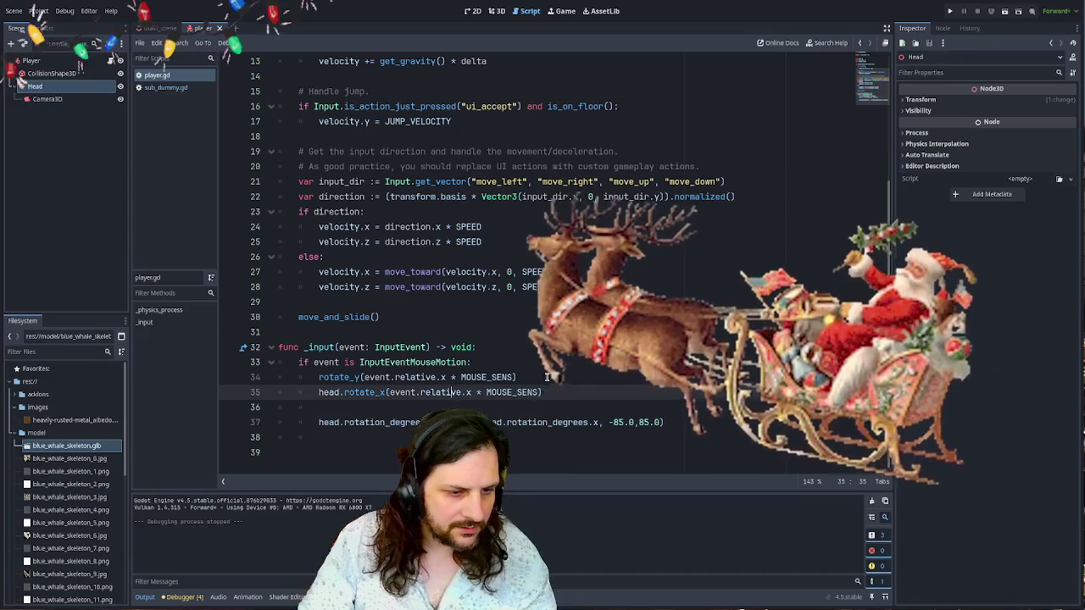
left_click(520, 377)
double_click(469, 392)
type("y")
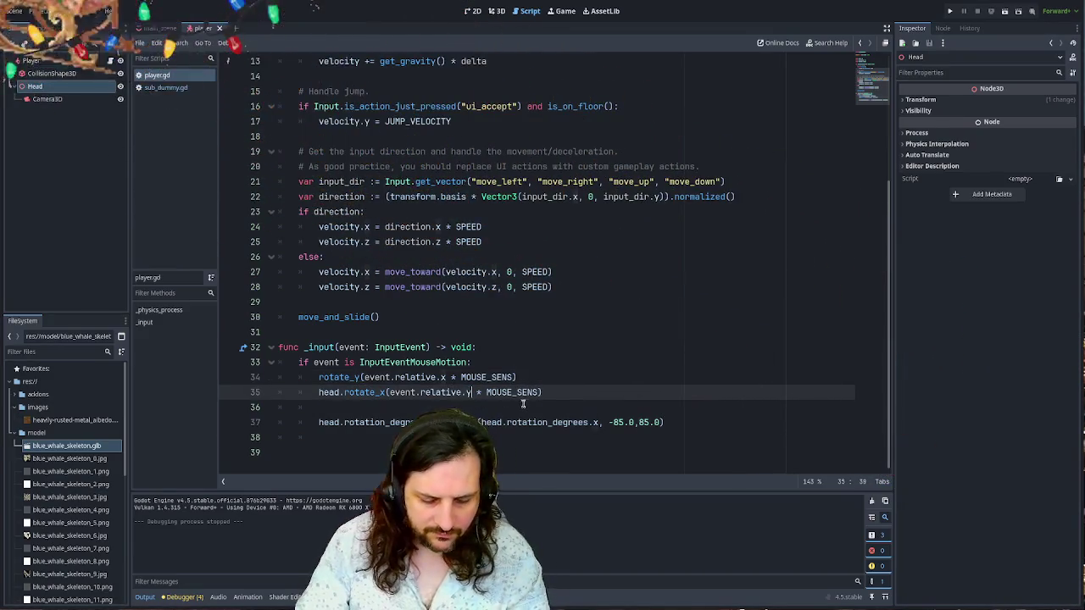
key("F5")
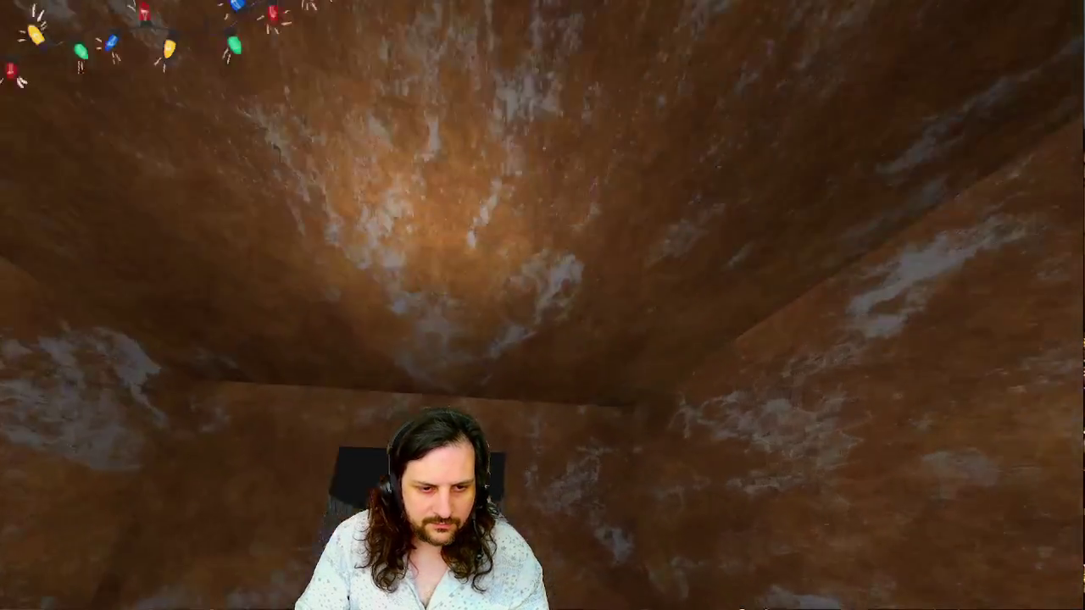
key("s")
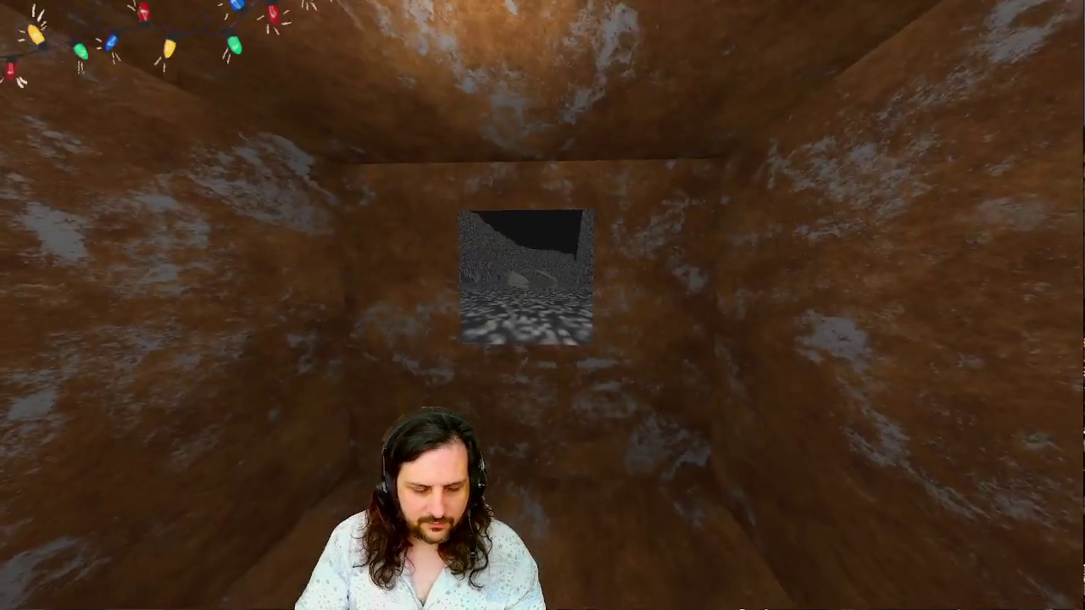
key("F8")
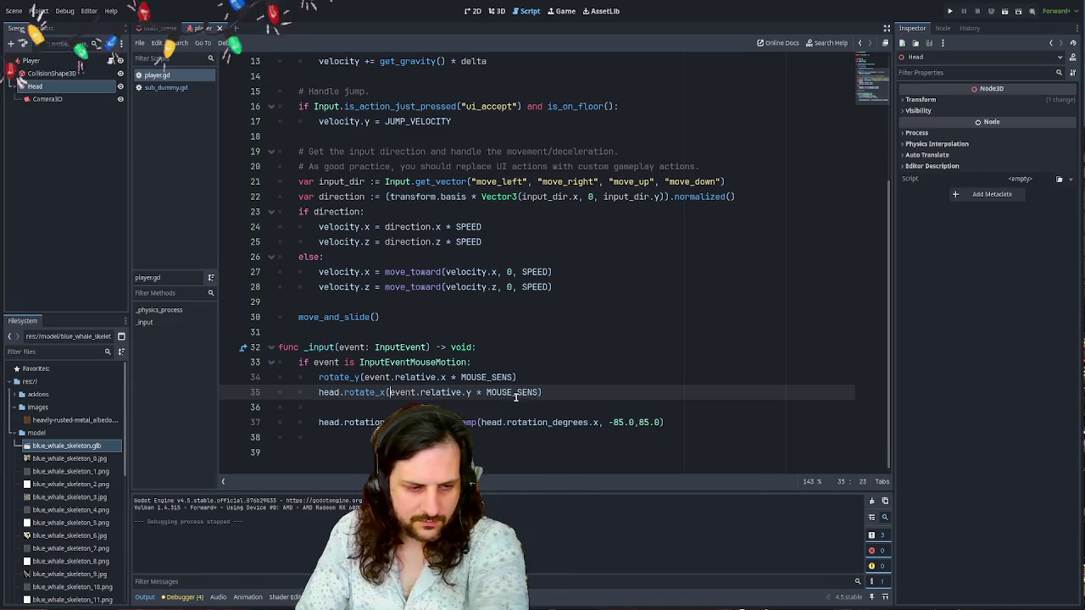
key("F5")
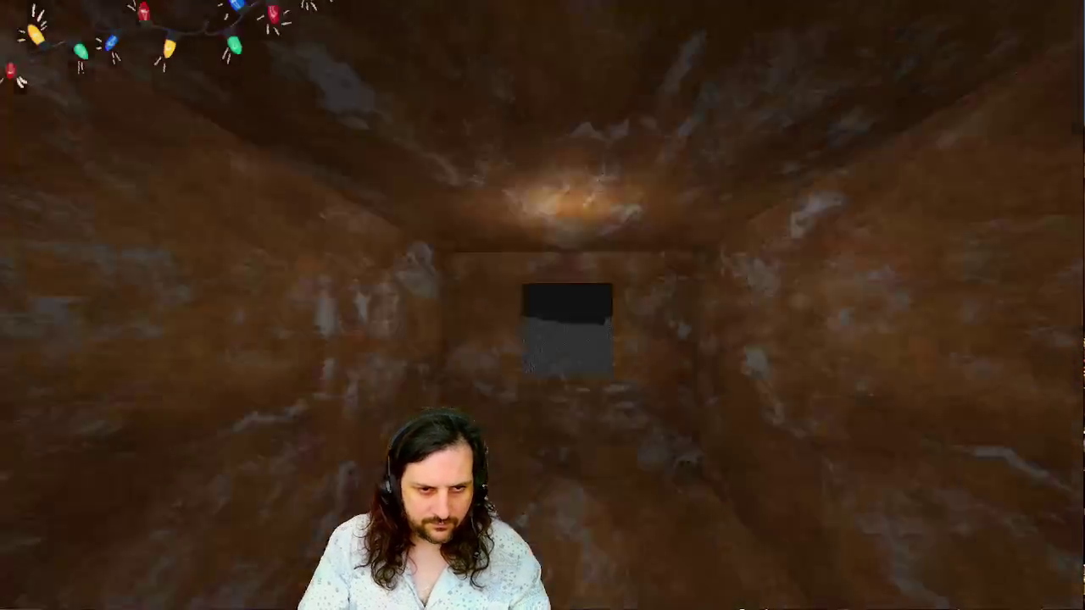
key("F8")
scroll(416, 205, "up", 4)
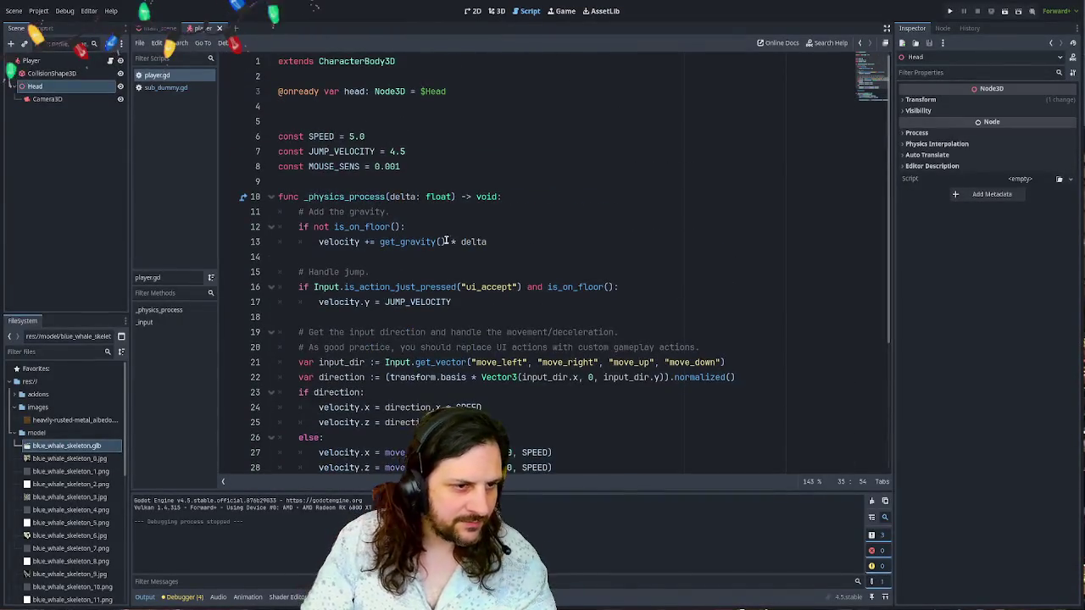
- Add a _ready function calling Input.set_mouse_mode(Input.MOUSE_MODE_CAPTURED) and test-run the game
left_click(553, 183)
key("Return")
key("Return")
key("Up")
type("func")
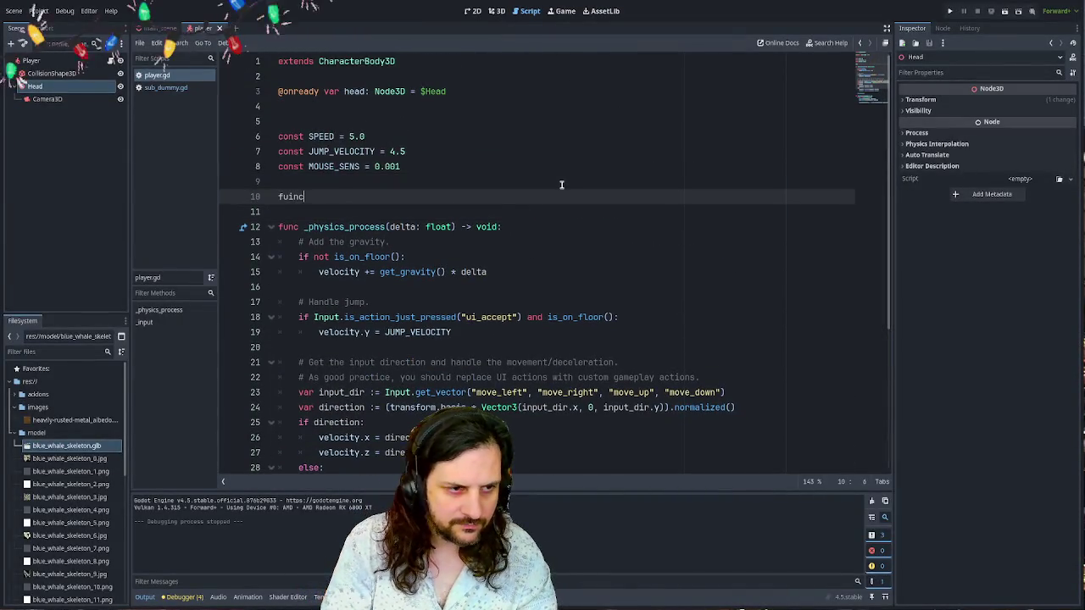
key("Escape")
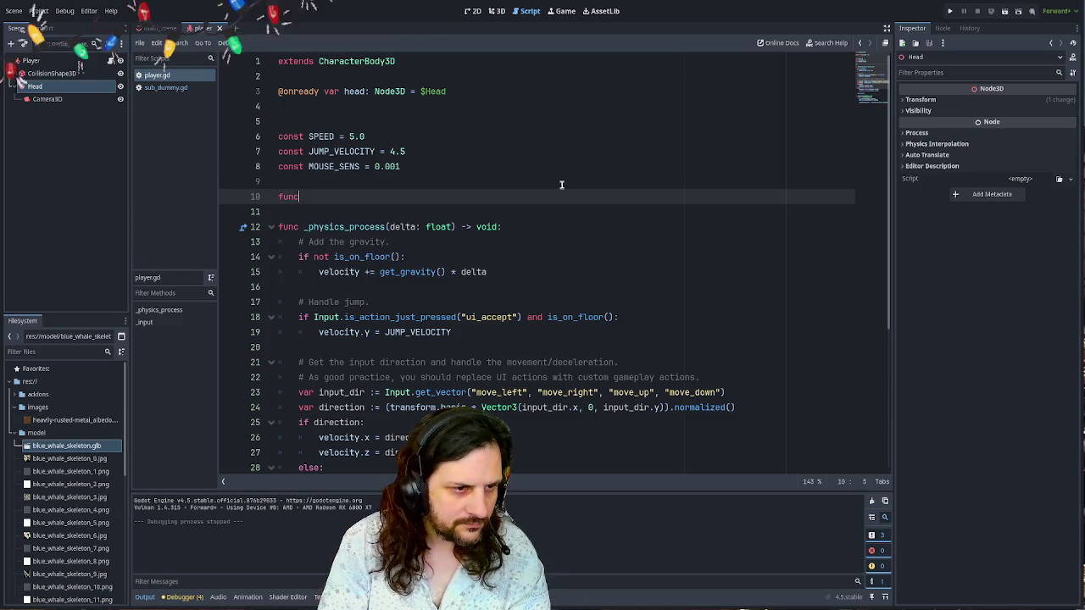
type(" _ready")
key("Return")
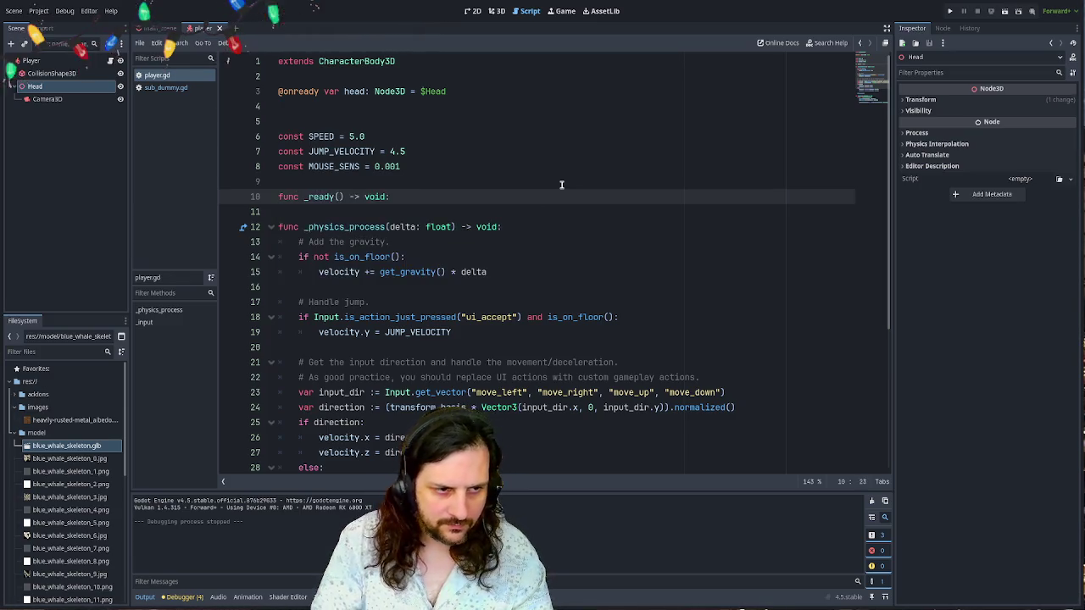
key("Return")
type("Input.set_m")
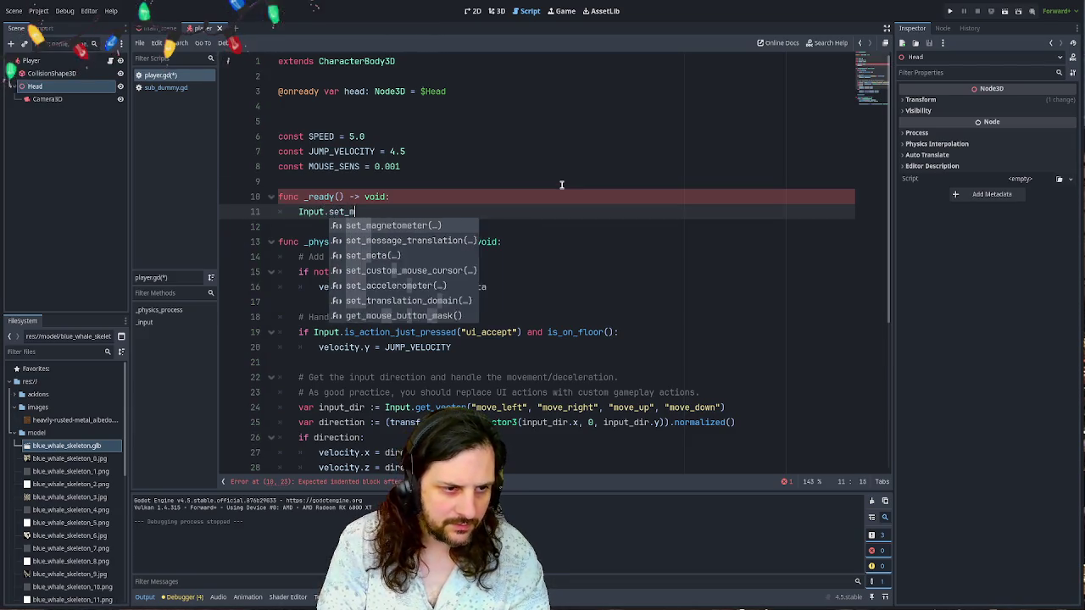
type("ouse_mode")
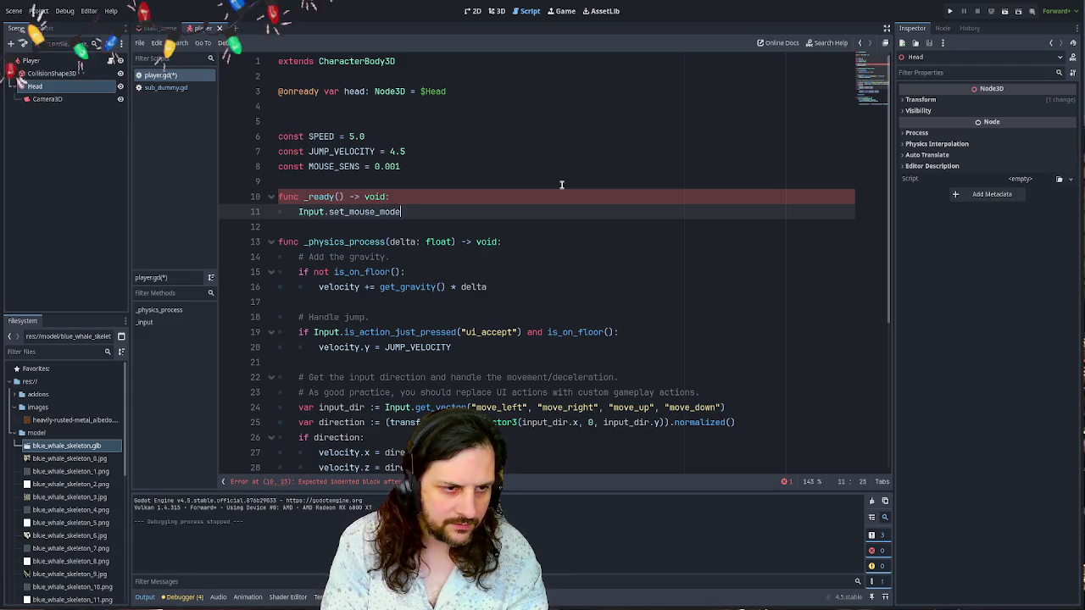
type("(")
key("Return")
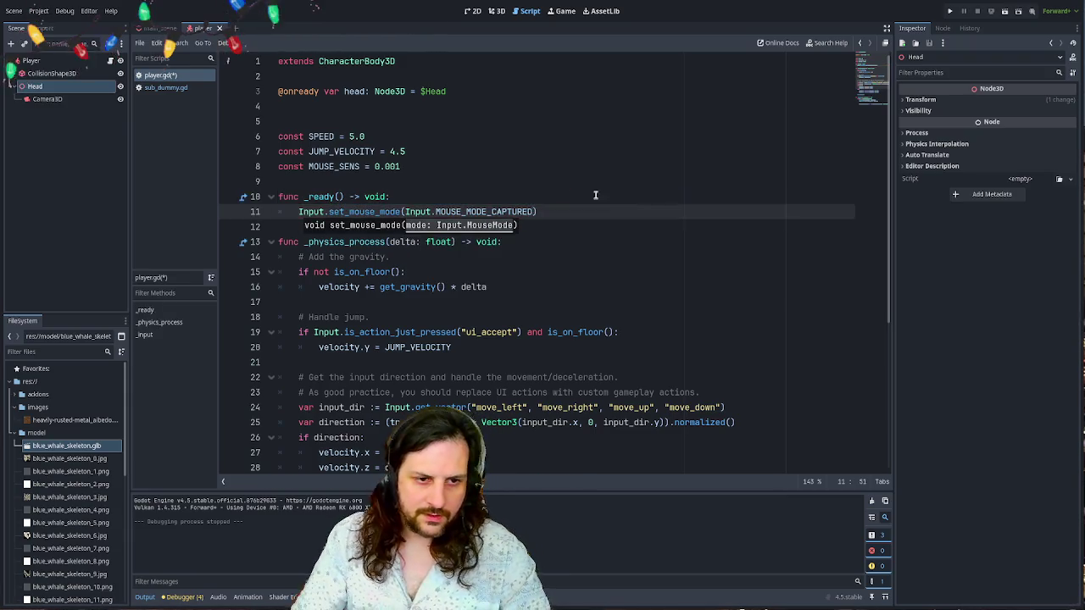
key("F5")
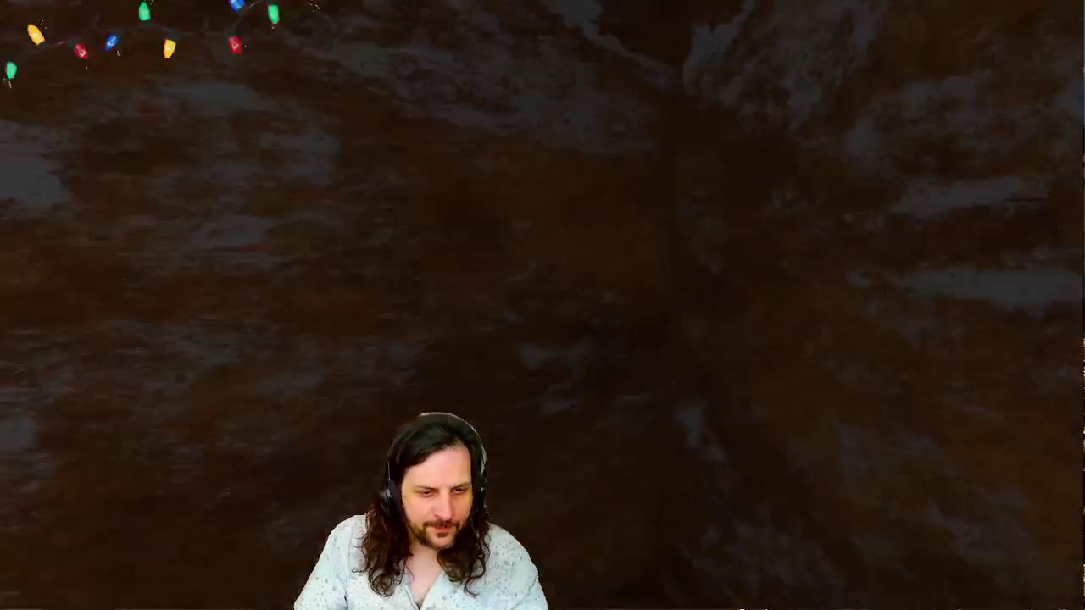
key("F8")
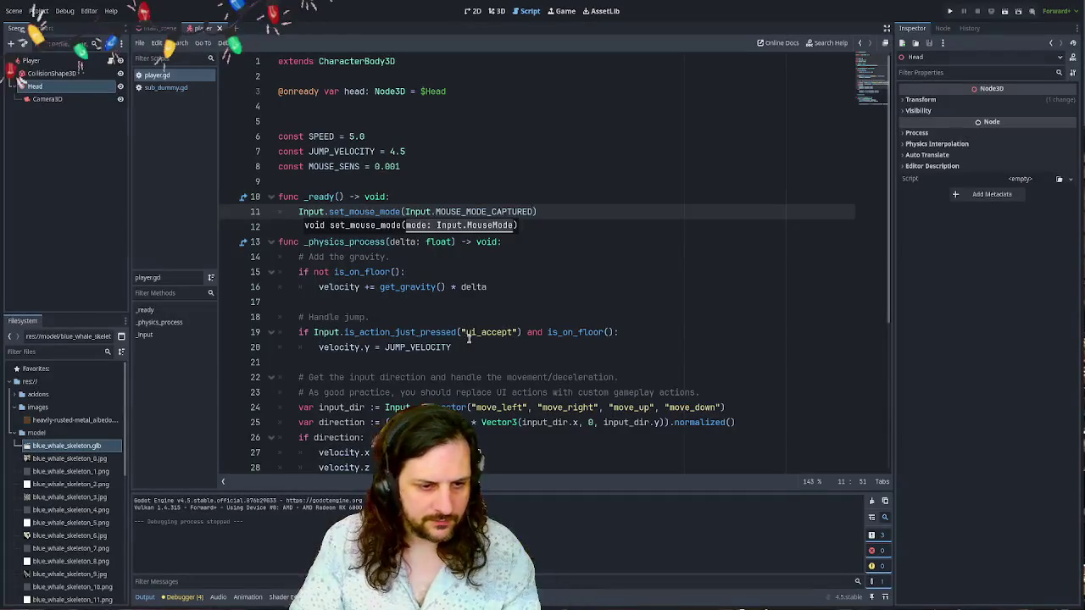
- Negate the mouse input on the body rotate_y line with a leading minus
scroll(372, 373, "down", 5)
left_click(369, 377)
type("-event.relative.x * MOUSE_SENS)")
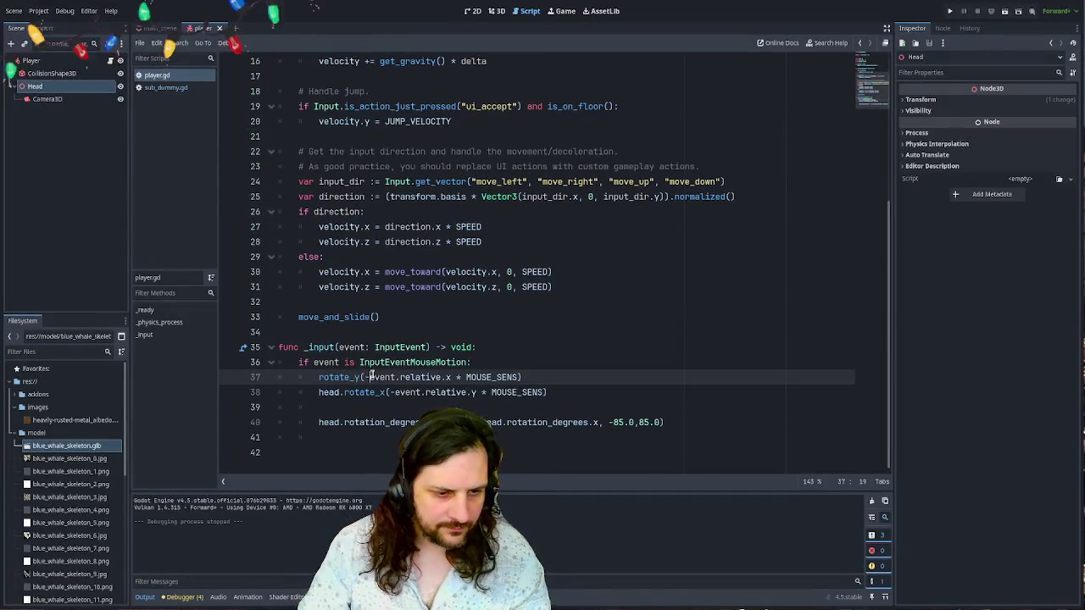
key("F5")
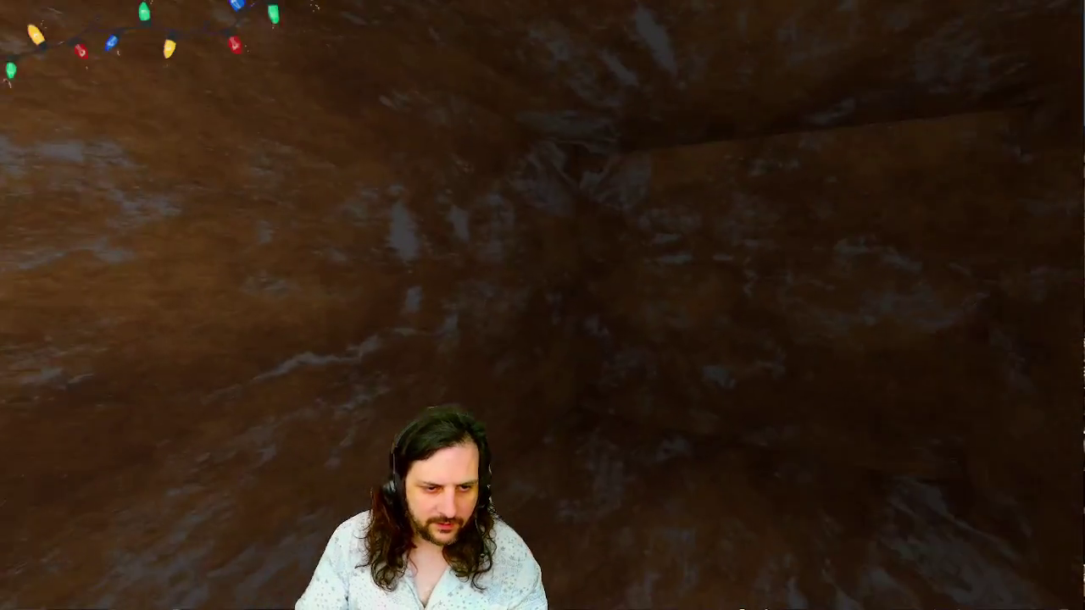
key("w")
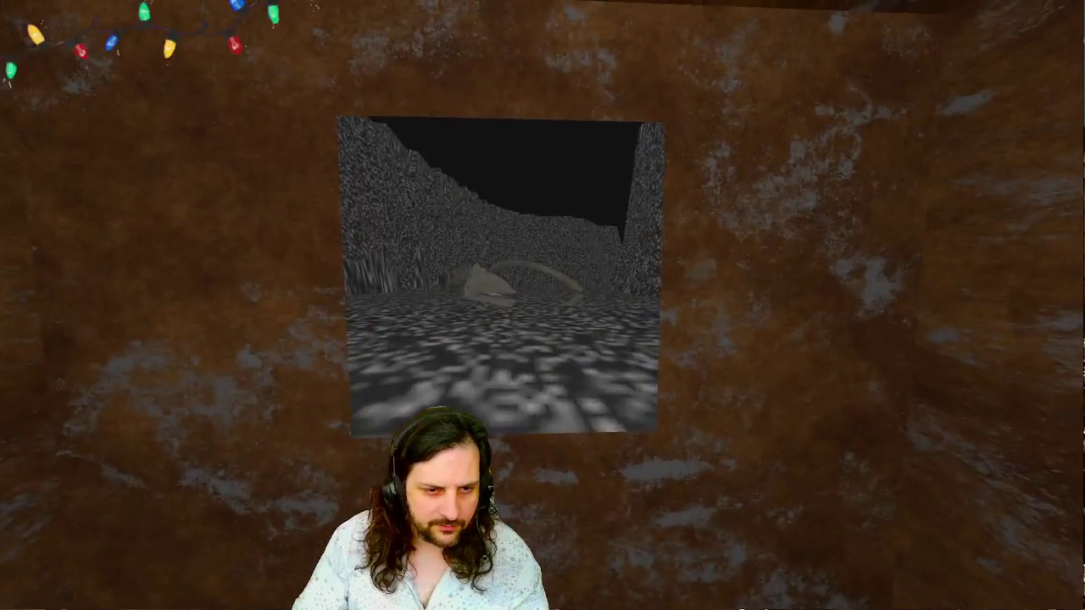
key("s")
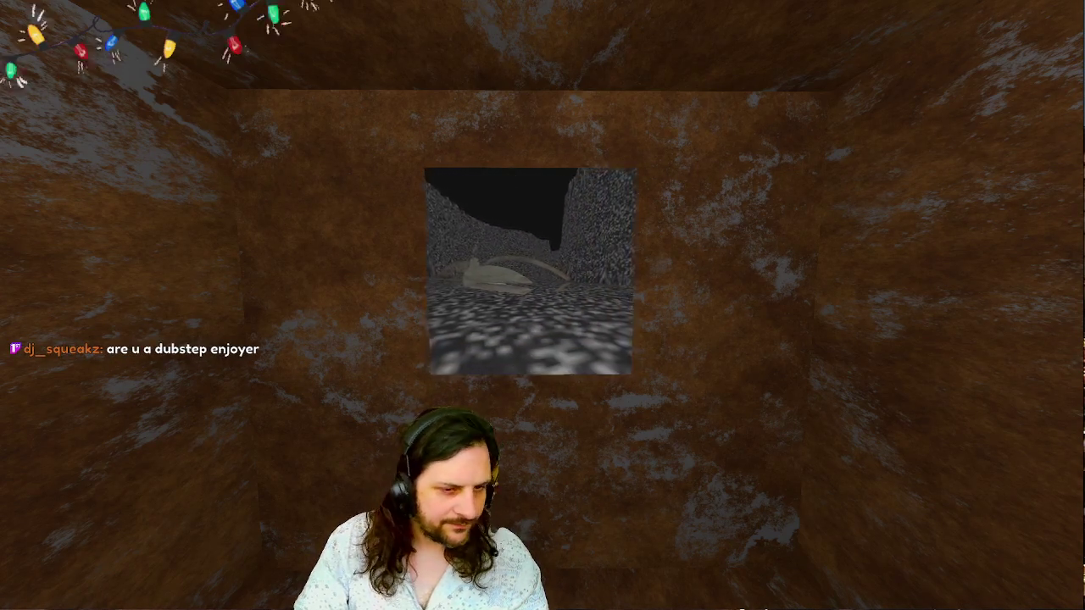
key("d")
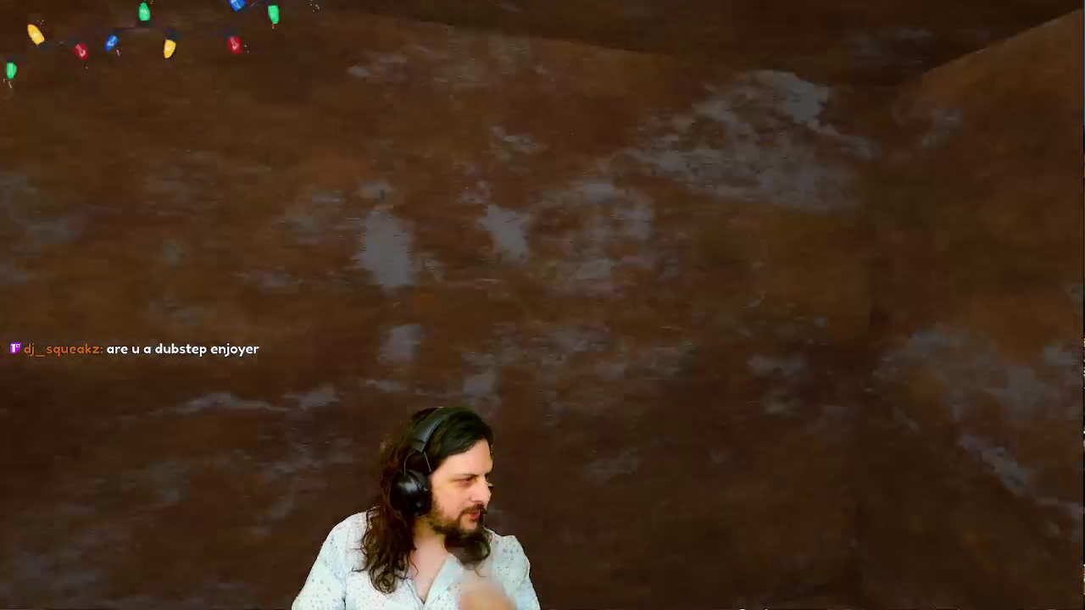
key("F8")
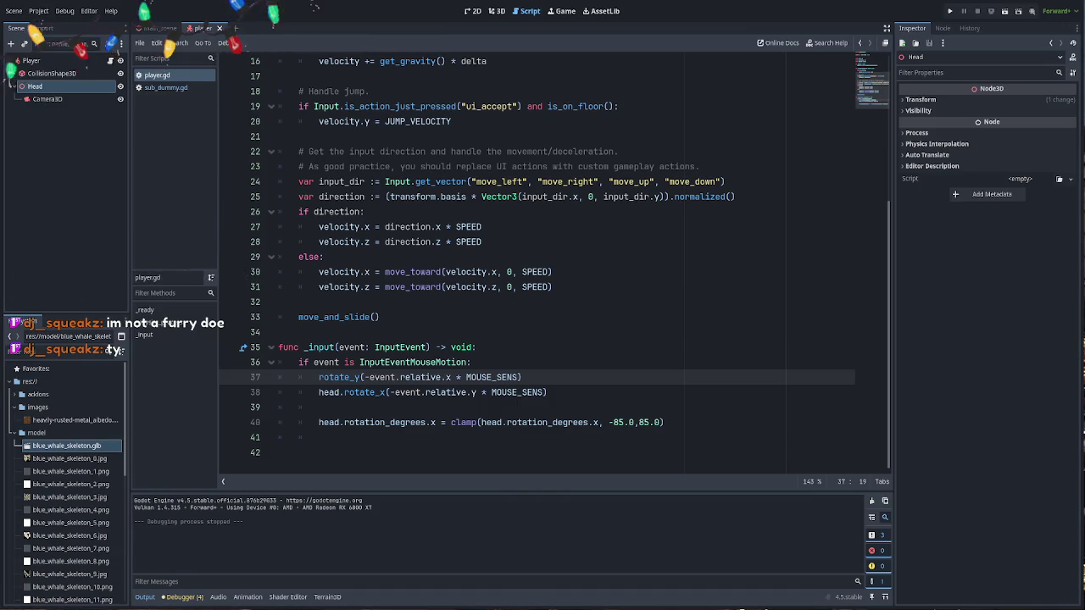
- Run the game and look around the rust-walled room in first person
key("F5")
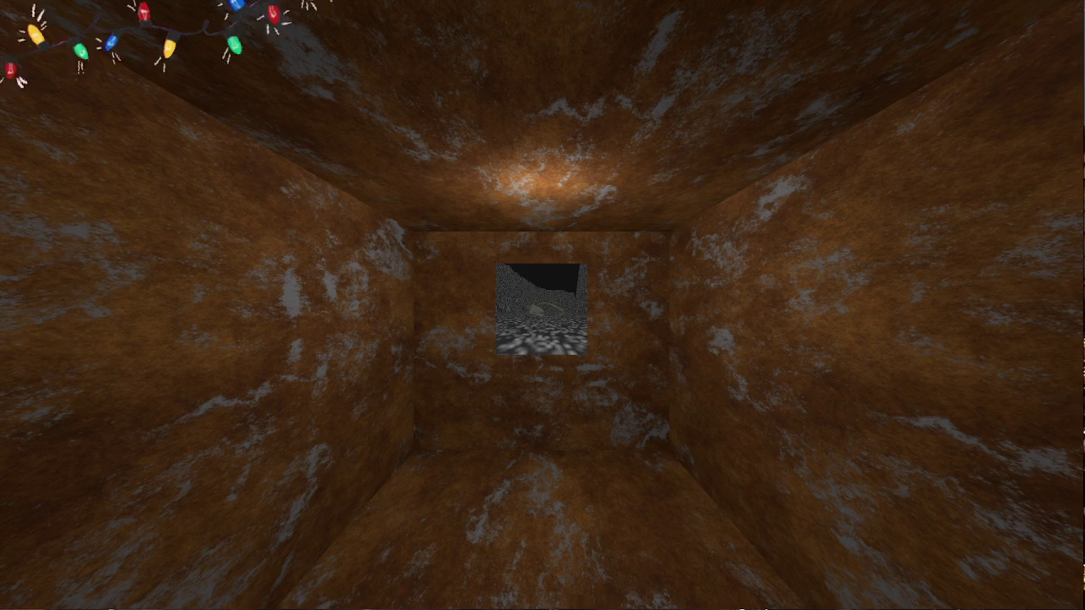
- Walk up to the window to see the whale skeleton, then close the game
key("w")
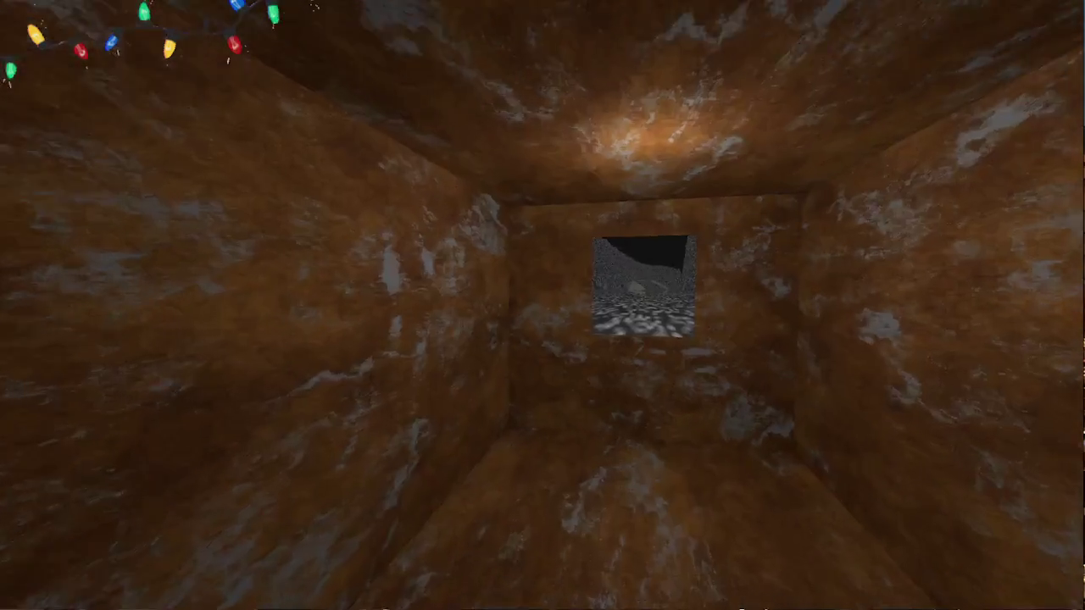
key("w")
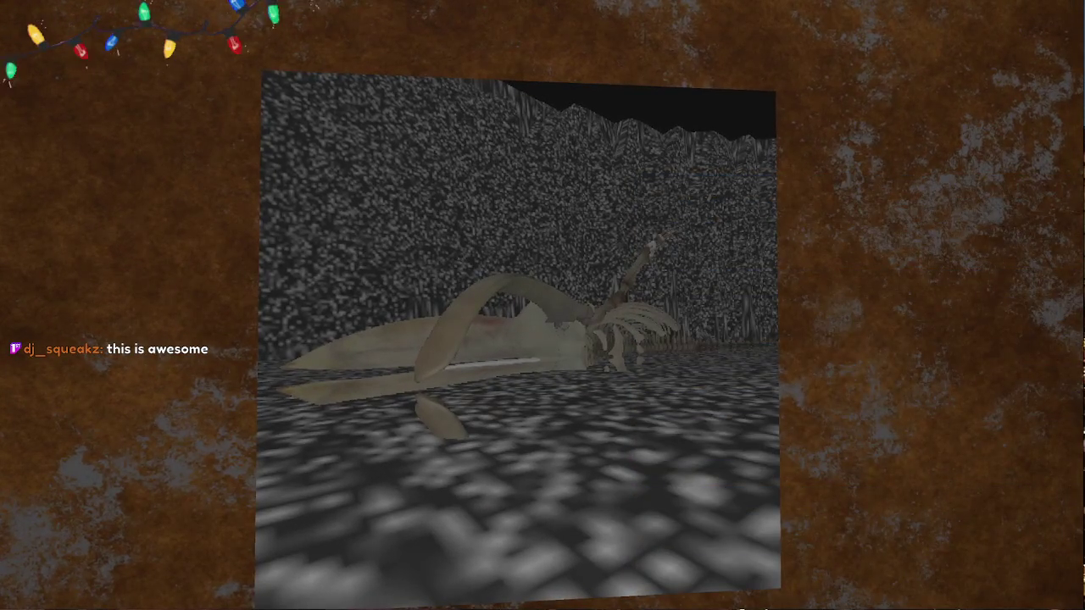
key("Escape")
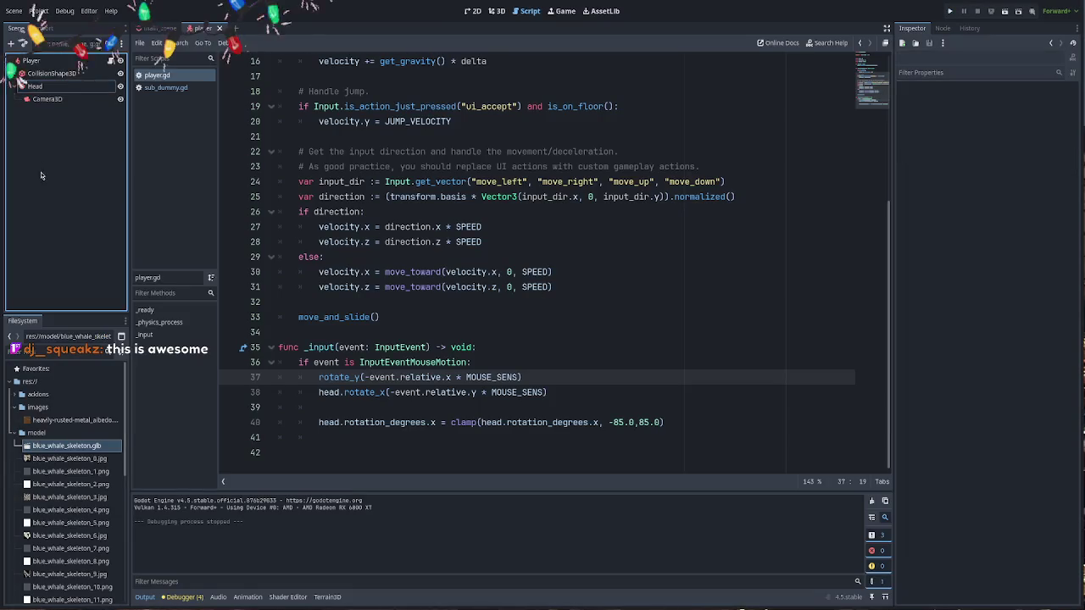
- In MainScene's 3D view, rename SubGeom's MeshInstance3D to ScreenMesh
left_click(161, 28)
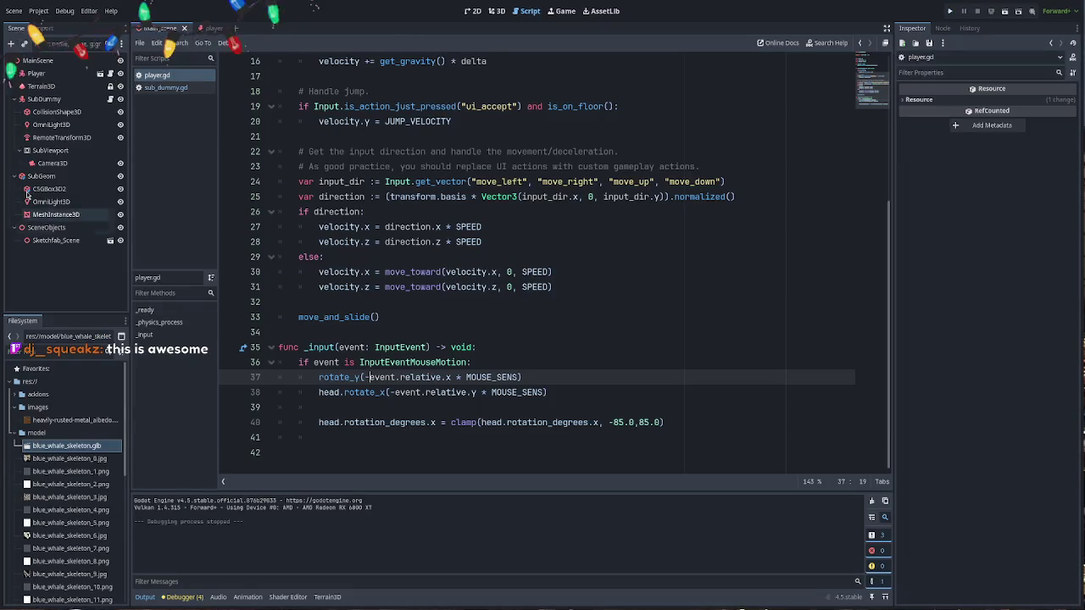
left_click(491, 11)
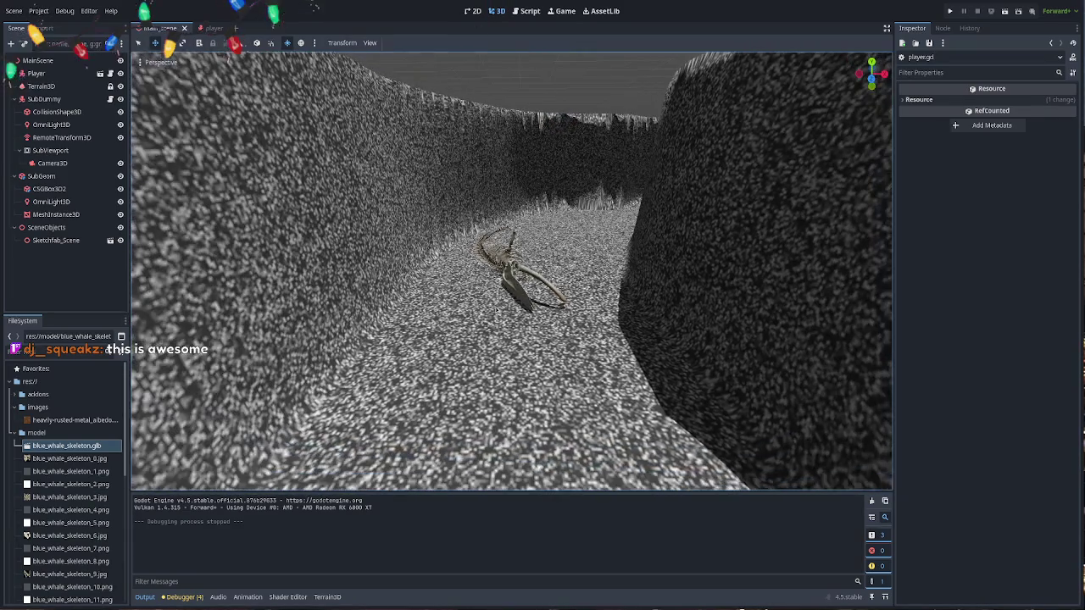
left_click(66, 216)
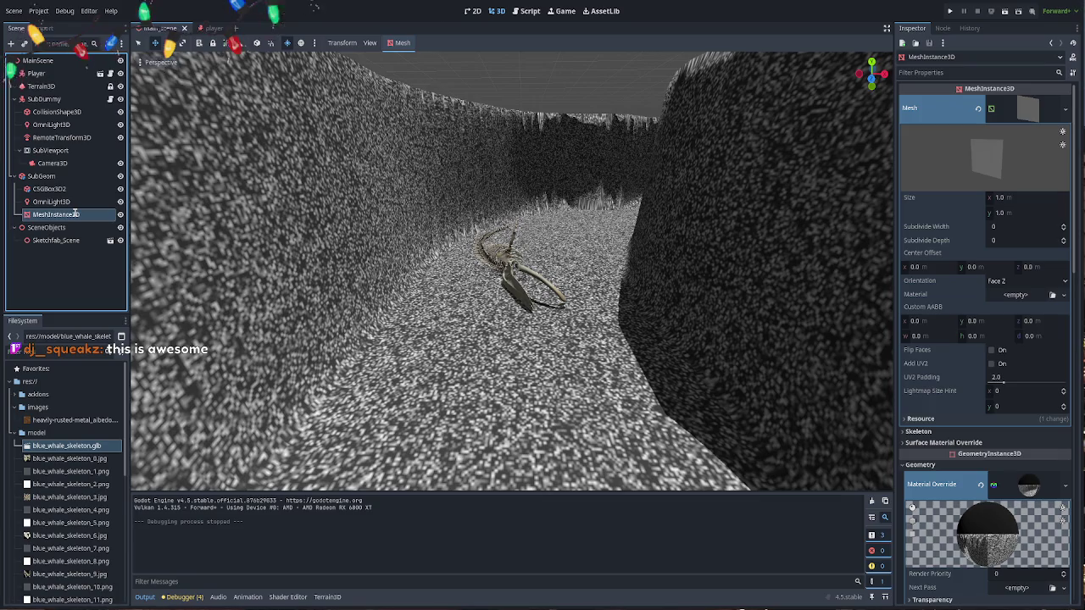
type("Screen")
key("Return")
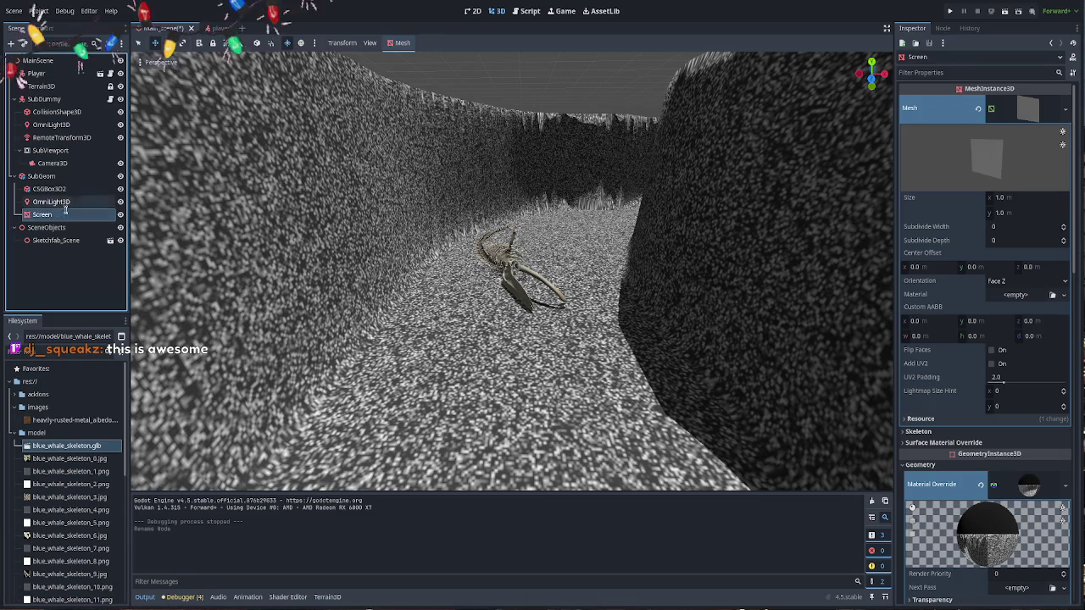
double_click(68, 214)
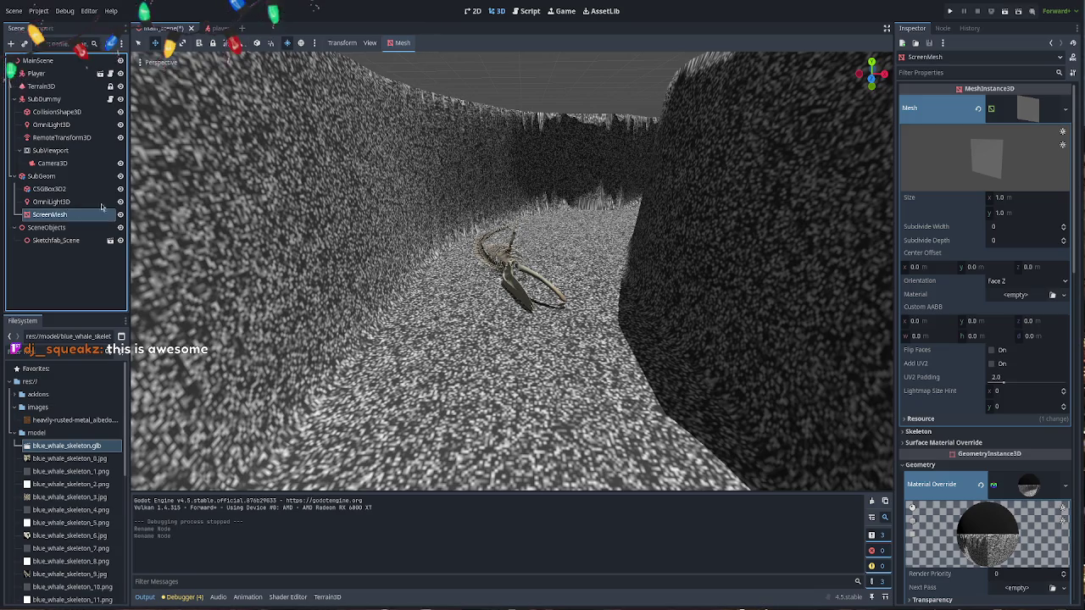
type("Mesh")
key("Return")
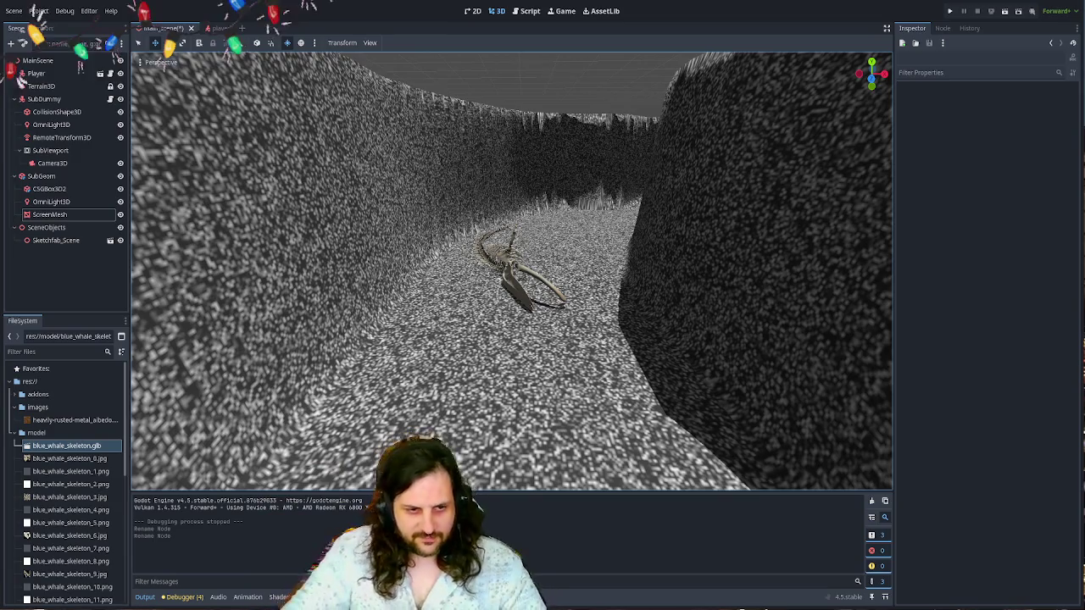
- Frame the Sketchfab_Scene whale skeleton in the canyon and orbit to a side view of it
scroll(451, 220, "up", 10)
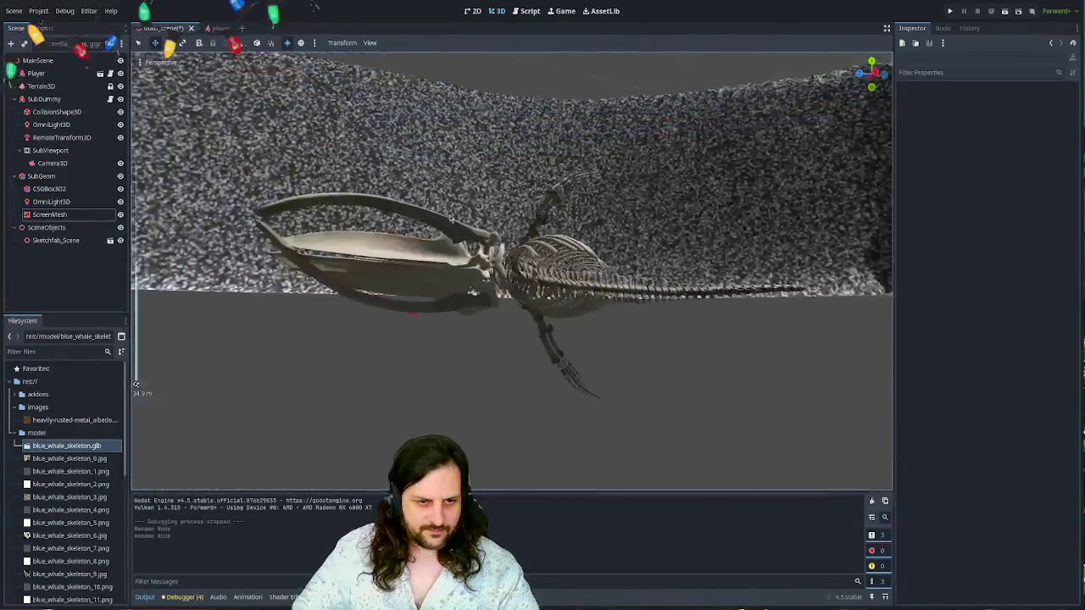
mouse_move(452, 219)
left_mouse_down()
mouse_move(751, 280)
mouse_move(581, 345)
left_mouse_up()
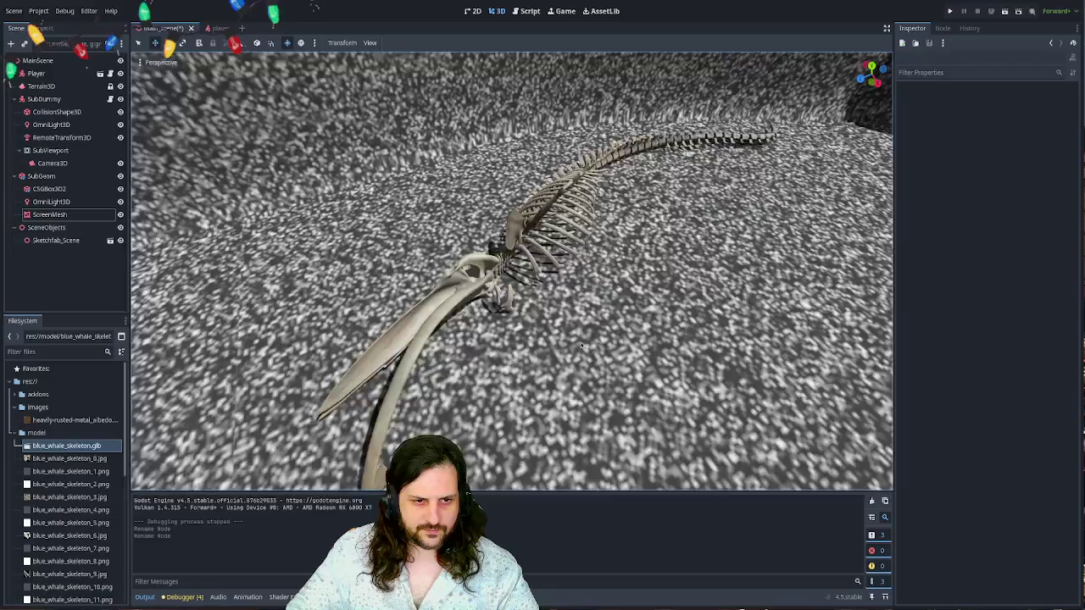
double_click(56, 240)
mouse_move(491, 239)
left_mouse_down()
mouse_move(625, 161)
mouse_move(676, 182)
mouse_move(591, 184)
left_mouse_up()
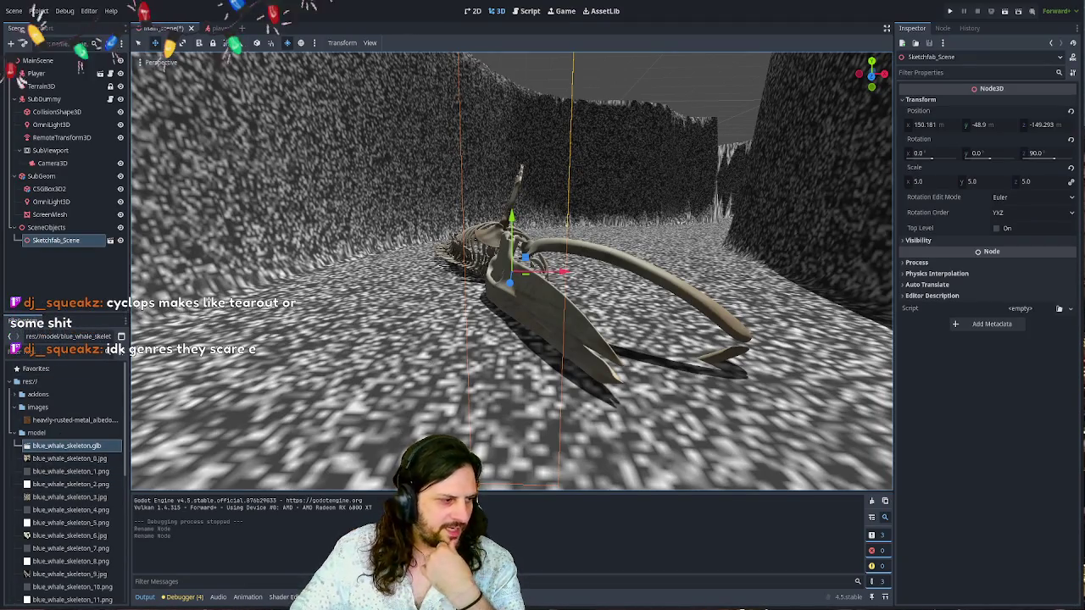
- Deselect the skeleton and fly low through the canyon toward it
left_click(625, 131)
mouse_move(638, 117)
left_mouse_down()
mouse_move(618, 176)
mouse_move(544, 277)
mouse_move(544, 266)
left_mouse_up()
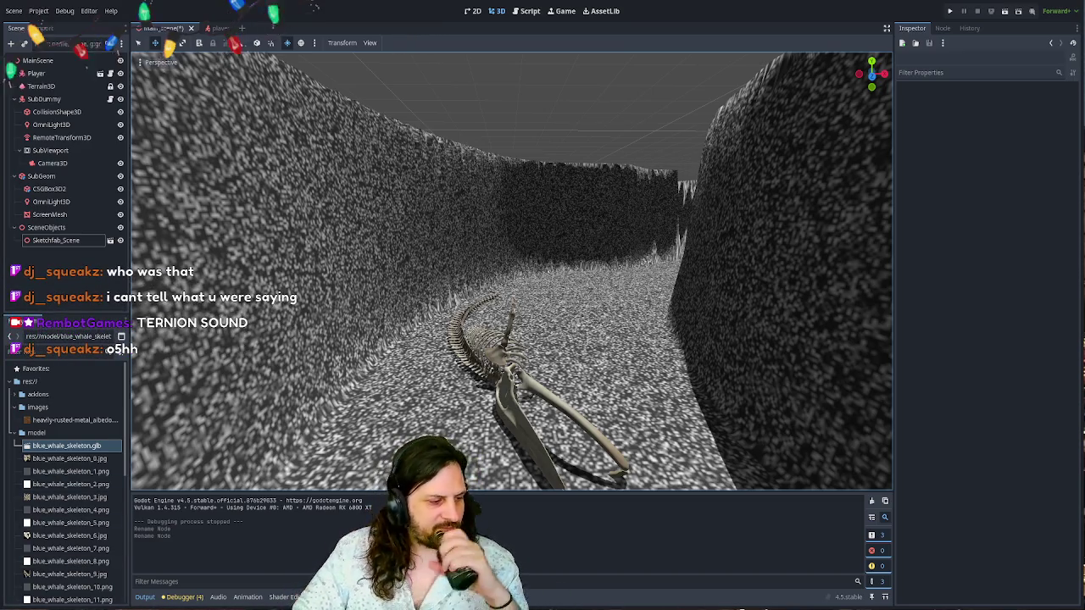
mouse_move(525, 231)
left_mouse_down()
mouse_move(577, 197)
mouse_move(525, 231)
mouse_move(597, 236)
mouse_move(566, 308)
mouse_move(480, 266)
left_mouse_up()
- Expand ScreenMesh's Material Override and review its SubViewport albedo, emission and sampling settings
left_click(49, 215)
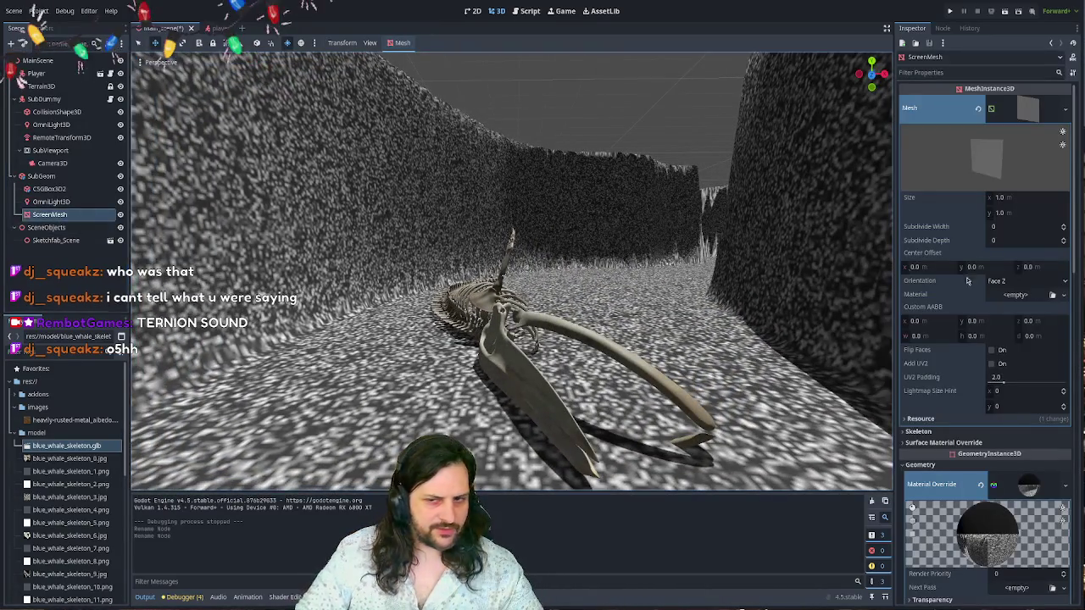
left_click_drag(893, 144, 869, 150)
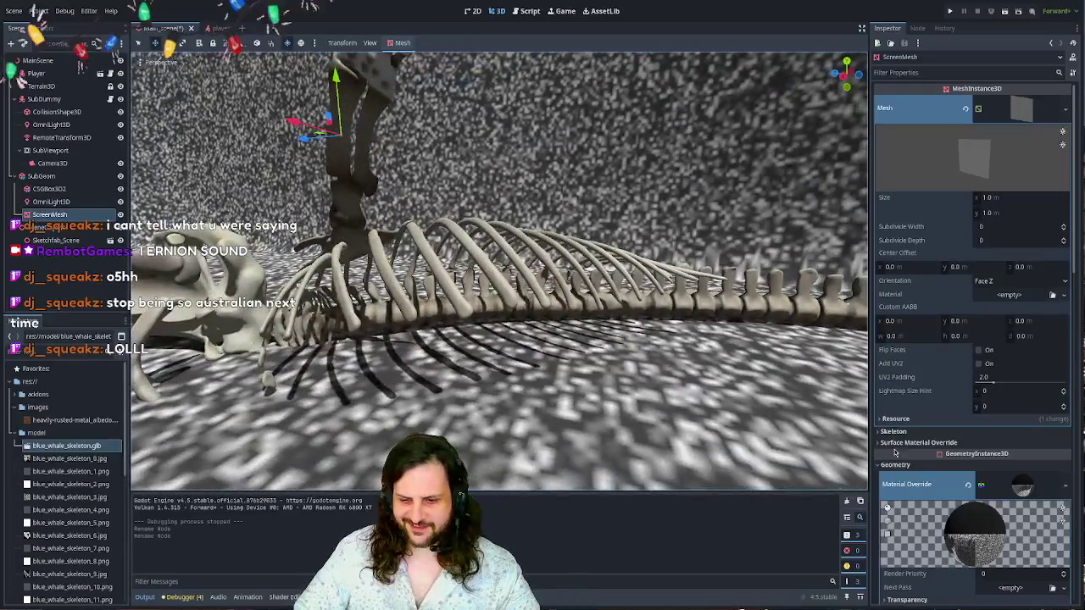
left_click(1017, 546)
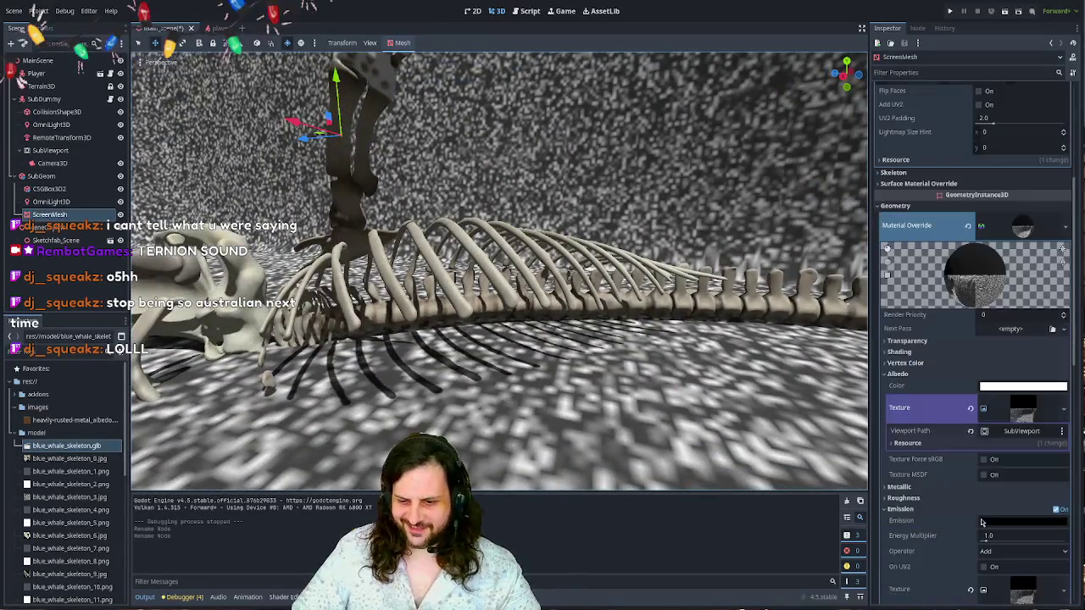
scroll(949, 356, "down", 4)
scroll(949, 355, "down", 6)
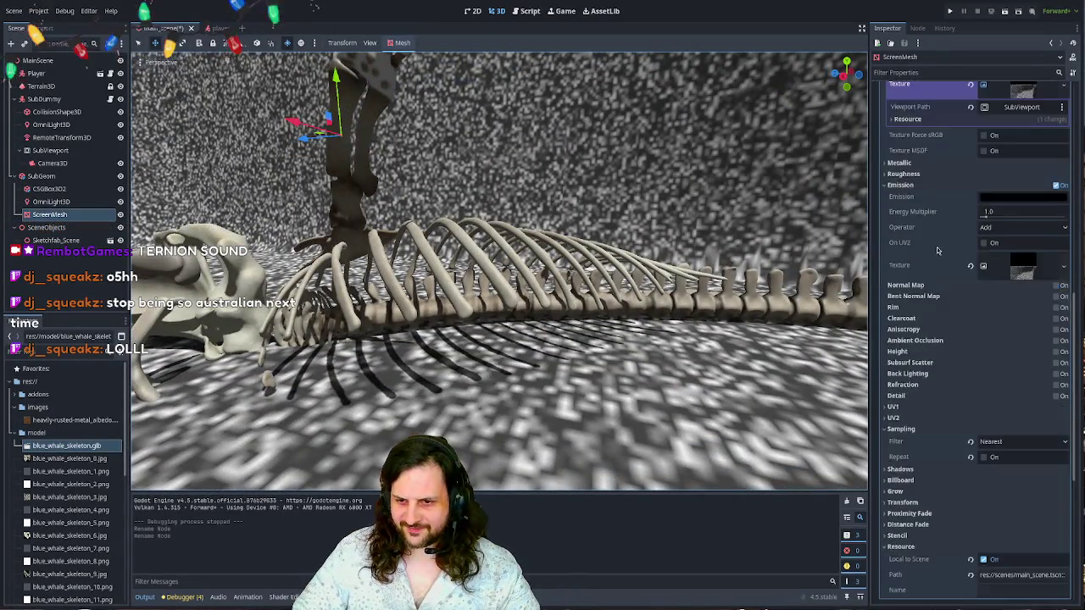
scroll(937, 246, "down", 2)
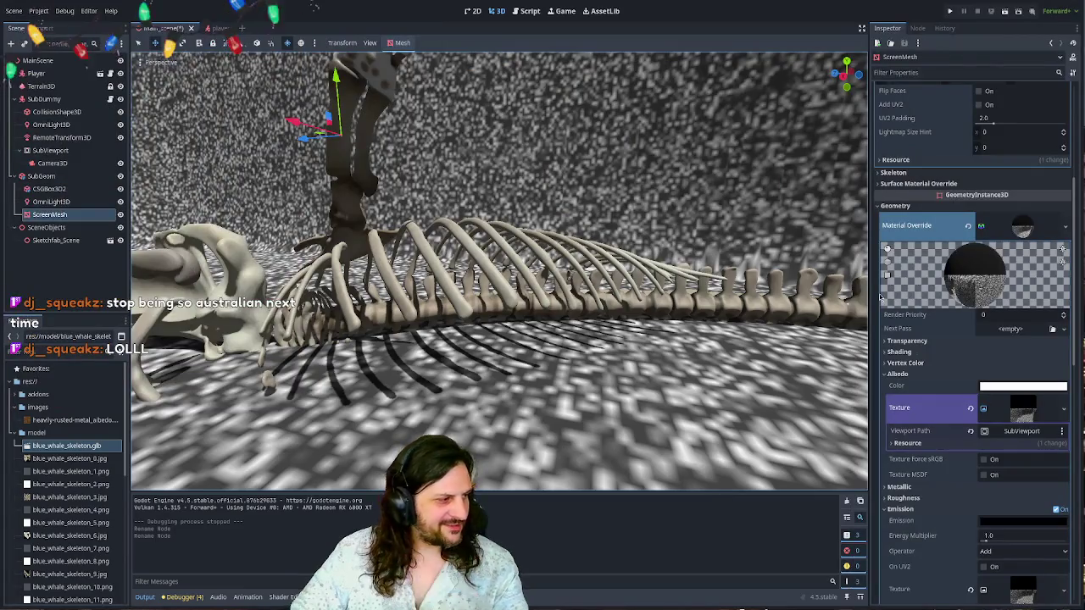
mouse_move(519, 275)
left_mouse_down()
mouse_move(462, 280)
mouse_move(536, 269)
mouse_move(470, 280)
left_mouse_up()
left_click(488, 271)
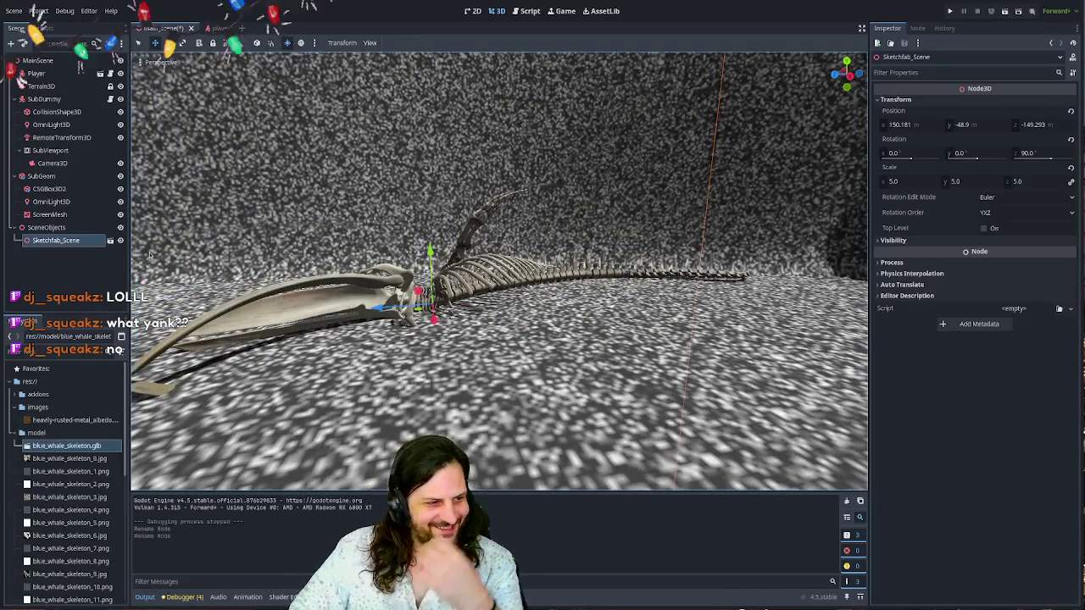
left_click(47, 227)
left_click(74, 269)
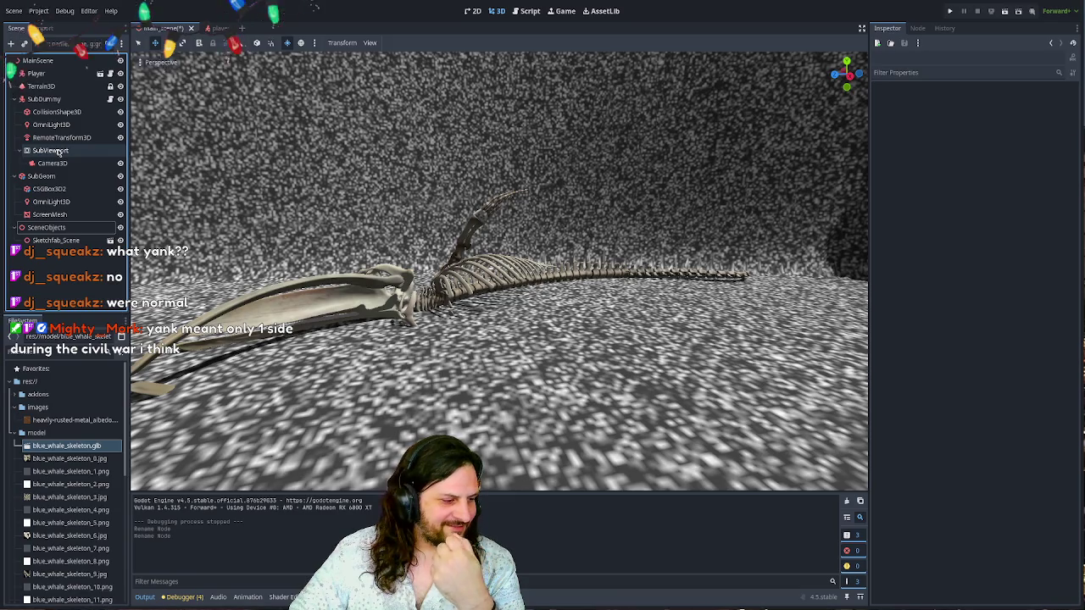
left_click_drag(500, 322, 638, 323)
- Look along the whale skeleton from skull to tail and fly forward down the corridor
left_click_drag(527, 273, 135, 384)
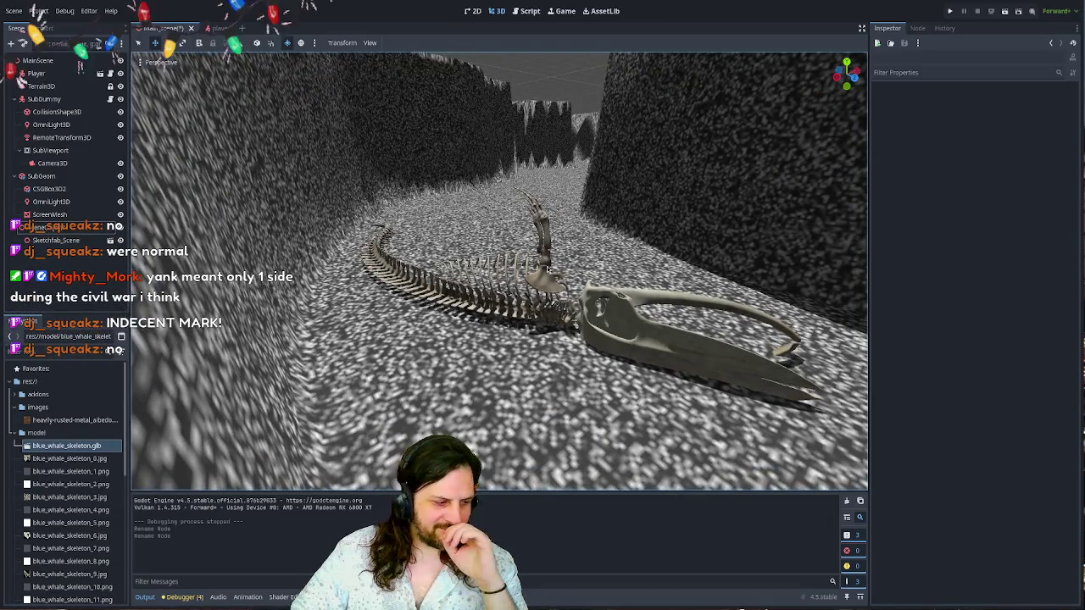
mouse_move(547, 266)
left_mouse_down()
mouse_move(476, 262)
mouse_move(488, 273)
mouse_move(332, 341)
left_mouse_up()
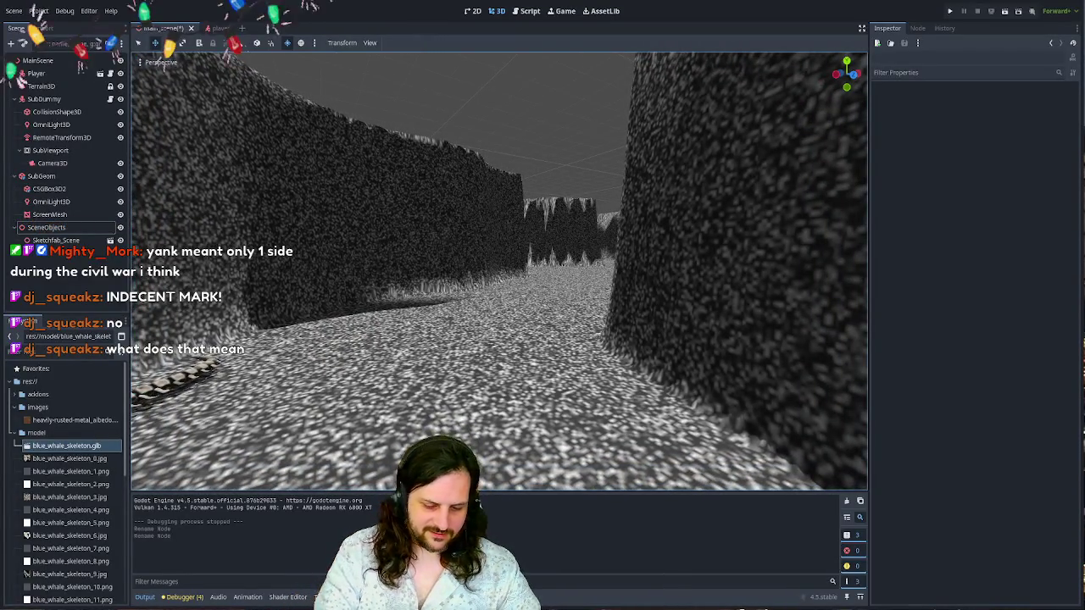
left_click_drag(488, 274, 269, 102)
left_click_drag(488, 274, 488, 274)
- Adjust fly speed and fly into the stone corridor, then switch to the YouTube browser
scroll(488, 274, "down", 8)
scroll(489, 274, "down", 3)
scroll(489, 274, "up", 8)
scroll(489, 274, "down", 15)
scroll(488, 273, "up", 7)
scroll(488, 274, "up", 8)
left_click_drag(331, 223, 331, 223)
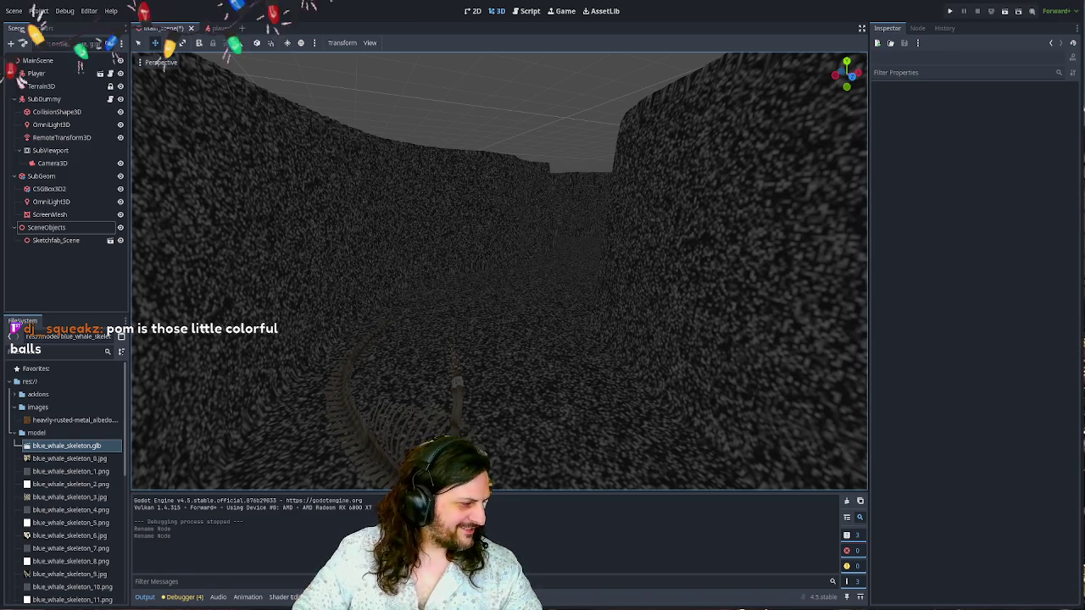
key("alt+Tab")
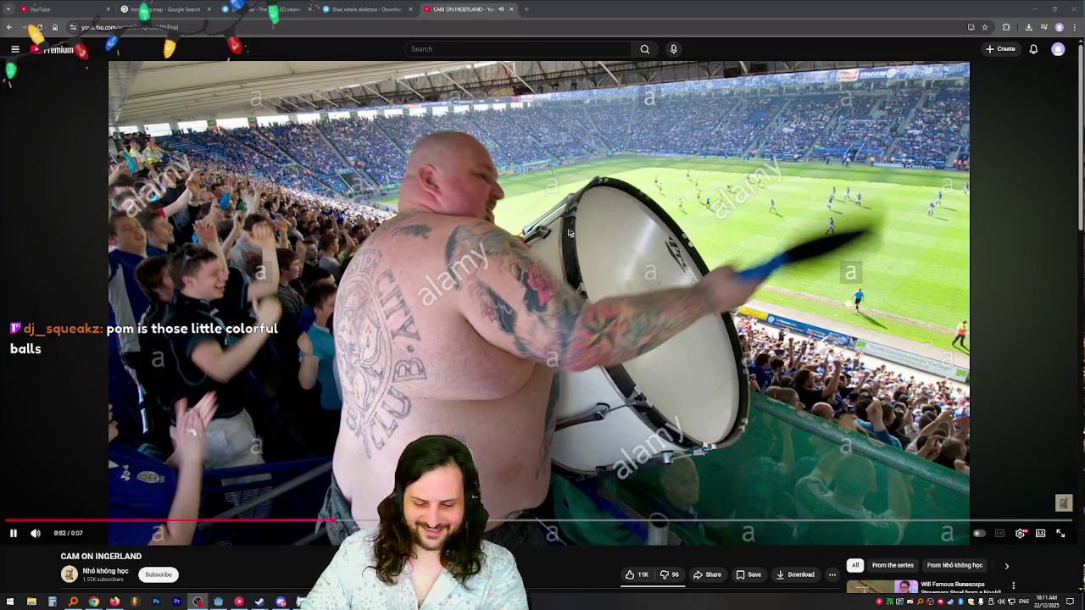
- Search YouTube for 'rev up the bugatti' and watch 'Day in the life of a true Brexit geezer'
left_click(731, 169)
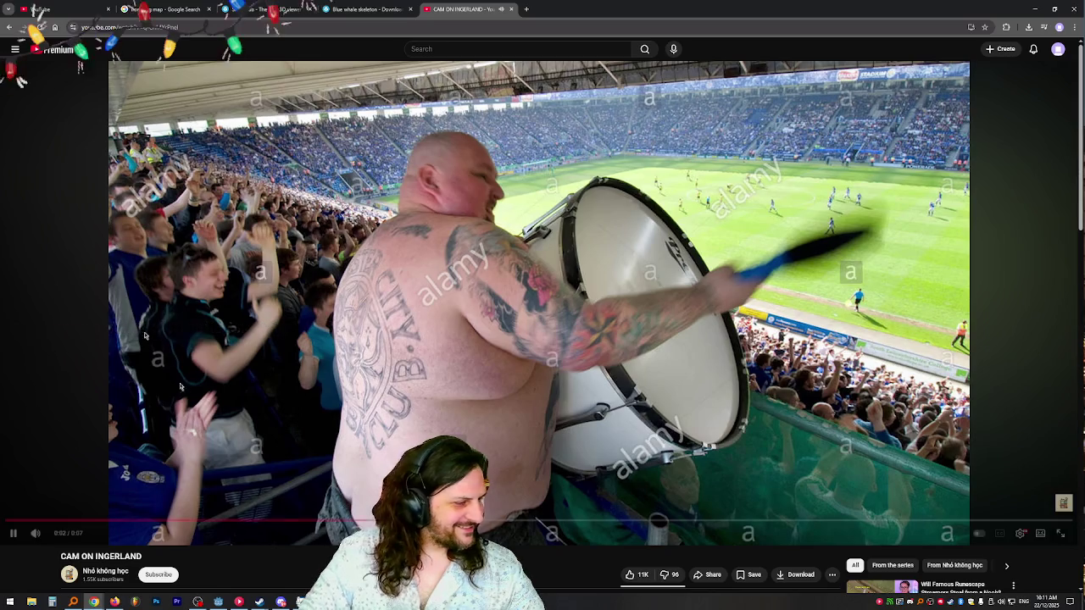
left_click(13, 533)
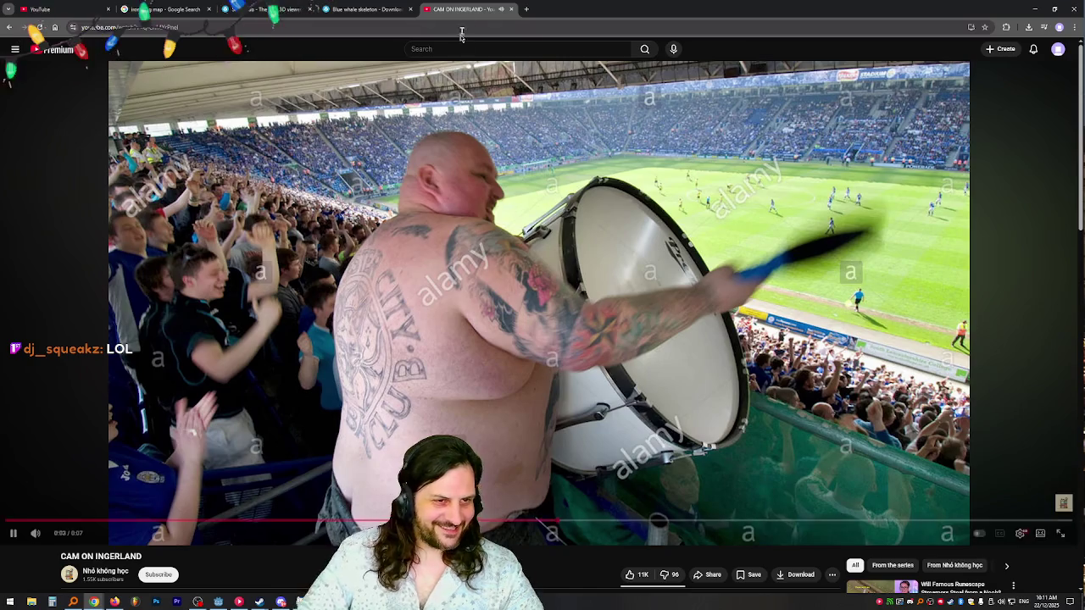
left_click(542, 48)
type("r")
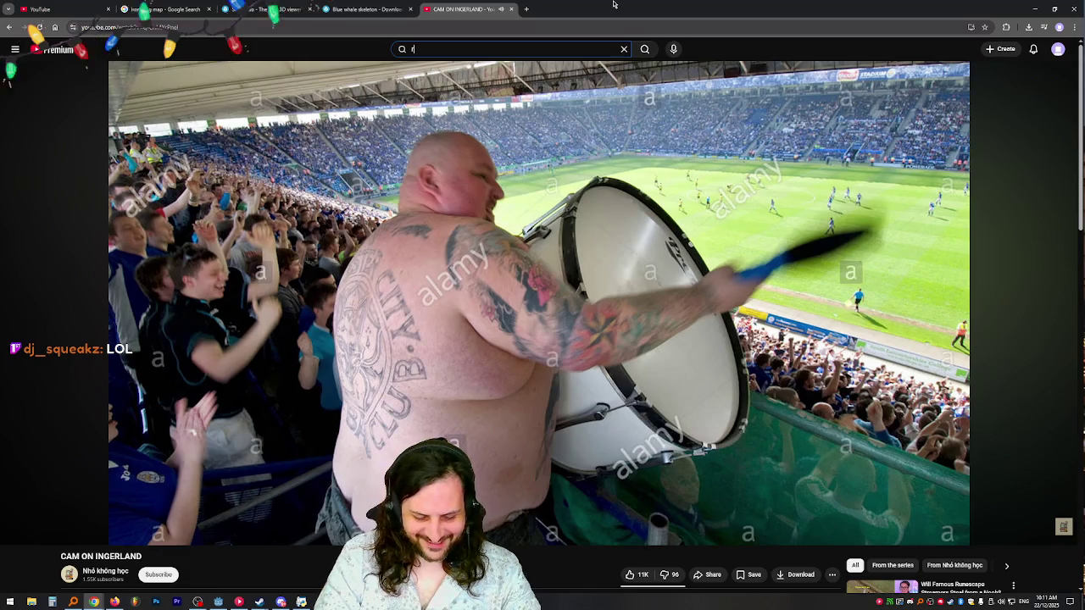
type("evv up the b")
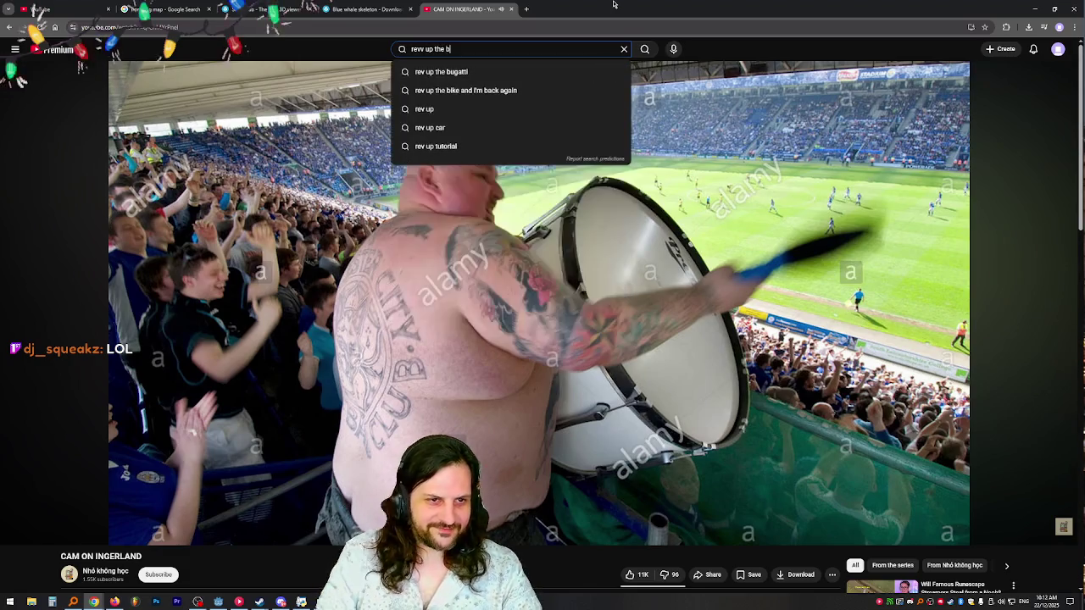
key("Down")
key("Return")
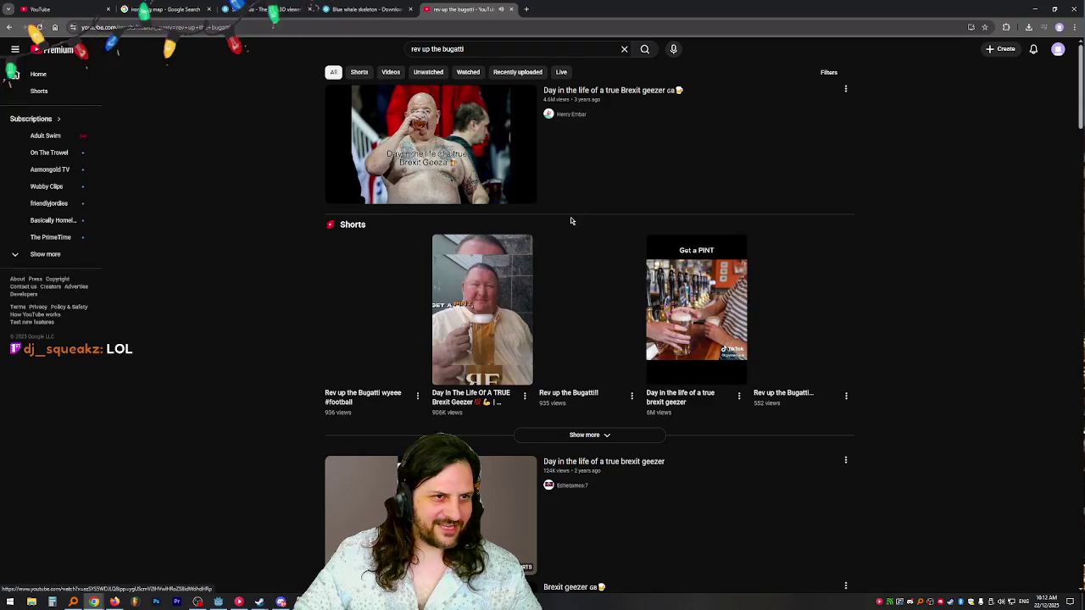
left_click(610, 90)
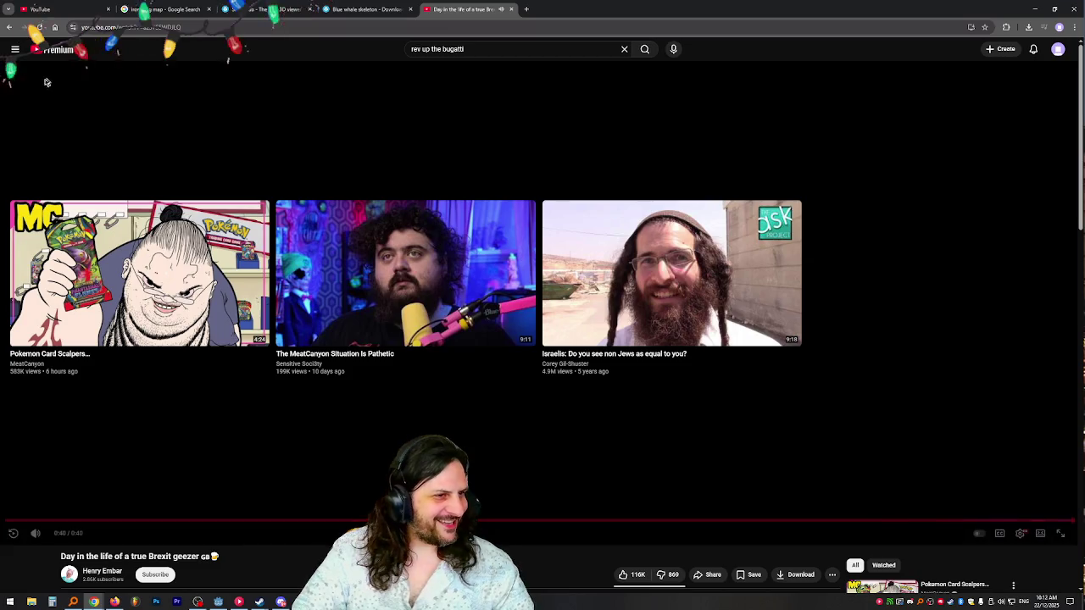
- Go back to the YouTube home feed and return to the Godot editor
key("alt+Left")
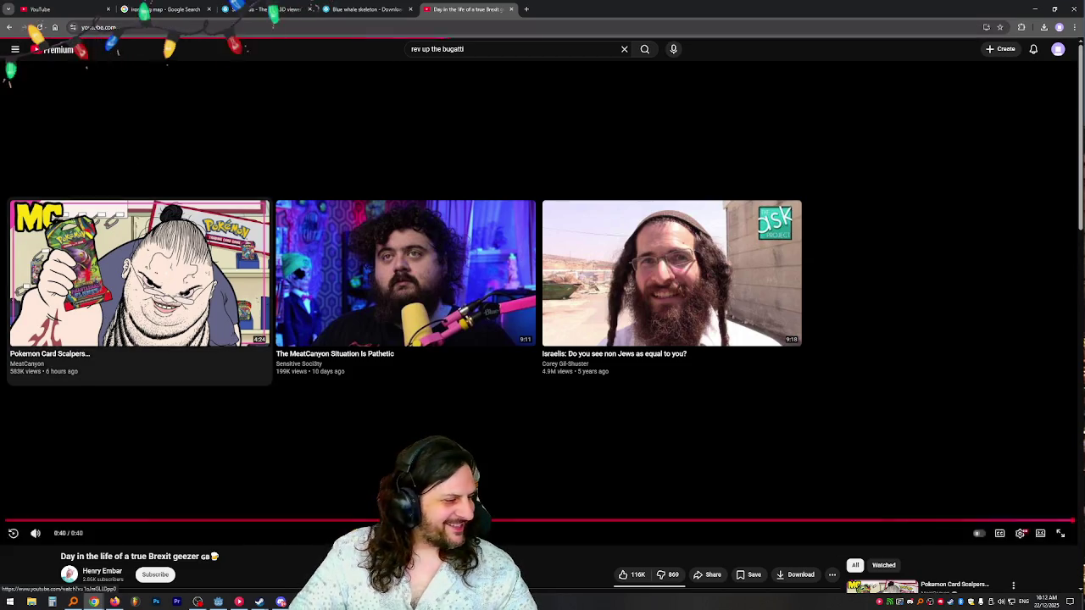
key("alt+Tab")
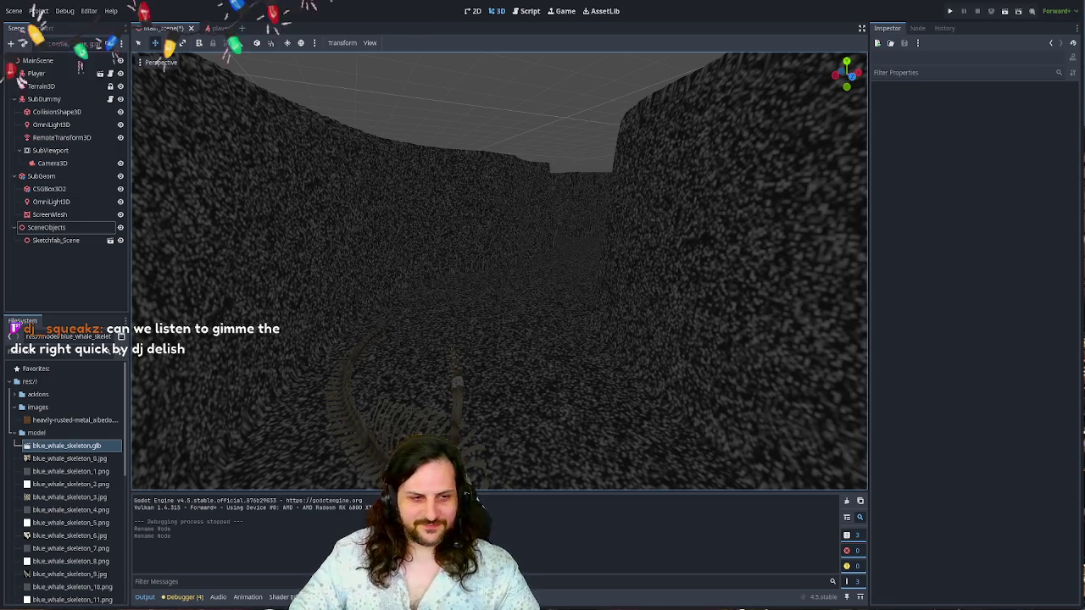
scroll(396, 215, "up", 5)
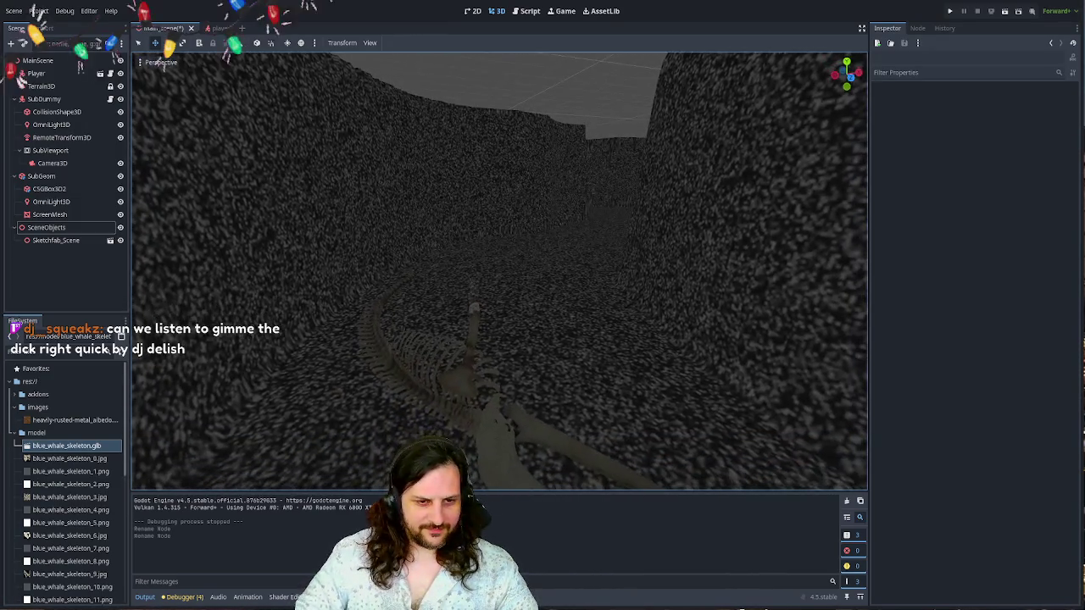
scroll(396, 215, "down", 5)
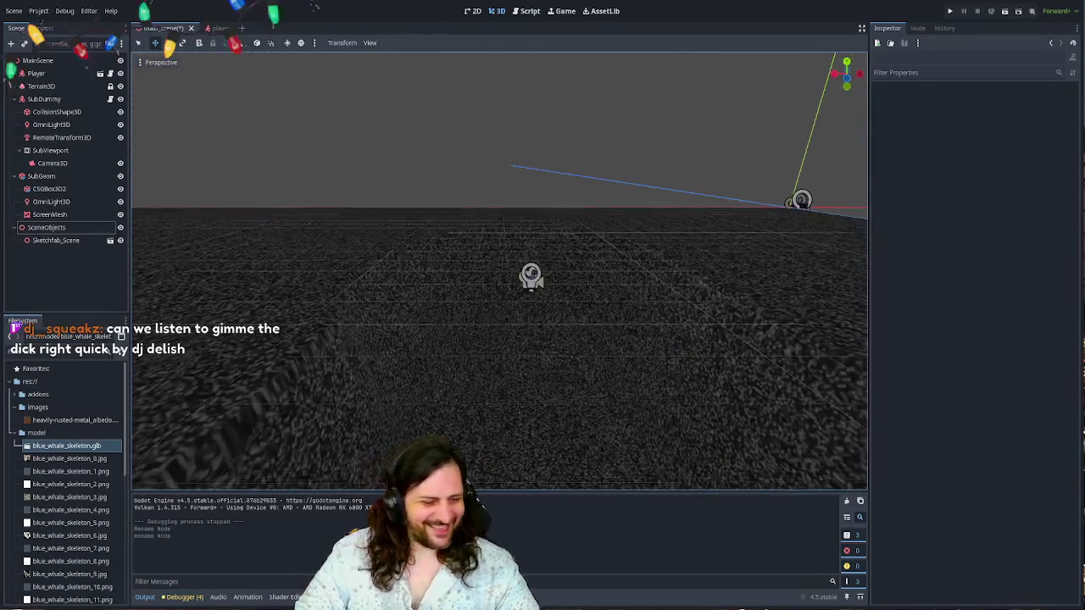
scroll(498, 271, "up", 5)
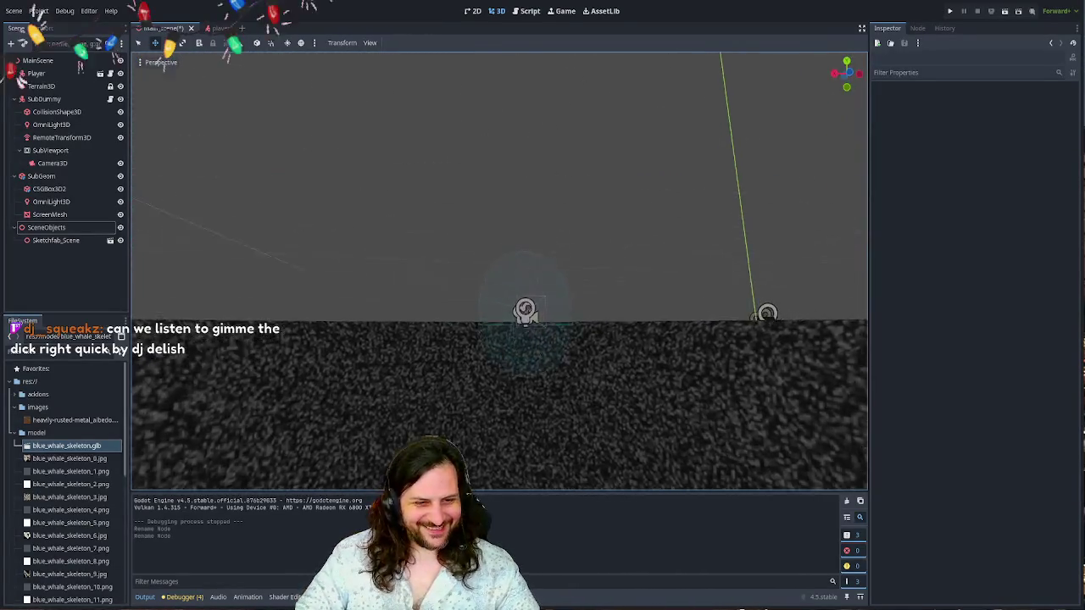
scroll(499, 271, "down", 3)
scroll(499, 271, "up", 2)
scroll(499, 271, "down", 3)
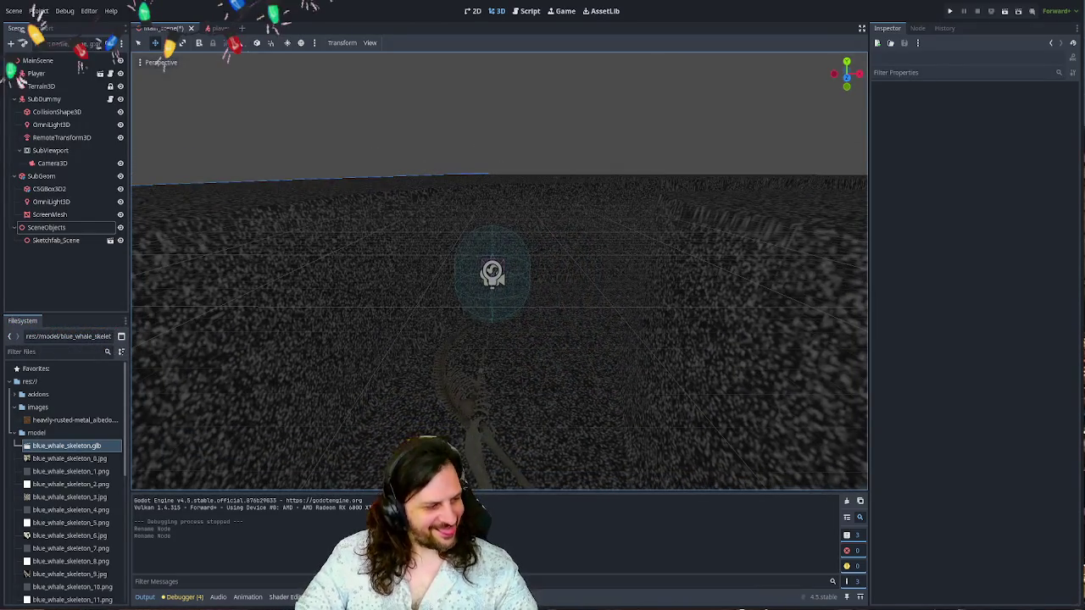
scroll(499, 271, "down", 3)
scroll(499, 271, "up", 3)
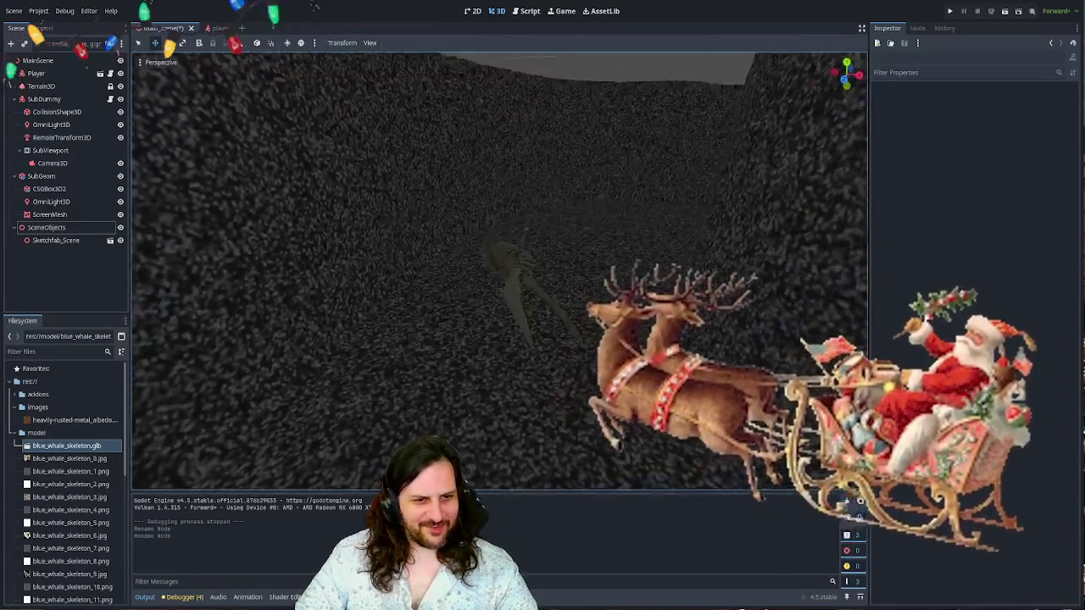
scroll(499, 272, "down", 4)
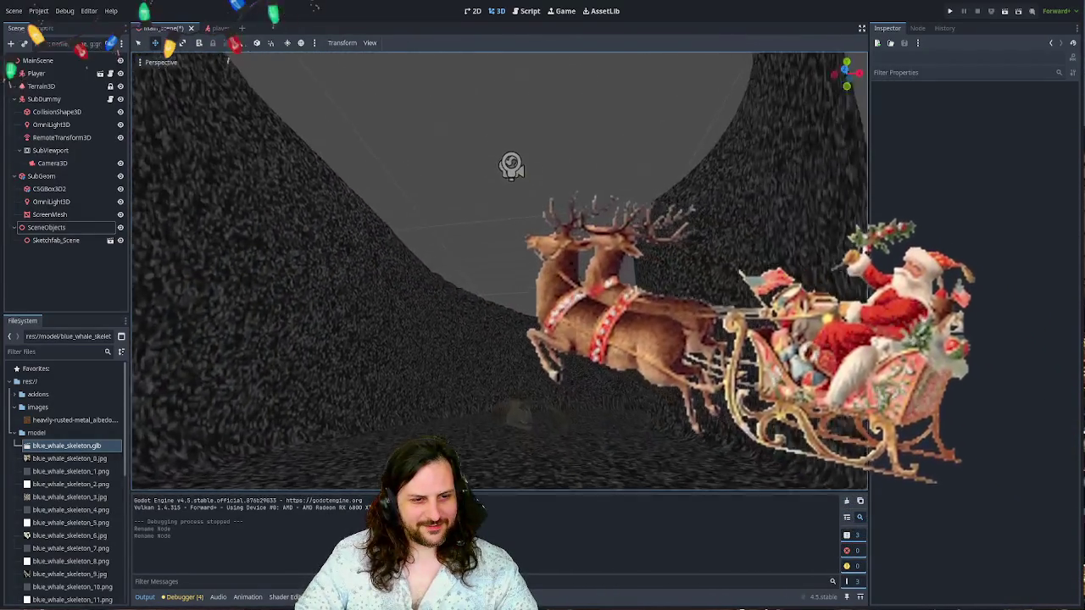
scroll(499, 272, "up", 3)
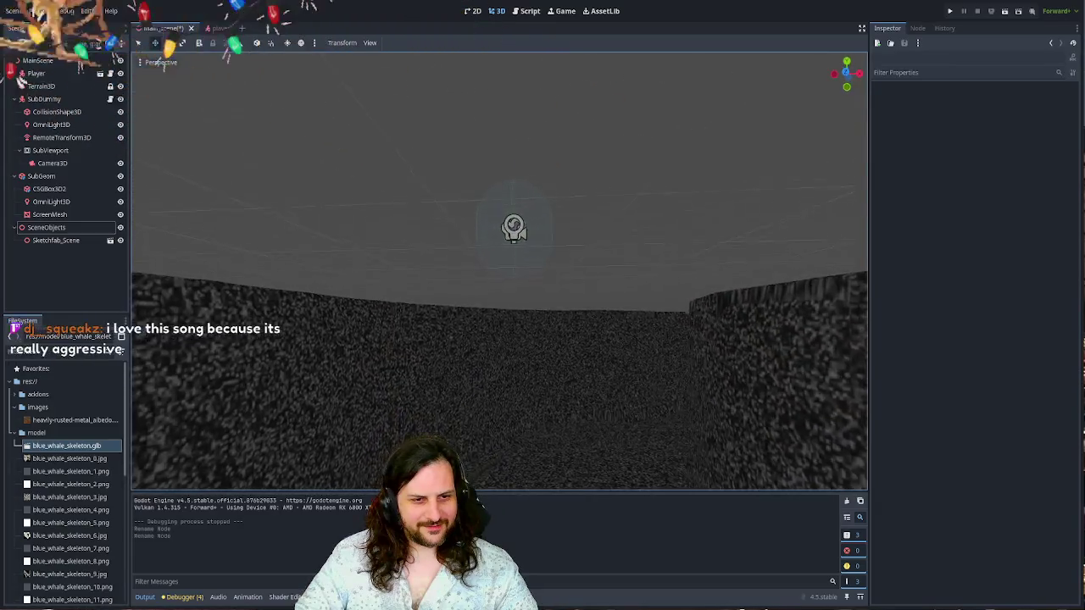
scroll(500, 271, "up", 4)
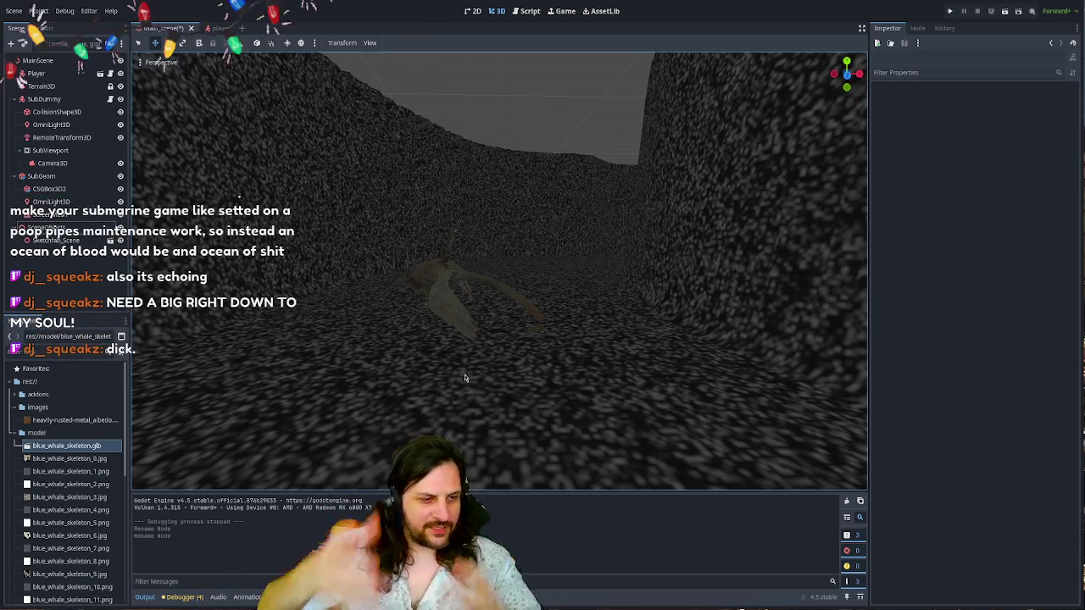
scroll(465, 377, "up", 5)
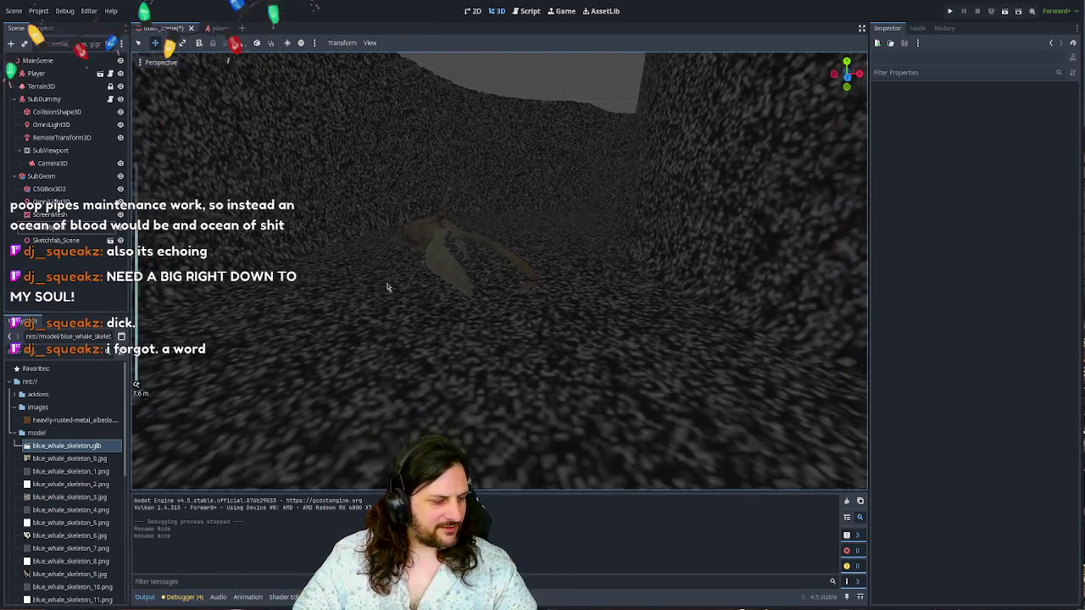
mouse_move(391, 257)
left_mouse_down()
mouse_move(180, 339)
mouse_move(511, 266)
mouse_move(403, 215)
mouse_move(479, 236)
mouse_move(556, 238)
mouse_move(537, 234)
mouse_move(508, 174)
mouse_move(514, 83)
mouse_move(559, 303)
mouse_move(533, 271)
mouse_move(499, 269)
mouse_move(479, 252)
mouse_move(559, 310)
left_mouse_up()
scroll(460, 106, "down", 5)
scroll(460, 106, "up", 5)
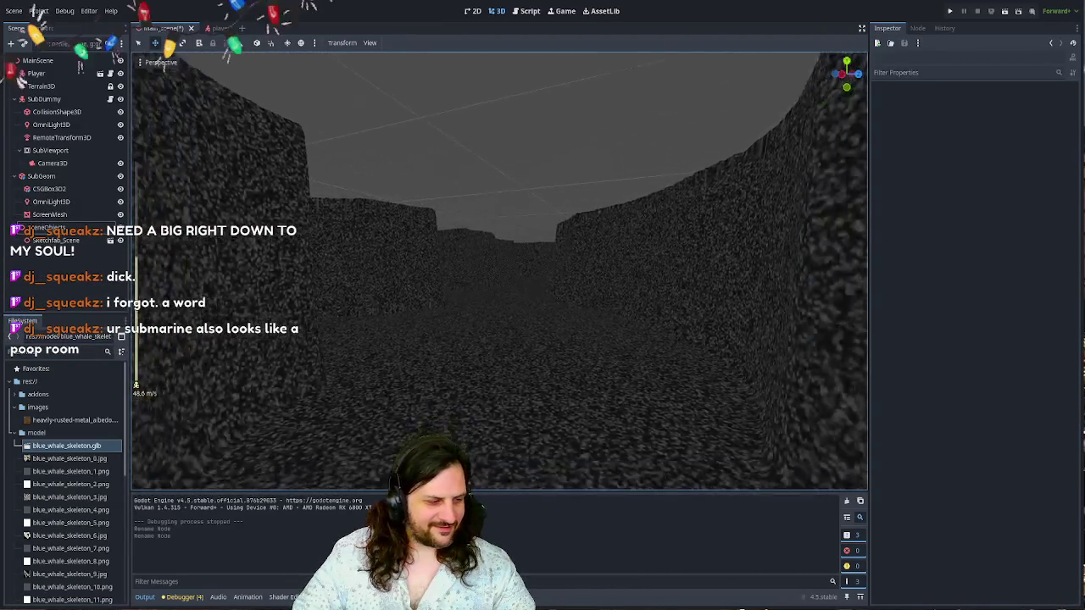
scroll(502, 268, "down", 3)
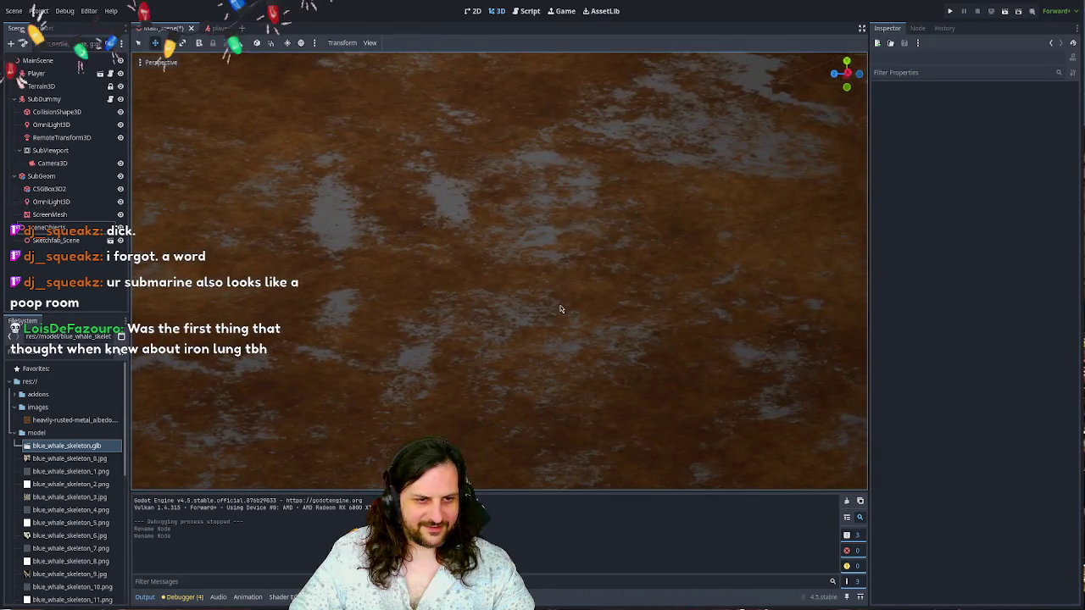
- Enable Triplanar and World Triplanar on SubGeom's rust material and preview the room
left_click(473, 295)
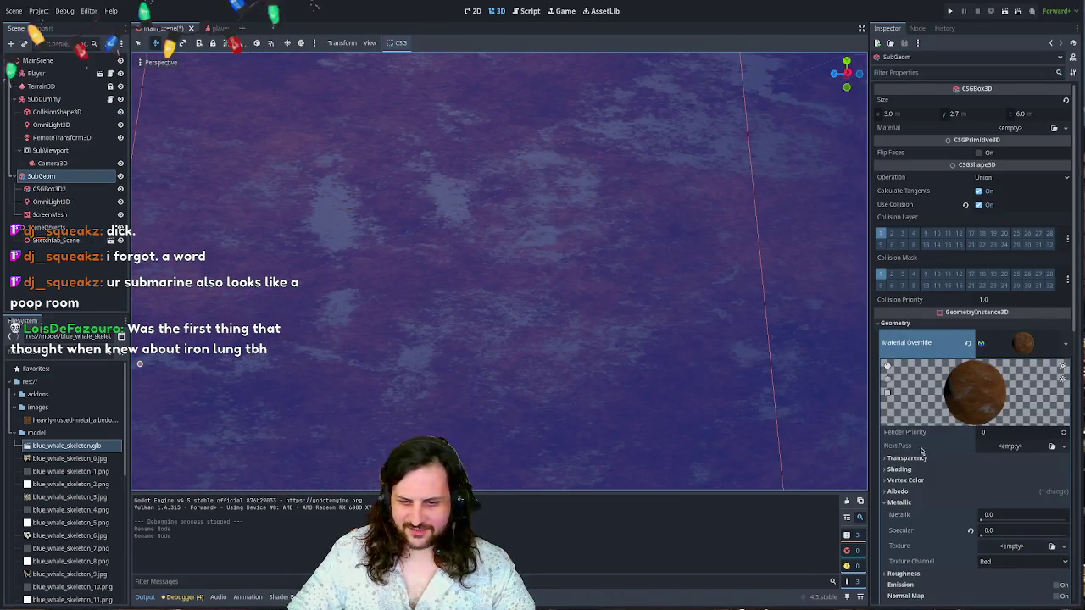
scroll(922, 450, "down", 5)
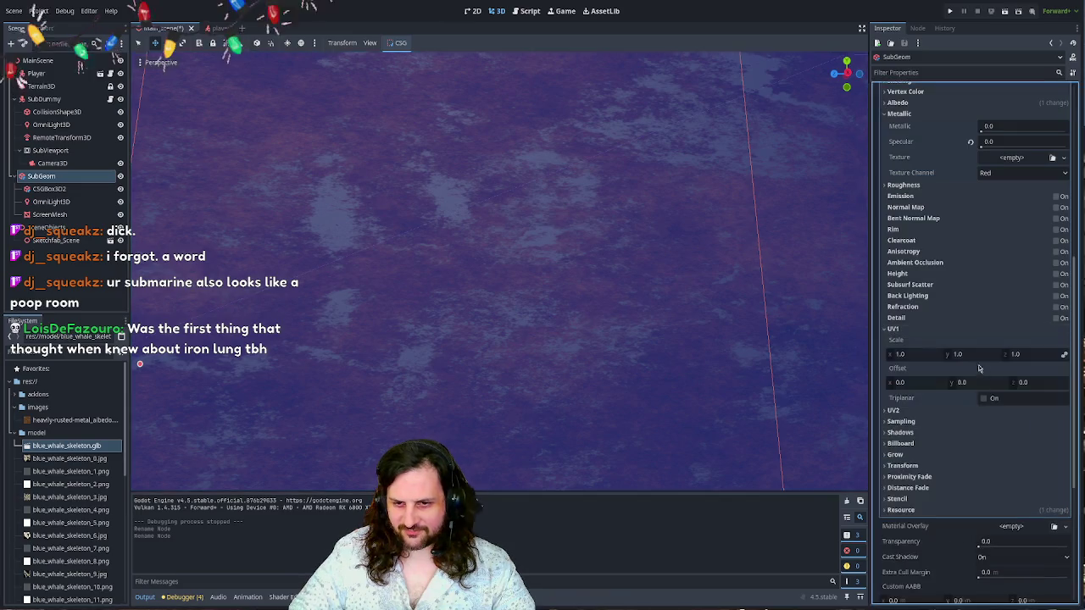
left_click(981, 397)
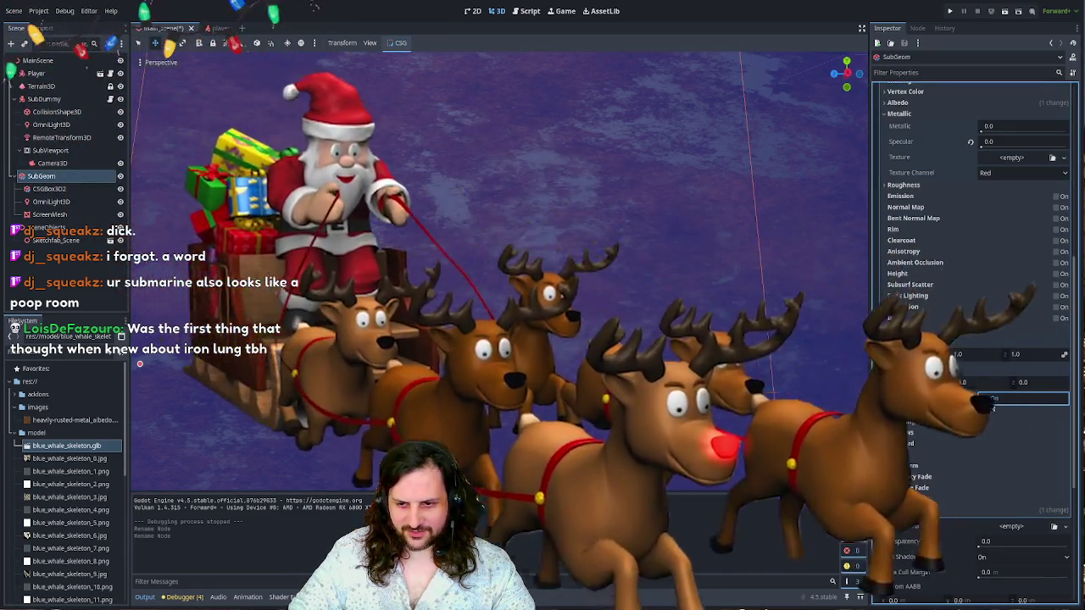
left_click(982, 434)
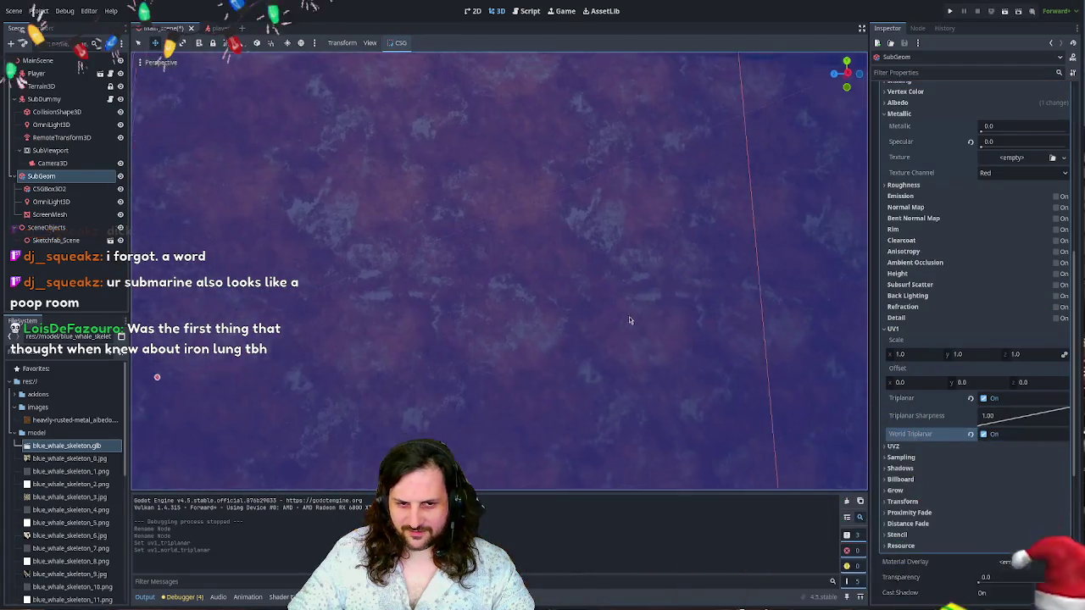
left_click(651, 331)
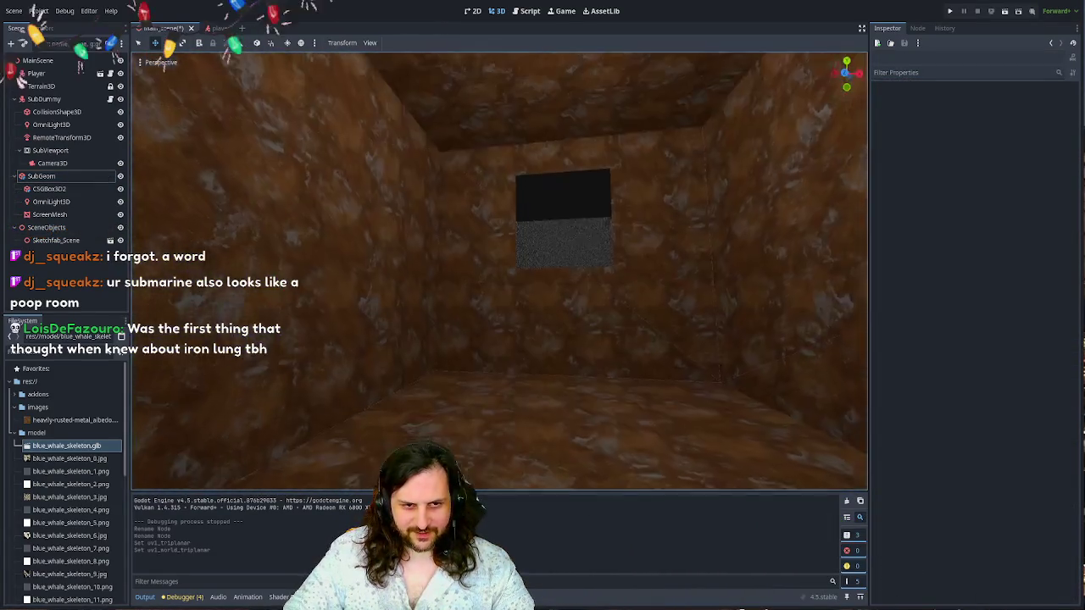
key("w")
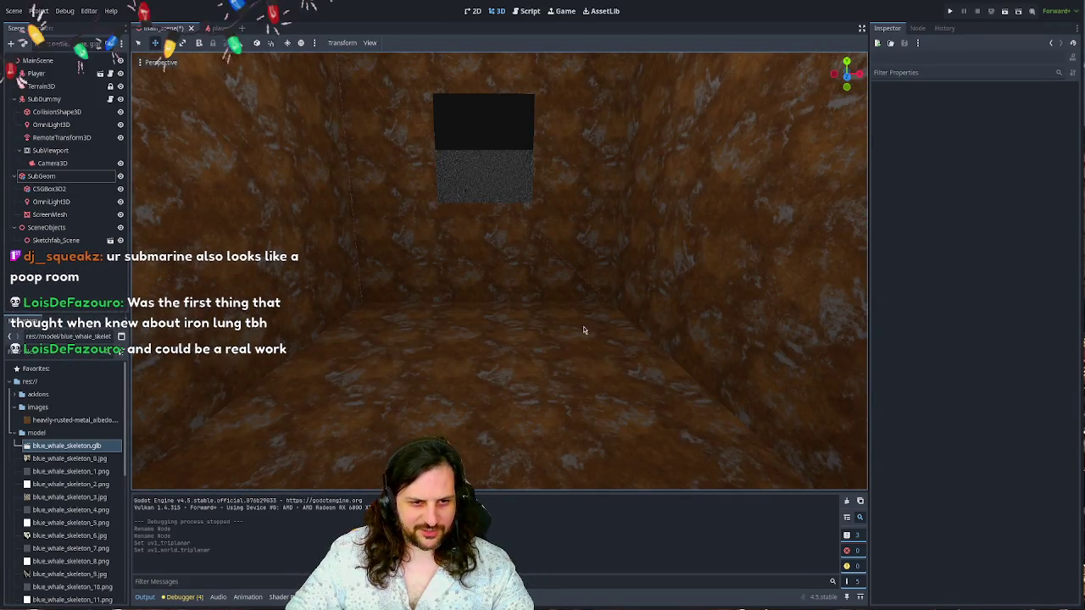
- Set SubGeom's material UV1 scale to 0.5 on x, y and z and inspect the rust
left_click(583, 326)
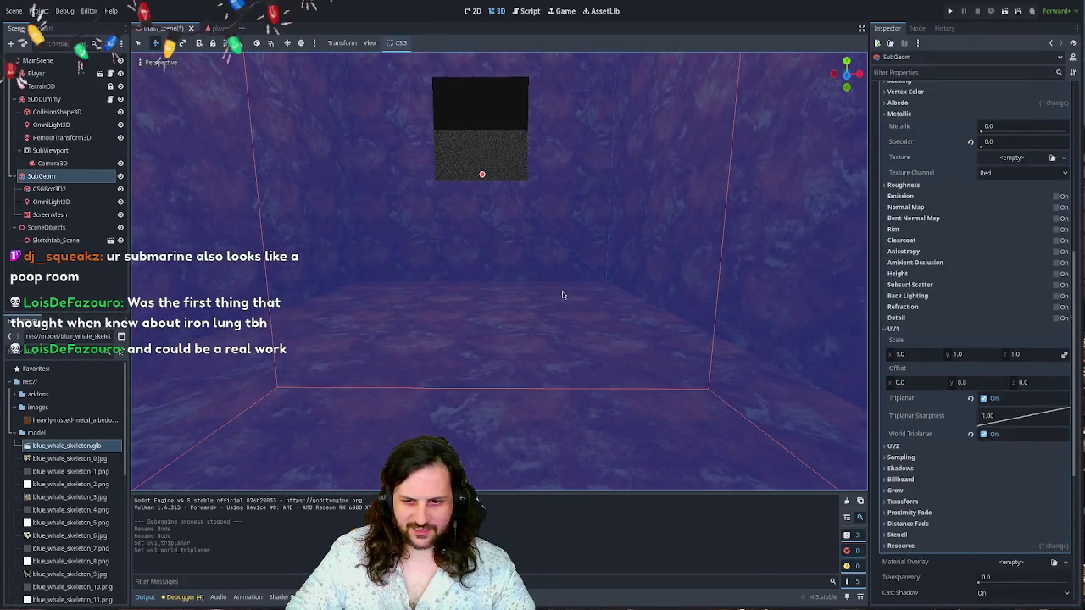
left_click(927, 355)
type("0.5")
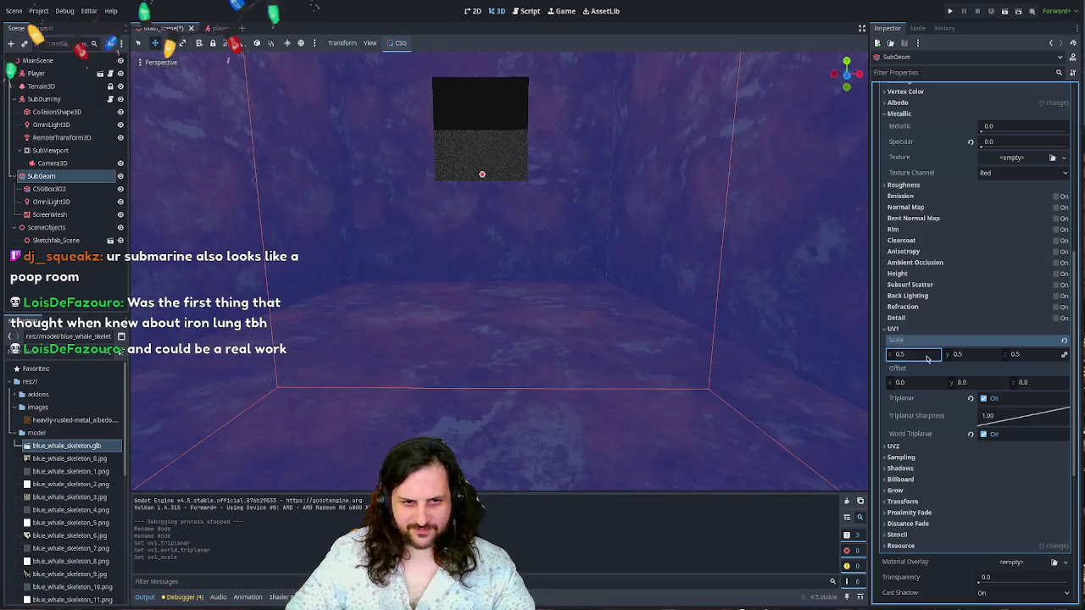
key("Return")
left_click(607, 286)
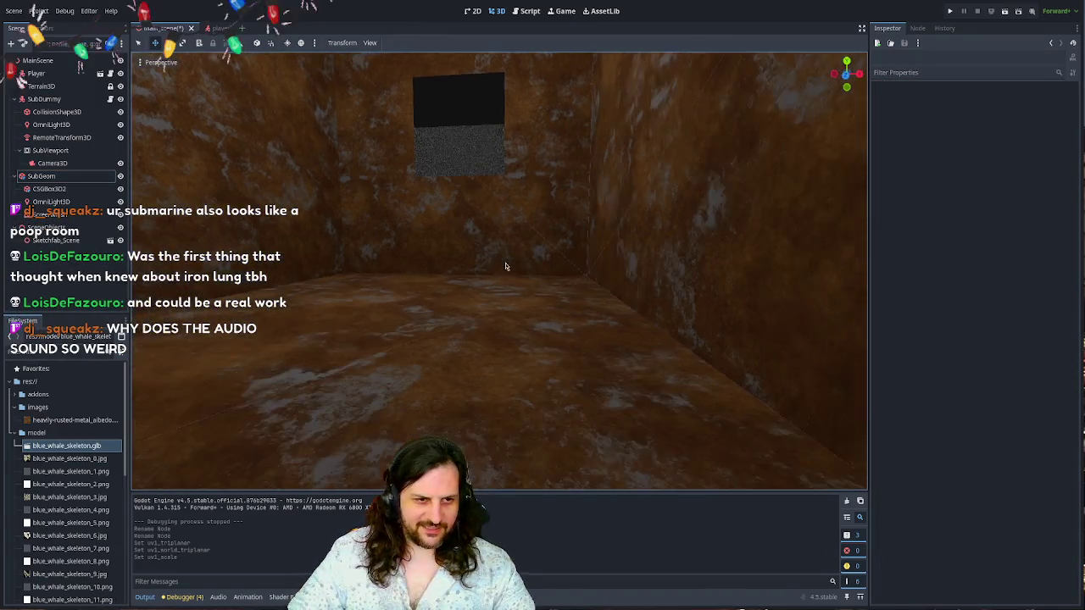
left_click_drag(610, 280, 574, 308)
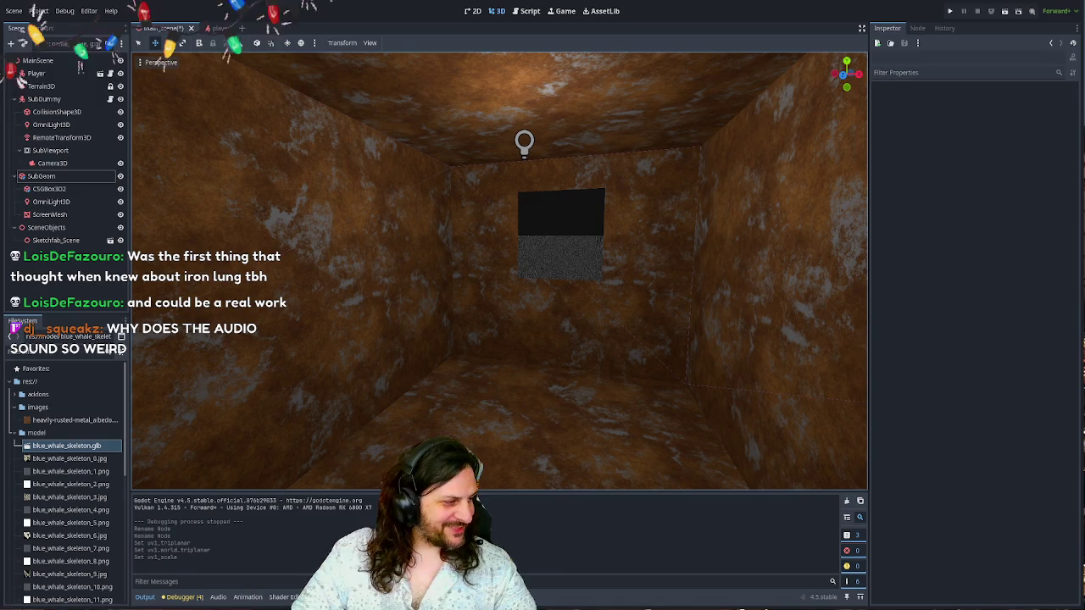
left_click_drag(532, 185, 537, 189)
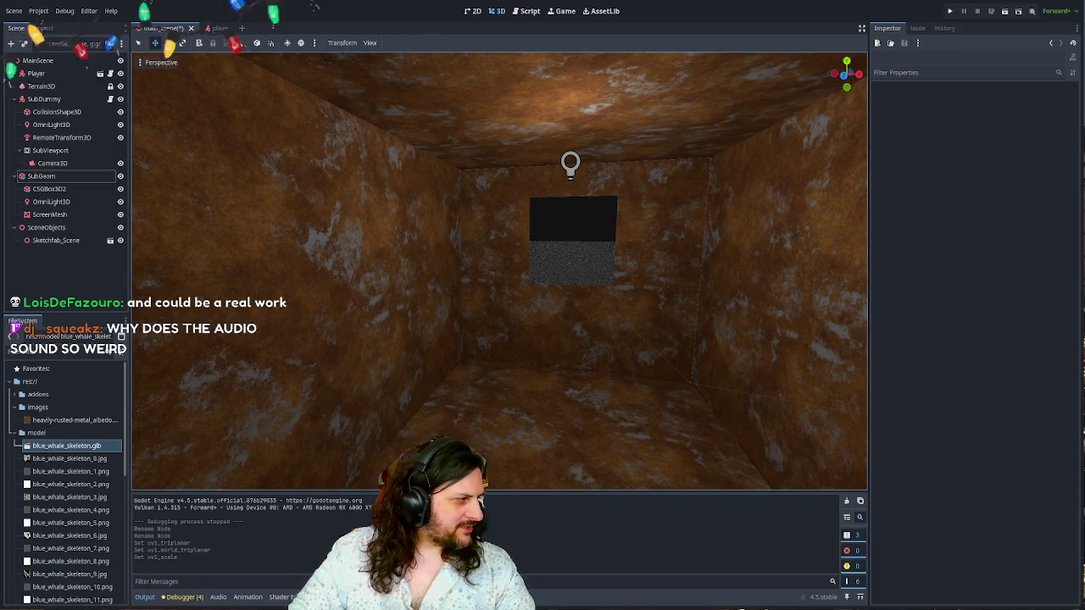
scroll(627, 238, "up", 6)
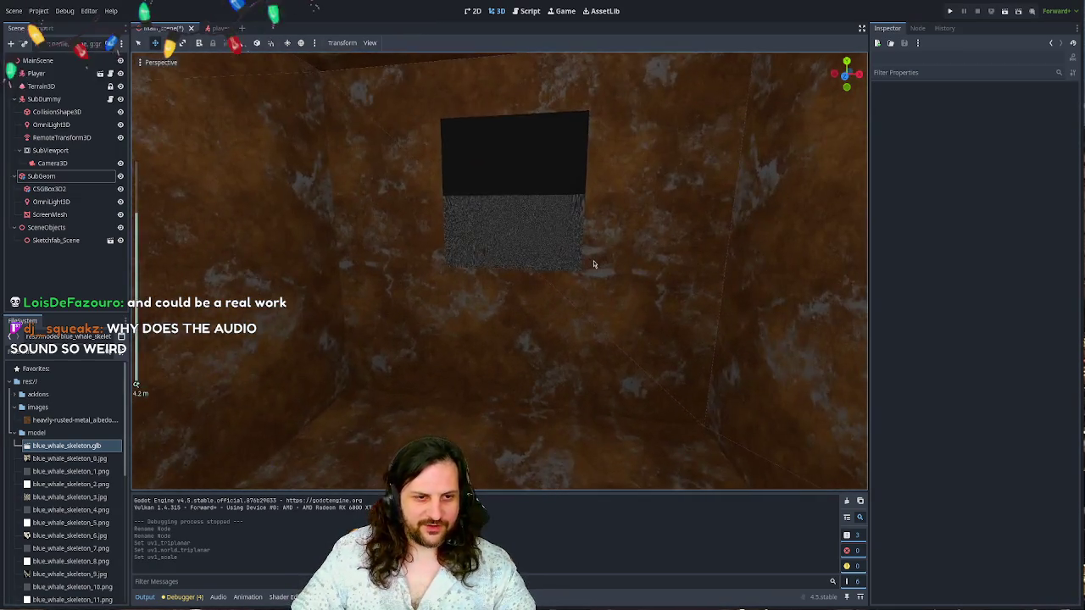
scroll(596, 253, "up", 5)
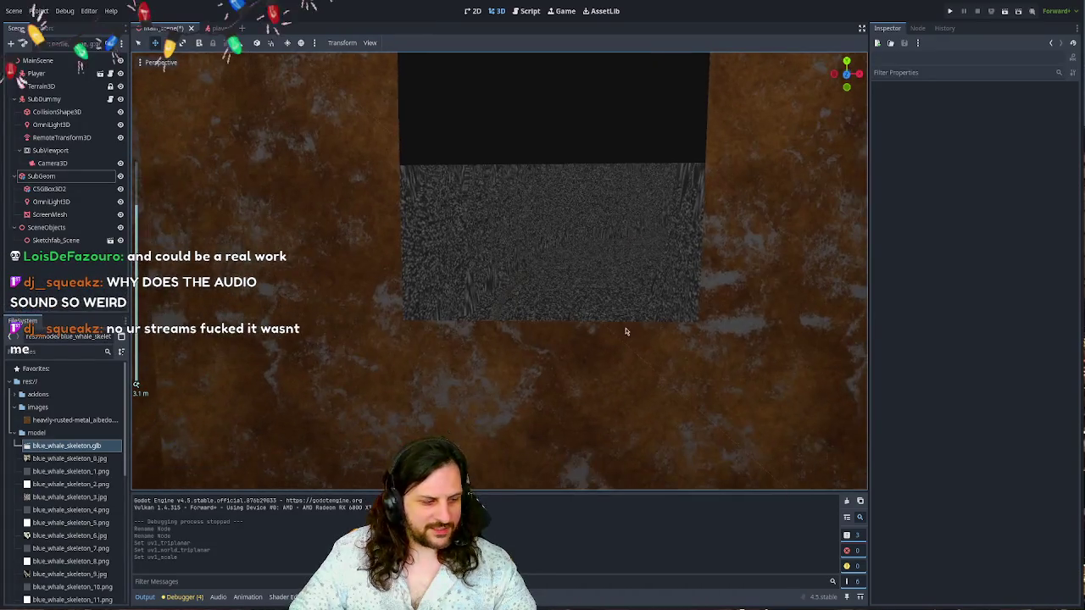
scroll(488, 343, "down", 5)
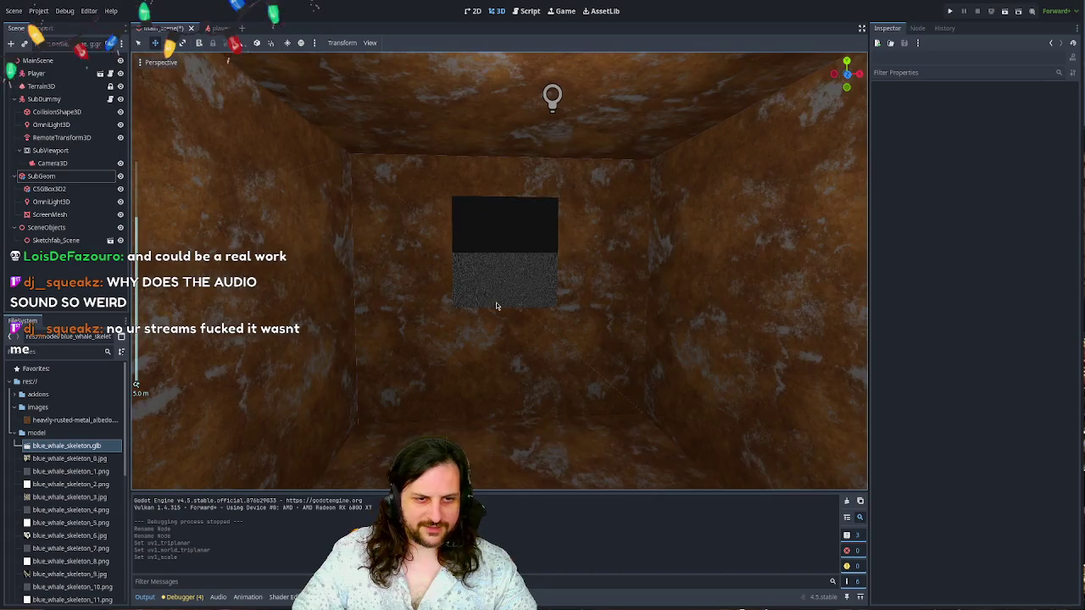
scroll(508, 300, "up", 4)
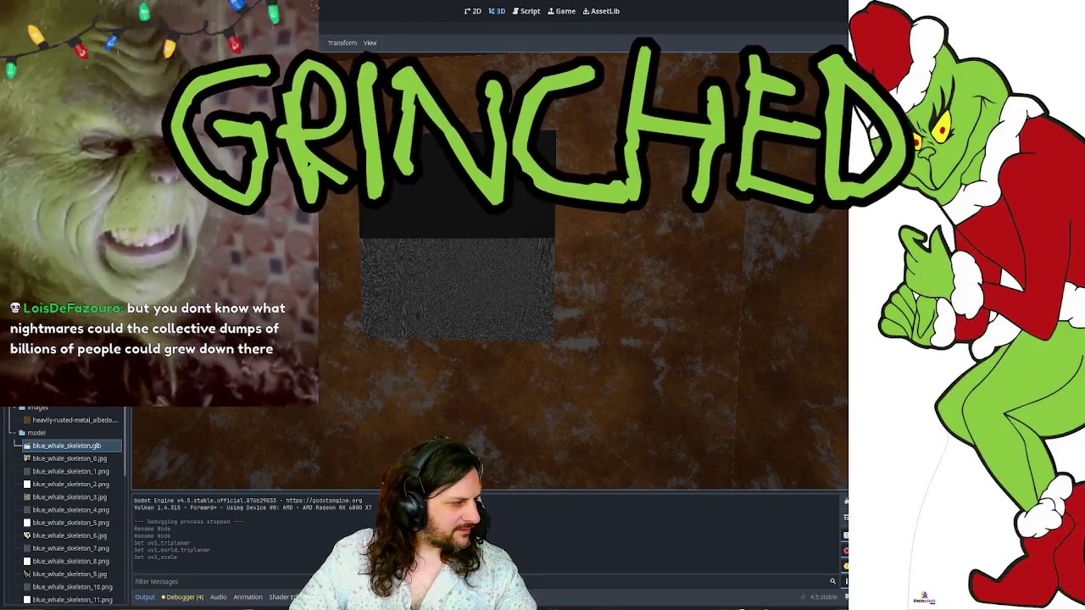
scroll(583, 271, "down", 2)
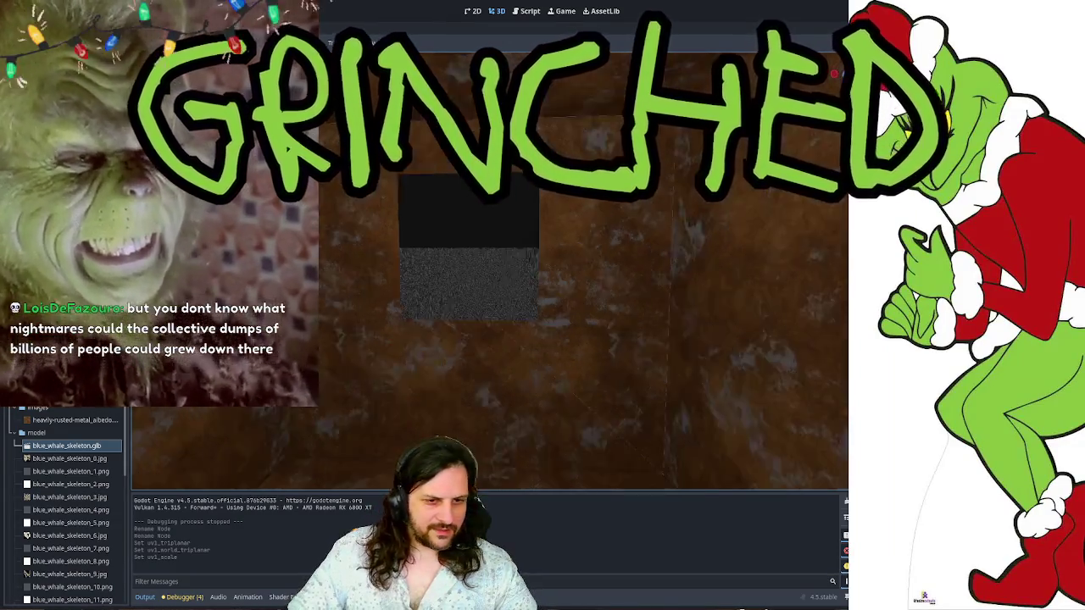
scroll(539, 309, "up", 2)
scroll(542, 307, "down", 10)
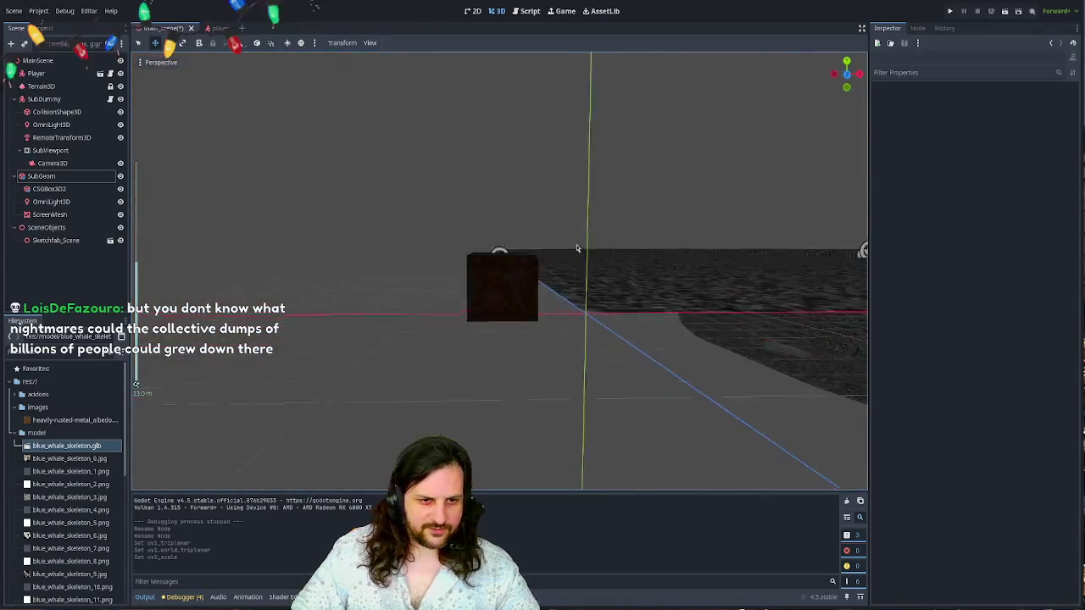
mouse_move(577, 248)
left_mouse_down()
mouse_move(223, 397)
mouse_move(542, 279)
left_mouse_up()
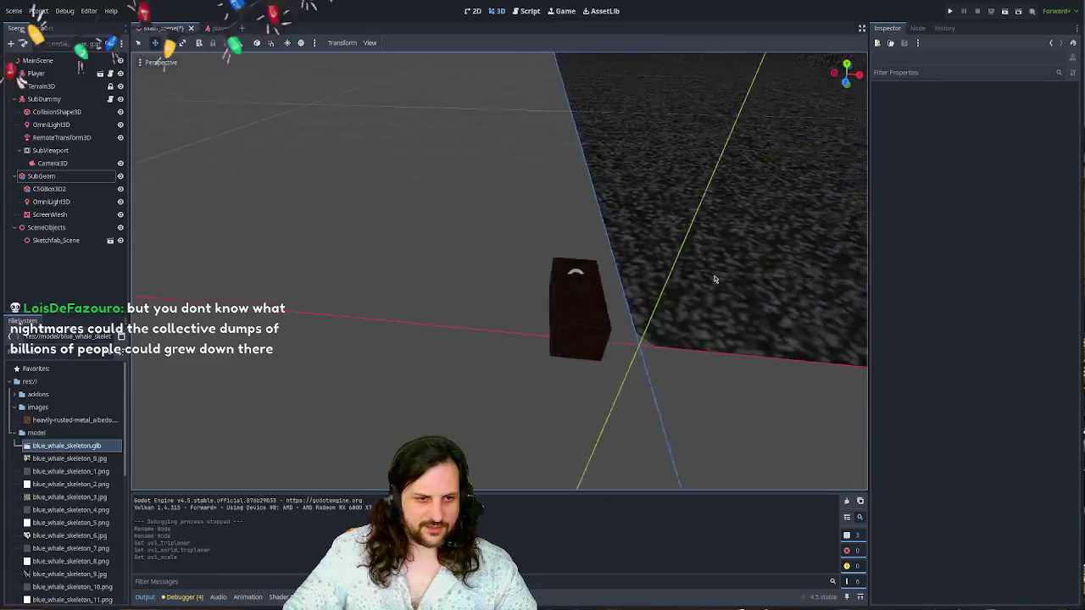
scroll(690, 230, "up", 4)
scroll(710, 232, "up", 8)
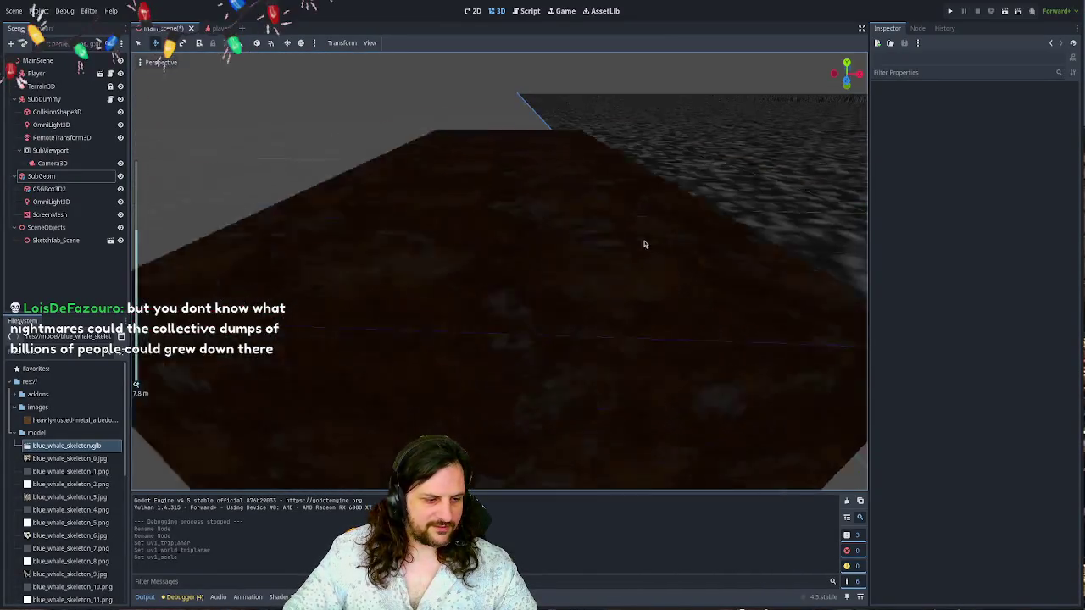
scroll(644, 244, "up", 5)
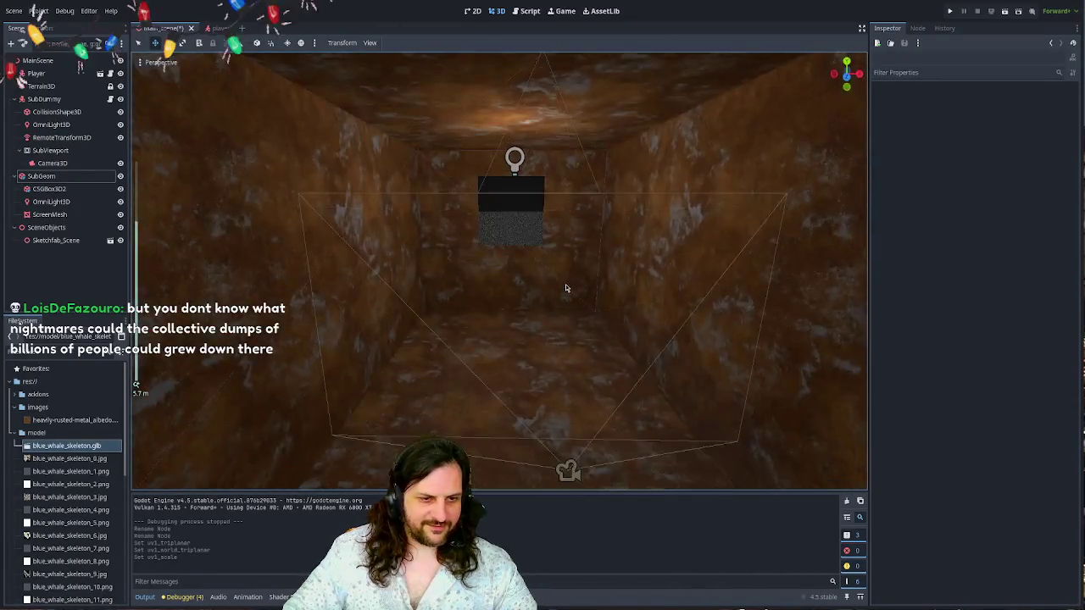
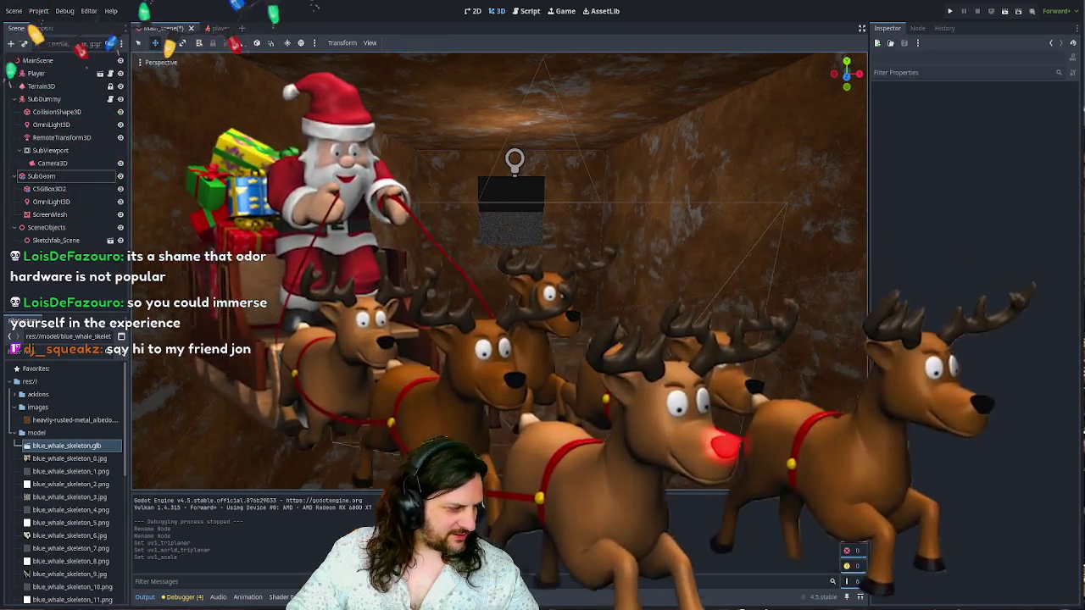
- Switch from the Godot rusted-room scene to the Photopea start page in Chrome
key("alt+Tab")
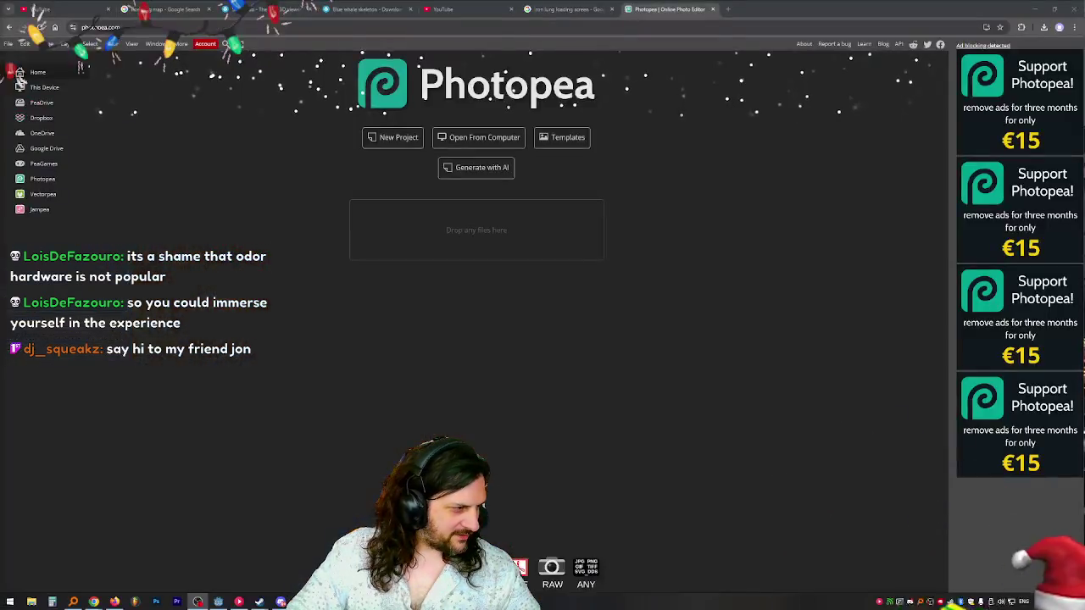
- Paste the copied Iron Lung screenshot as a new image, allowing clipboard access
key("ctrl+v")
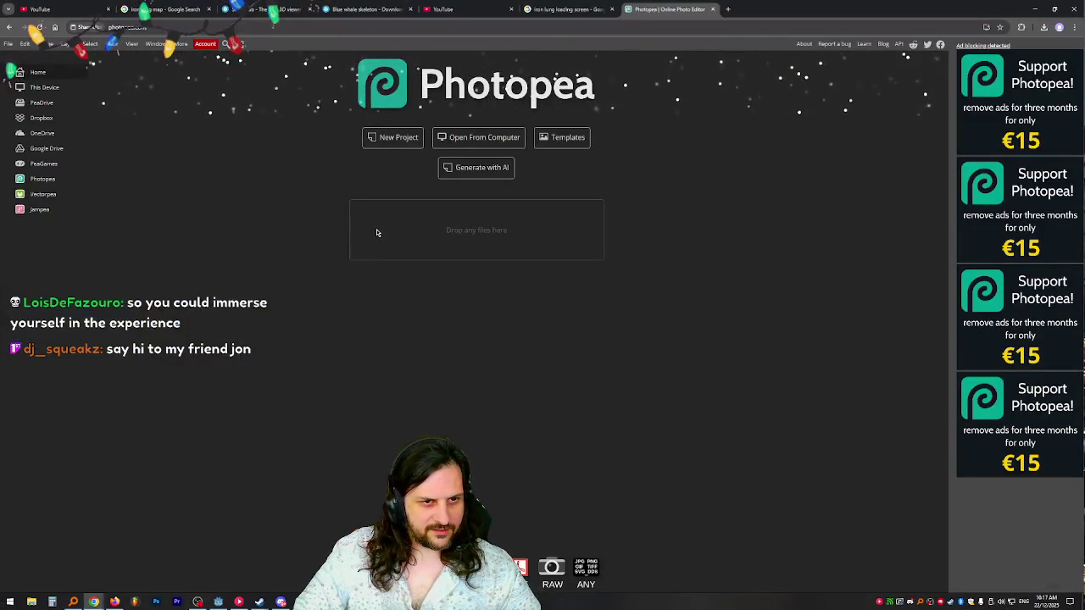
left_click(149, 95)
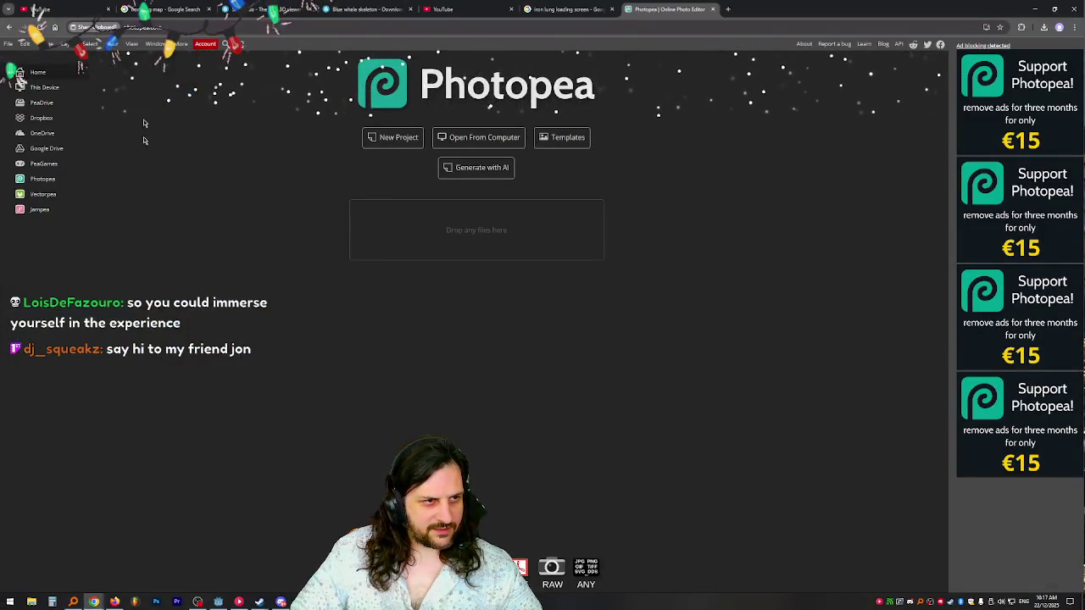
scroll(343, 290, "up", 5)
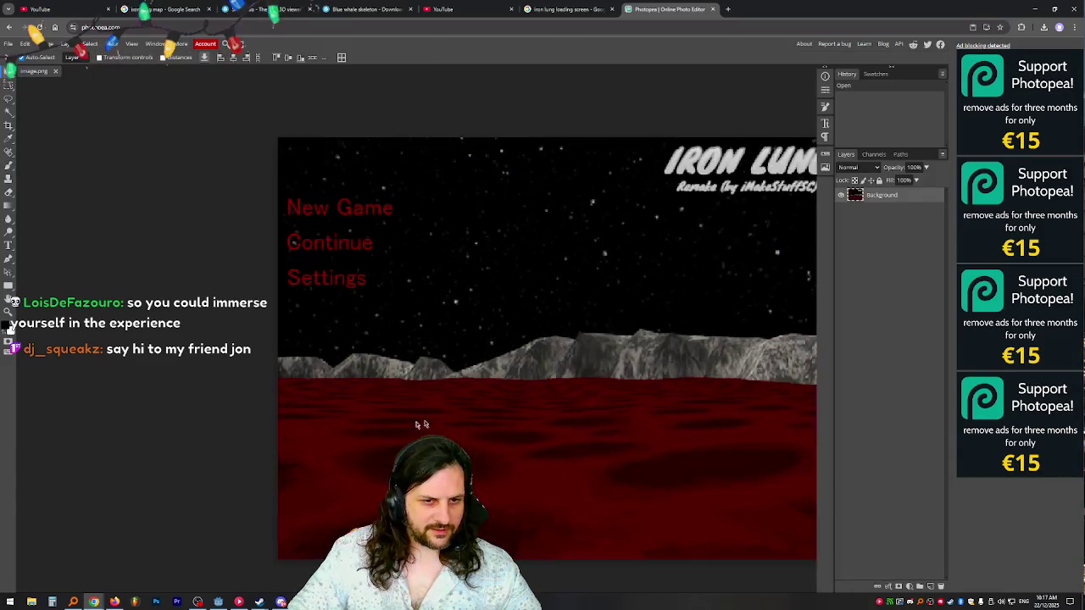
scroll(543, 170, "up", 2)
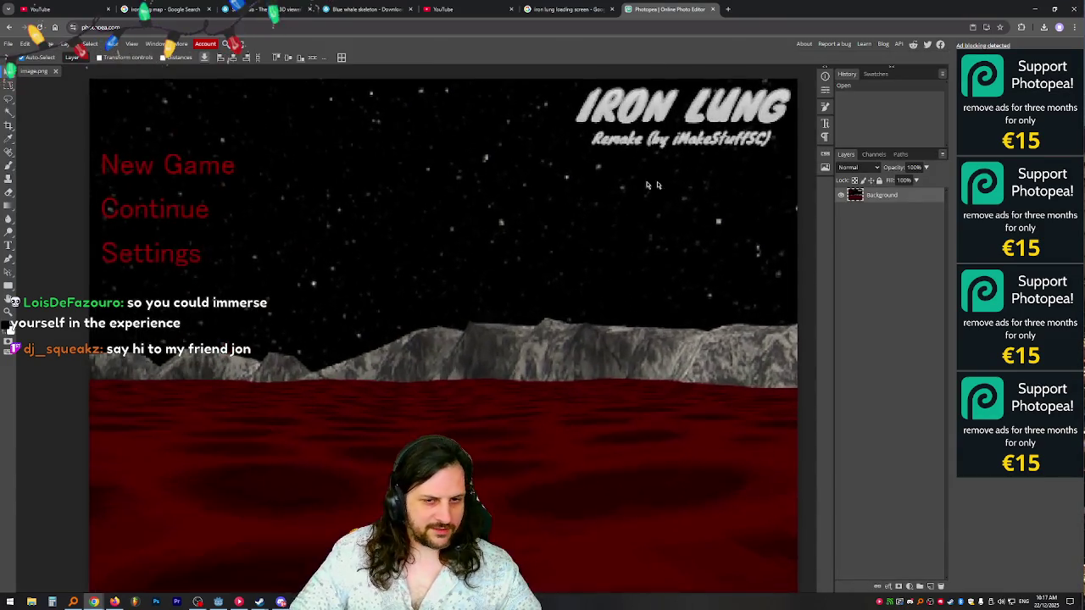
scroll(385, 306, "down", 1)
scroll(771, 375, "up", 1)
scroll(758, 293, "down", 1)
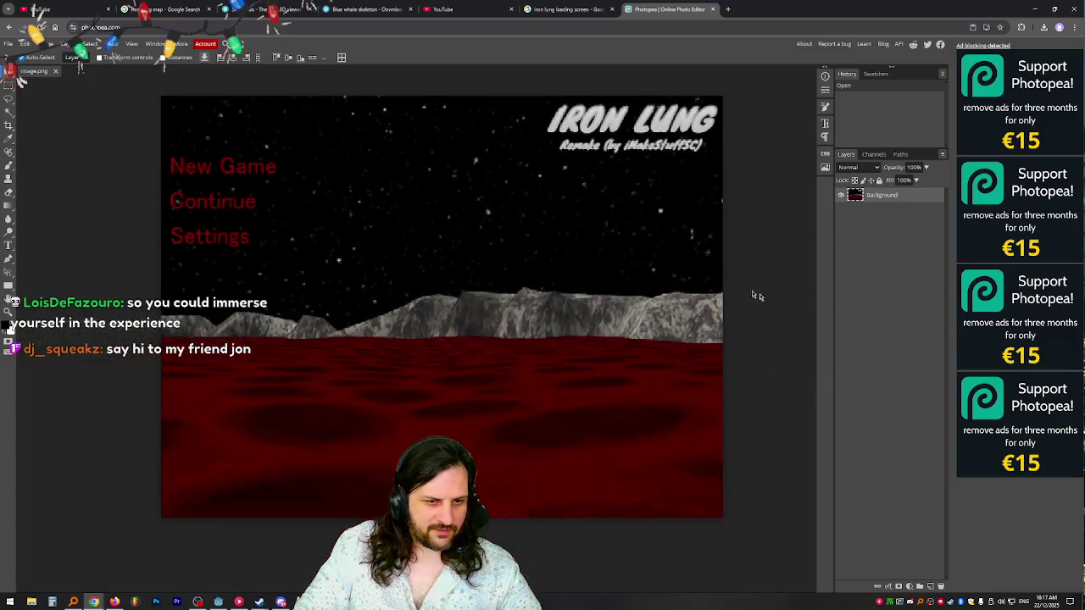
- Apply Hue/Saturation with Hue 30, Saturation 60, Lightness -19 to turn the sea brown
key("ctrl+u")
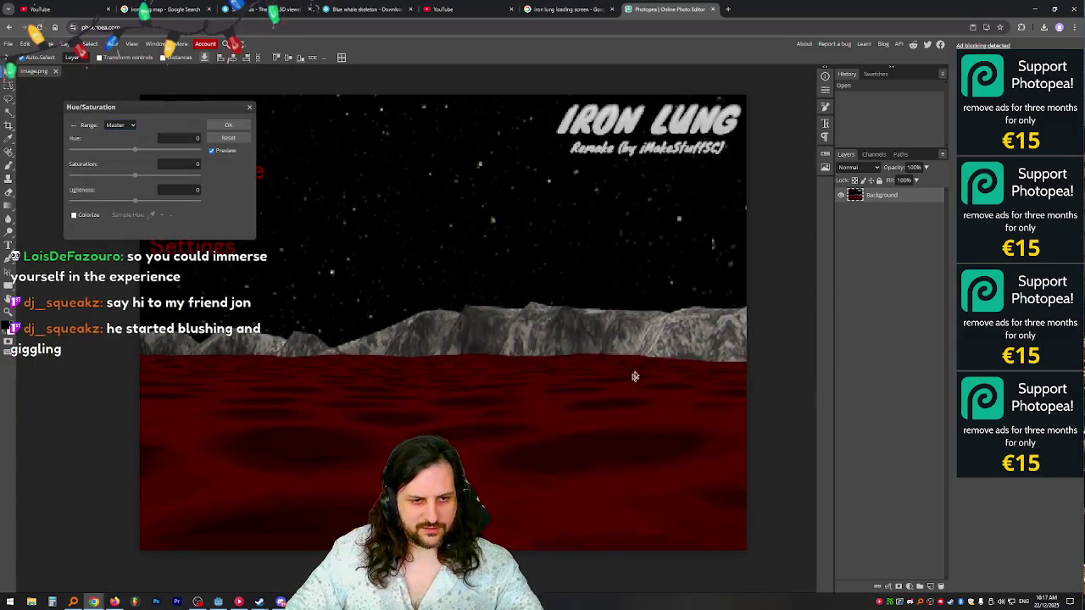
mouse_move(139, 153)
left_mouse_down()
mouse_move(91, 157)
mouse_move(170, 158)
mouse_move(132, 157)
mouse_move(142, 158)
mouse_move(136, 175)
mouse_move(173, 176)
mouse_move(140, 203)
mouse_move(121, 200)
mouse_move(145, 152)
left_mouse_up()
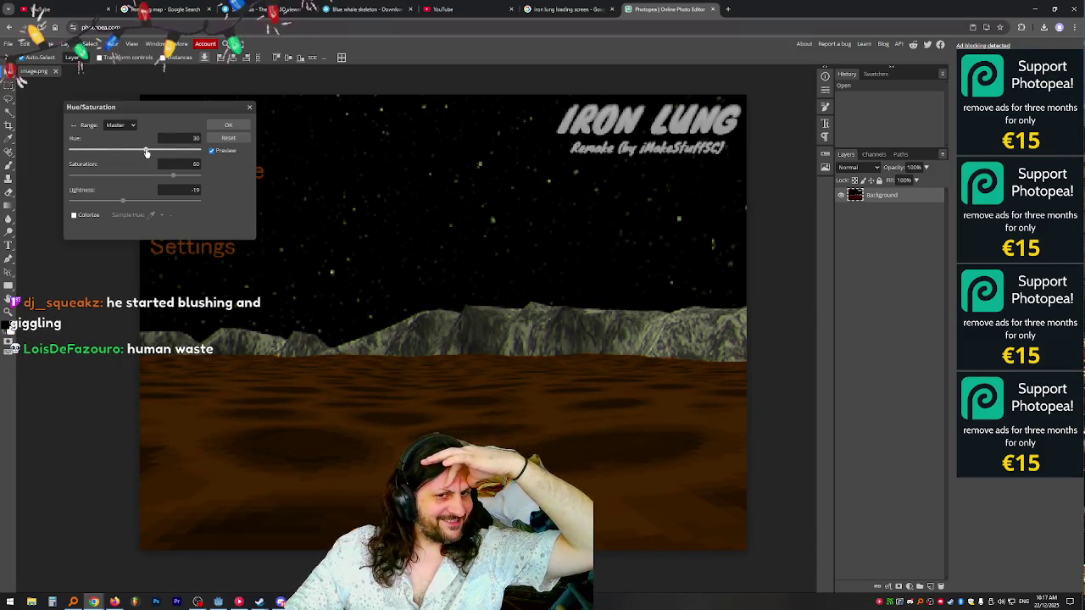
left_click(228, 125)
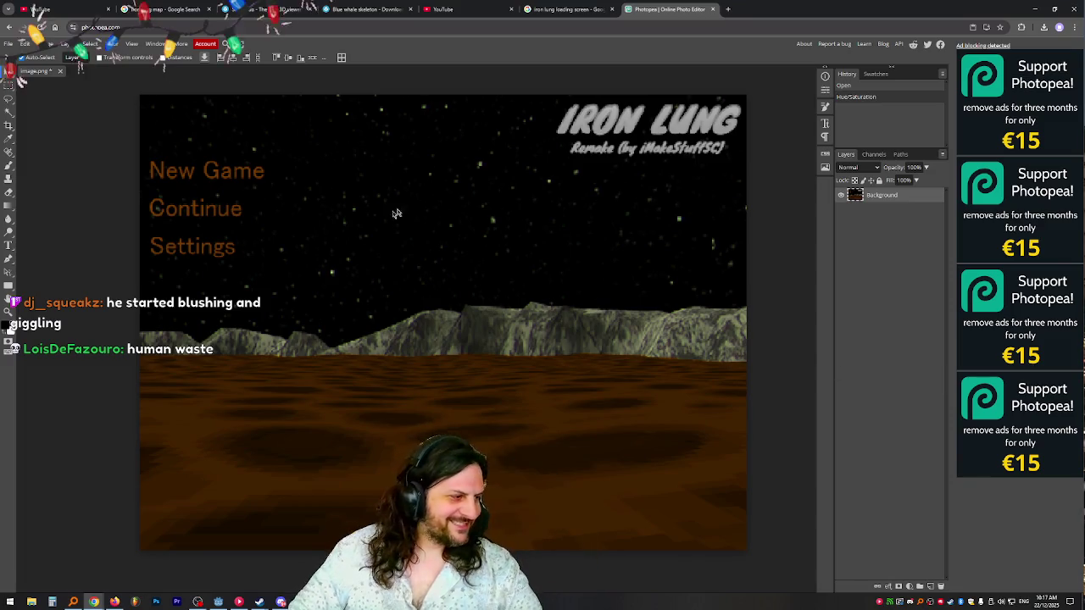
left_click(10, 85)
- Delete the IRON LUNG title and paint black behind it on a new layer below
left_click_drag(548, 101, 744, 135)
key("Delete")
key("ctrl+d")
left_click(930, 587)
left_click_drag(874, 201, 874, 215)
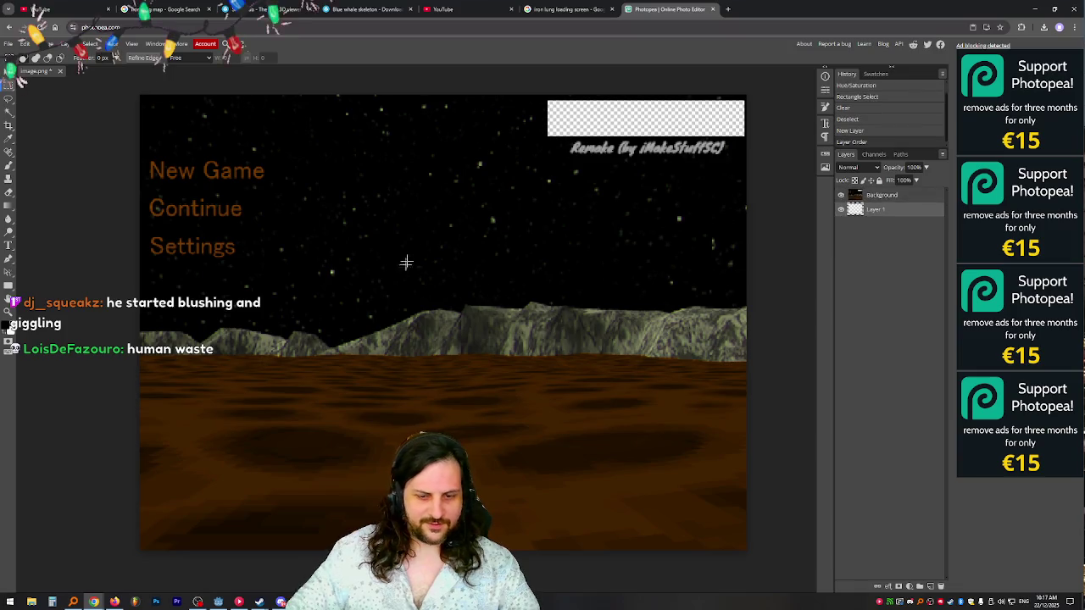
key("b")
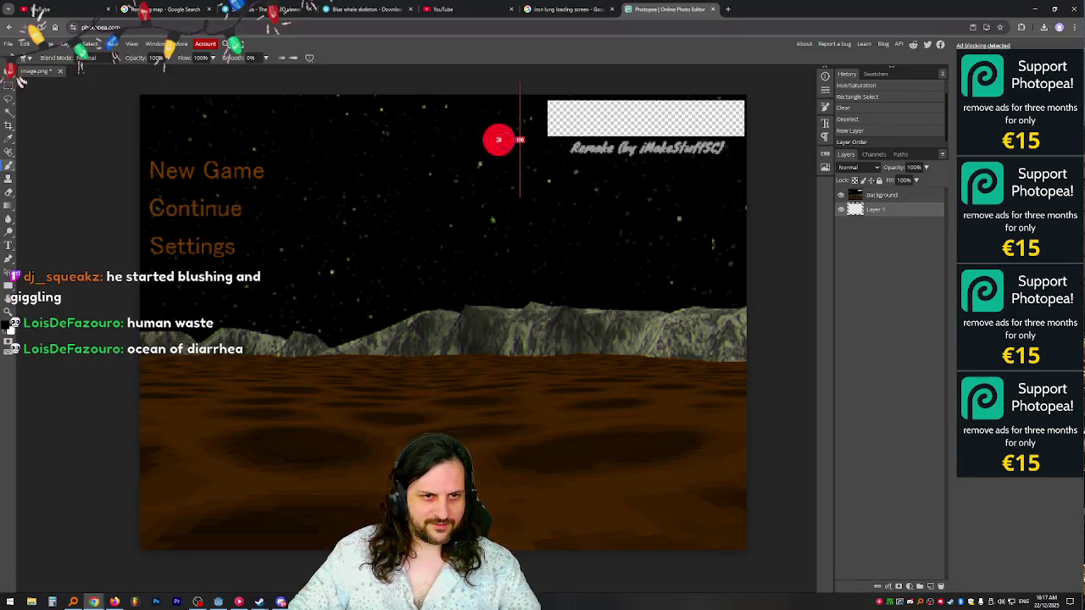
mouse_move(571, 109)
left_mouse_down()
mouse_move(582, 123)
mouse_move(726, 113)
mouse_move(673, 107)
mouse_move(683, 135)
left_mouse_up()
- Lasso the brown sea on the Background layer and copy it onto its own layer
left_click(873, 195)
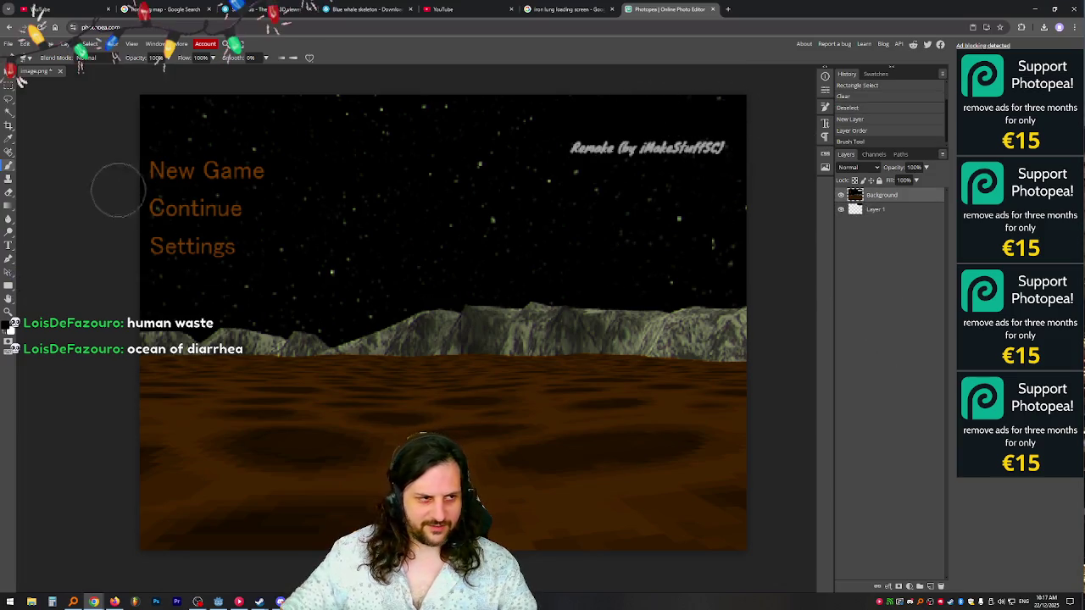
right_click(8, 100)
left_click(50, 106)
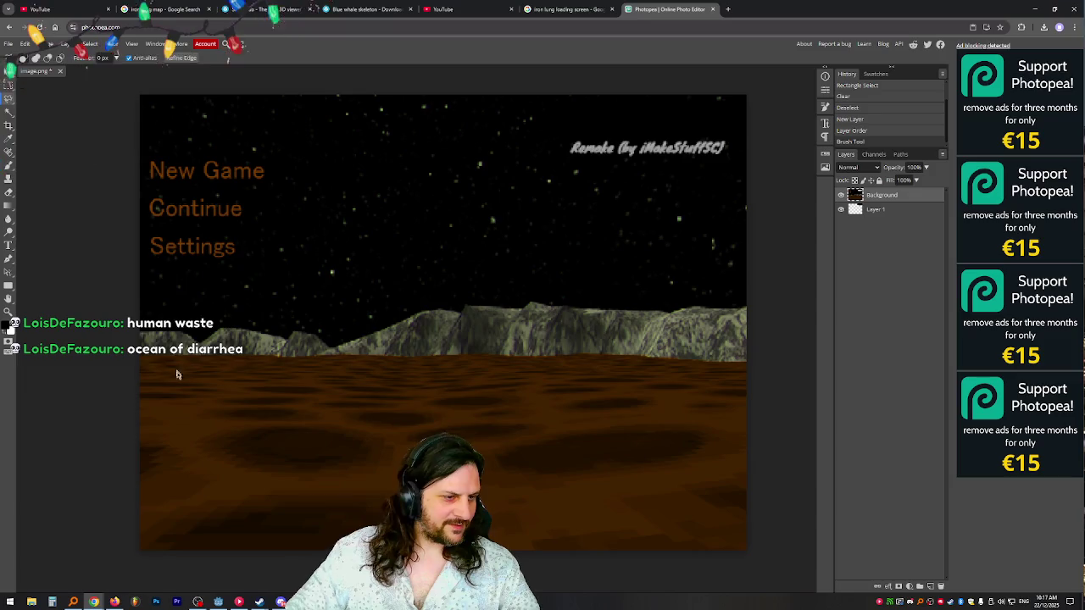
left_click_drag(138, 358, 748, 365)
mouse_move(771, 416)
left_mouse_down()
mouse_move(784, 561)
mouse_move(107, 574)
mouse_move(115, 374)
mouse_move(125, 361)
left_mouse_up()
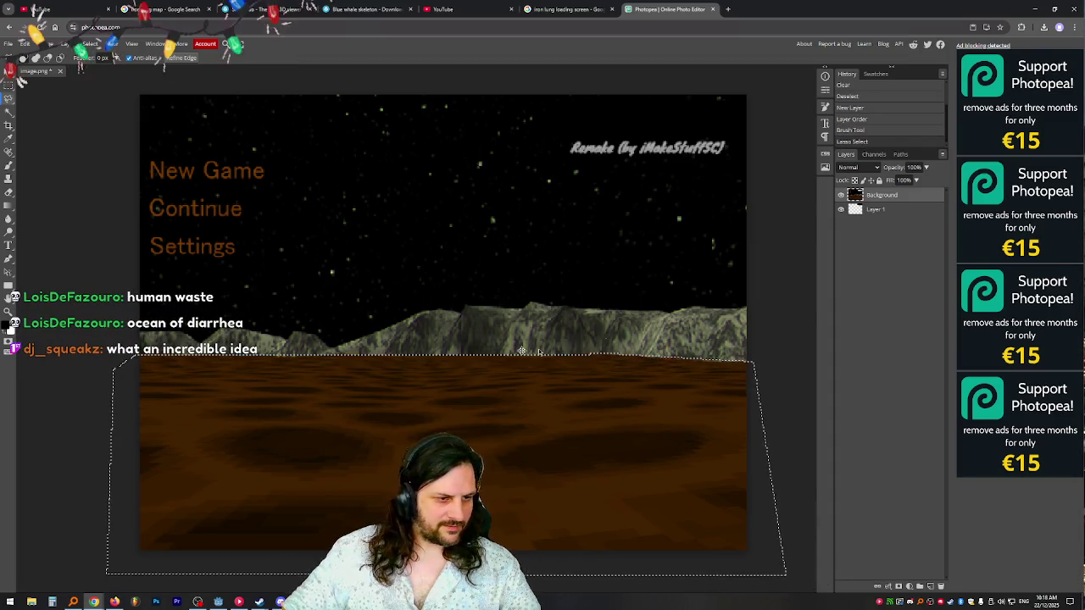
key("ctrl+j")
- Paste the original red image underneath, delete the Background layer, and reorder the layers
key("ctrl+v")
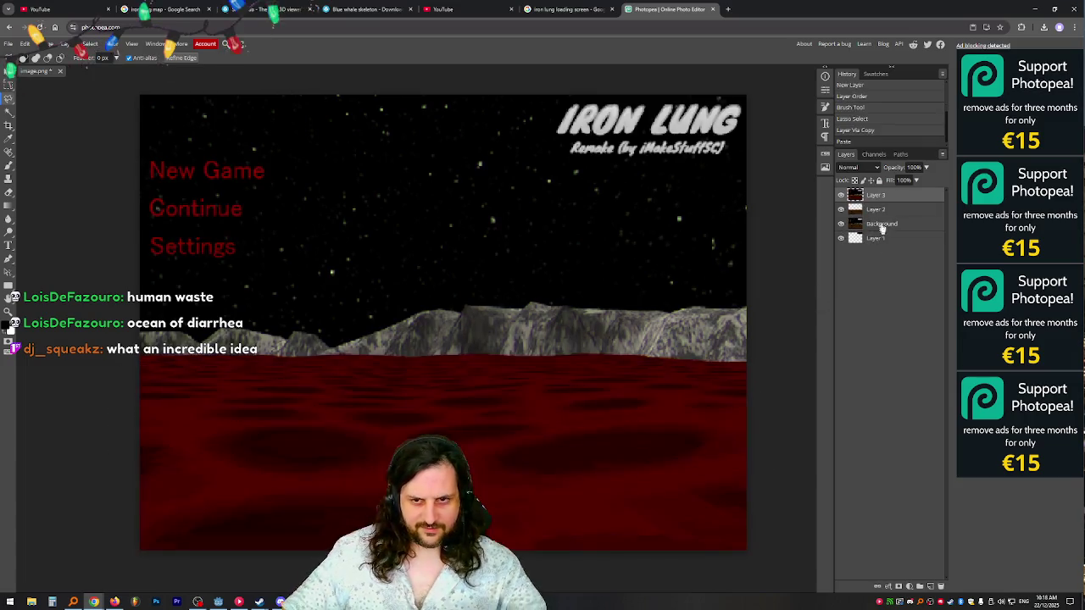
left_click_drag(876, 195, 877, 228)
left_click(841, 208)
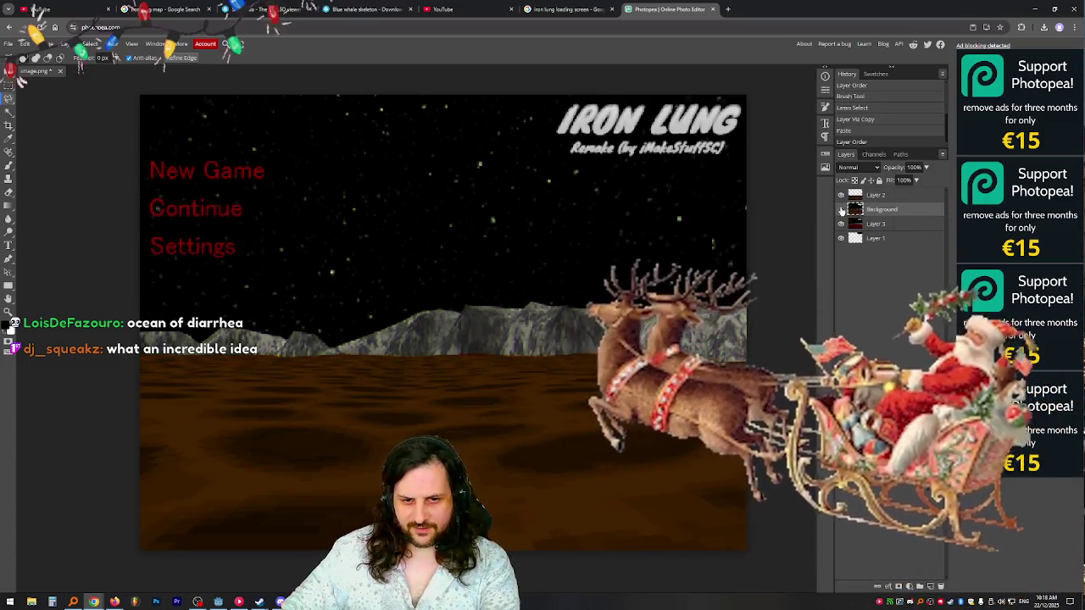
key("Delete")
left_click_drag(875, 196, 877, 212)
left_click(877, 211)
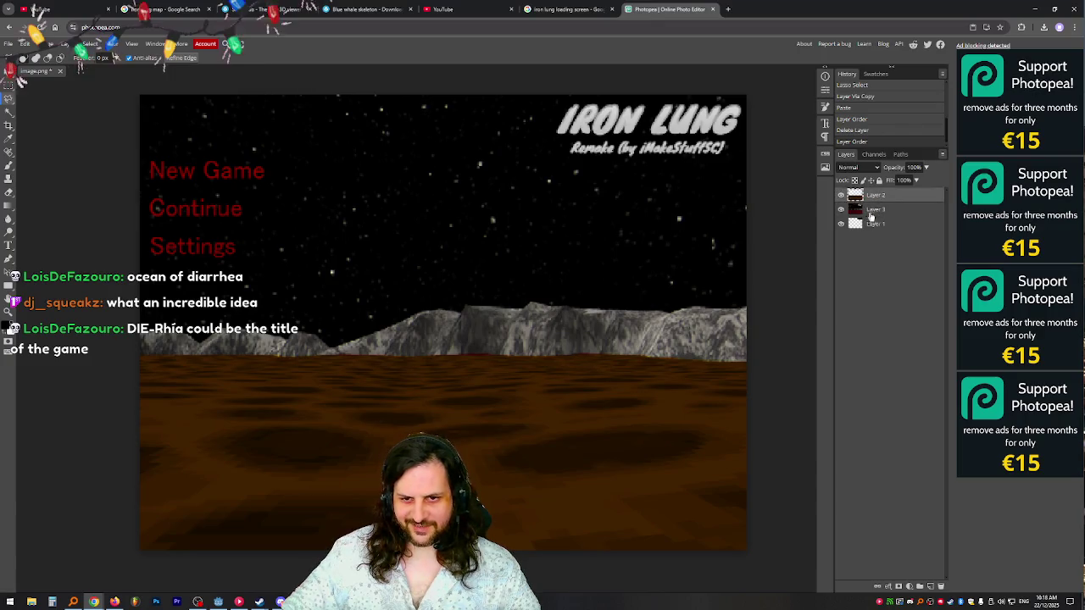
- Paint black over the title and subtitle, then clone starry sky over that area
key("b")
mouse_move(561, 123)
left_mouse_down()
mouse_move(714, 110)
mouse_move(682, 136)
mouse_move(552, 133)
left_mouse_up()
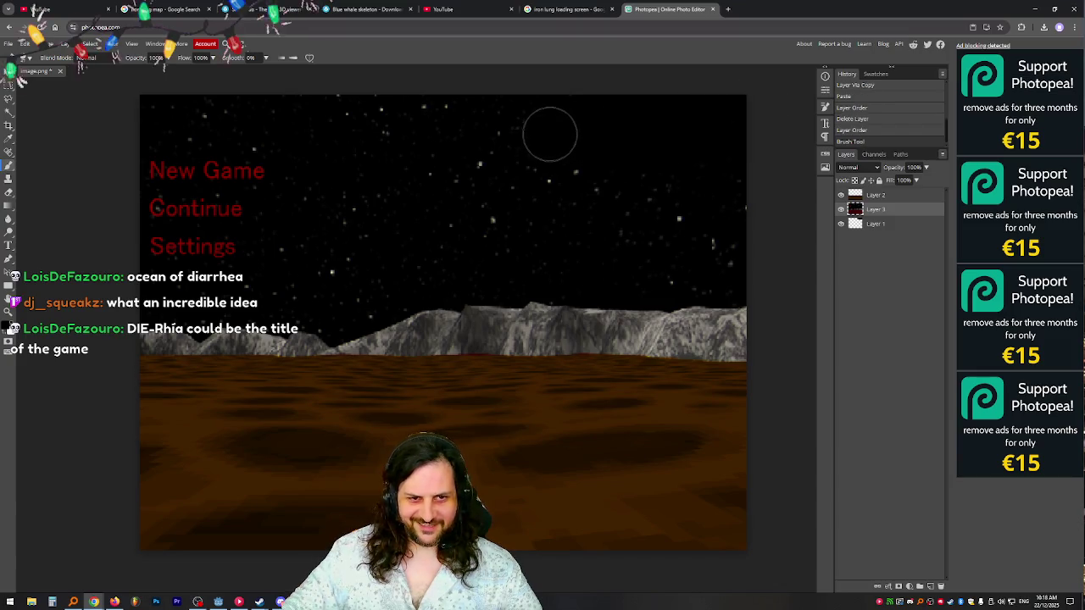
left_click(8, 178)
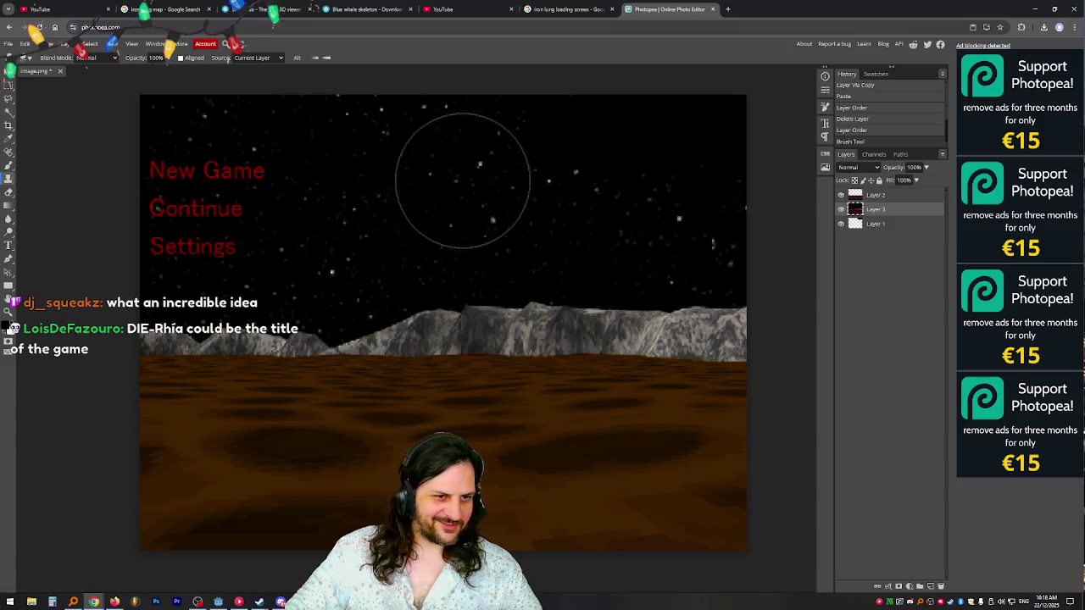
left_click(425, 181, "alt")
left_click(702, 121)
left_click(720, 127)
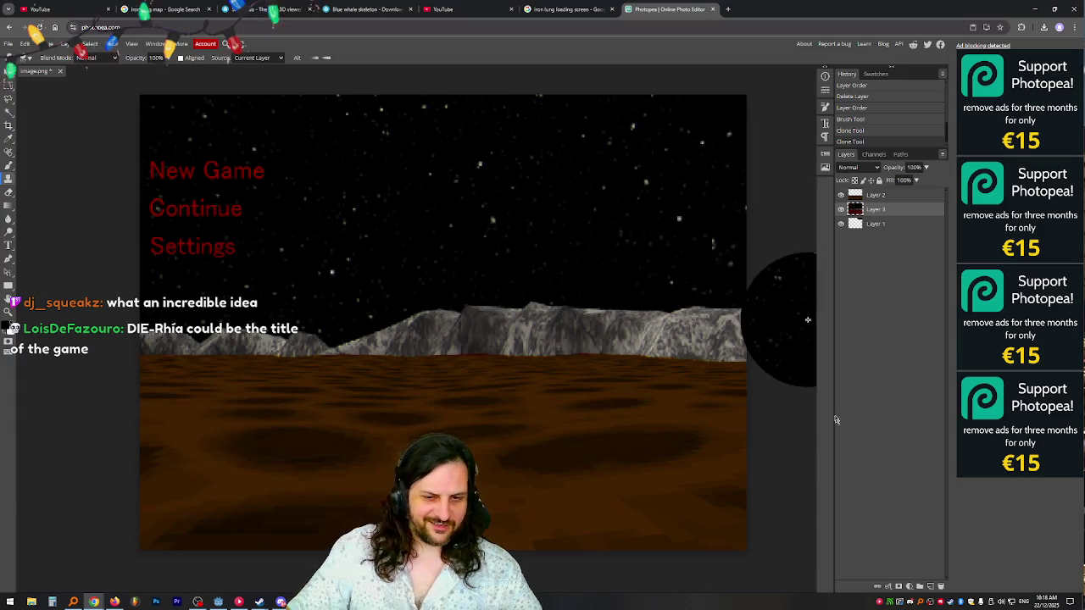
- Draw a new text box where the old title used to be
left_click(9, 245)
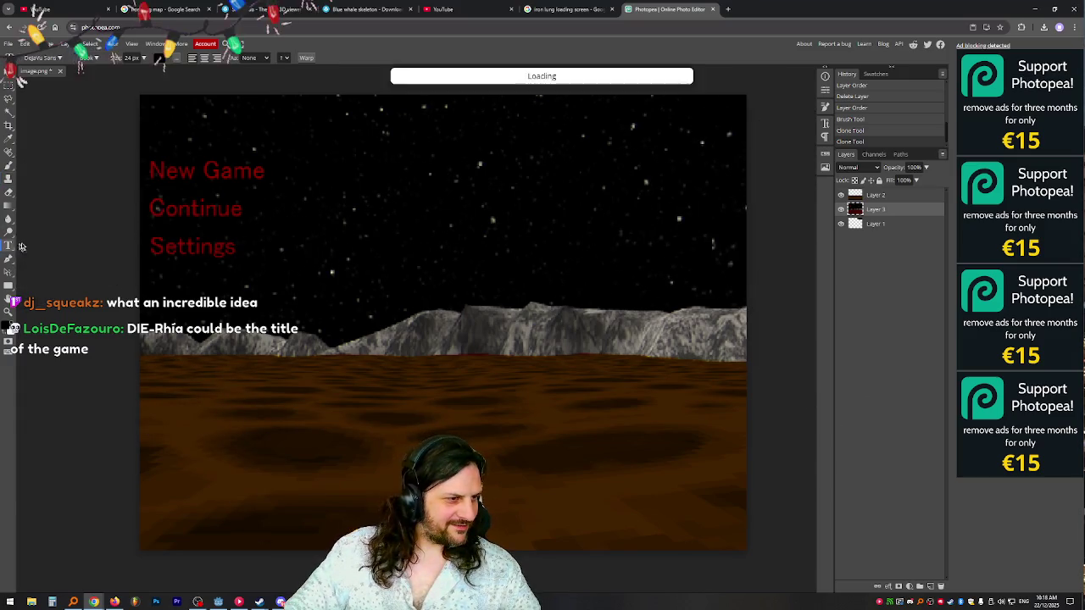
left_click_drag(311, 109, 746, 194)
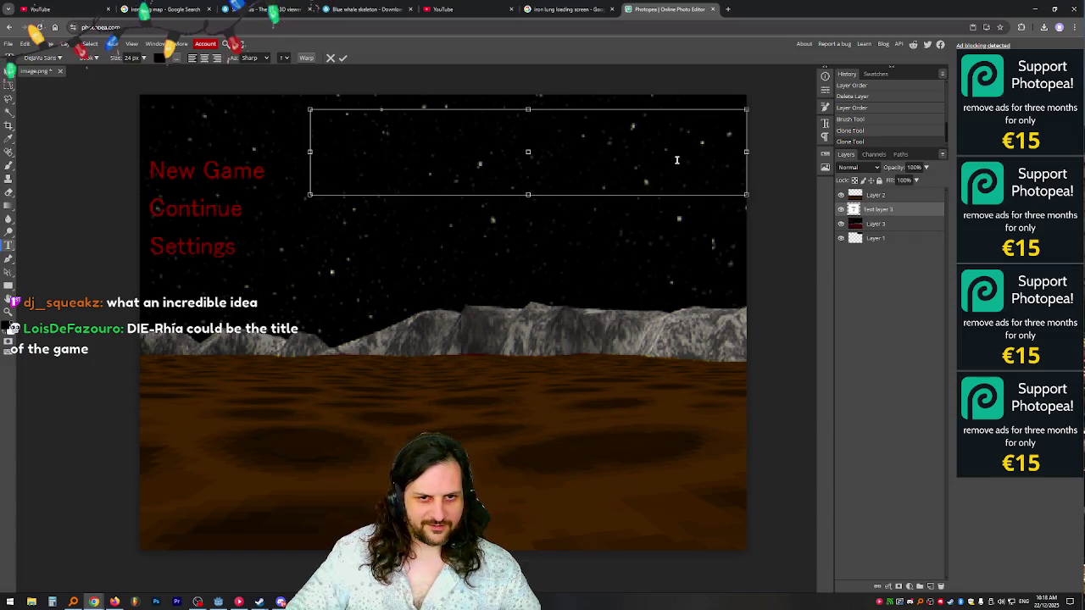
key("ctrl+t")
- Search Google for 'diahri' and open the PACE Hospitals diarrhea image in a new tab
type("diahri")
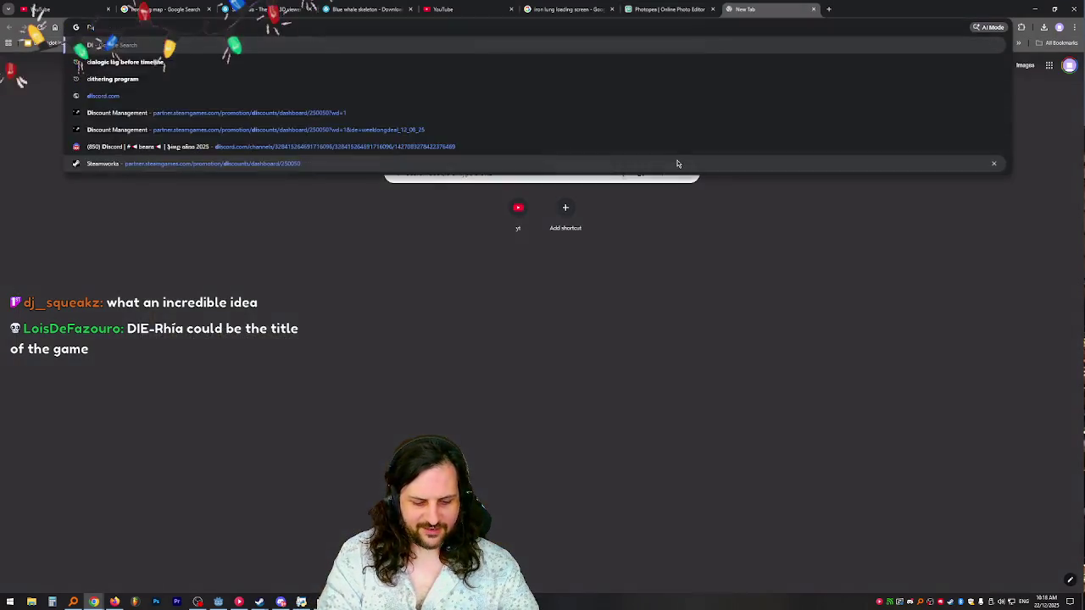
key("Return")
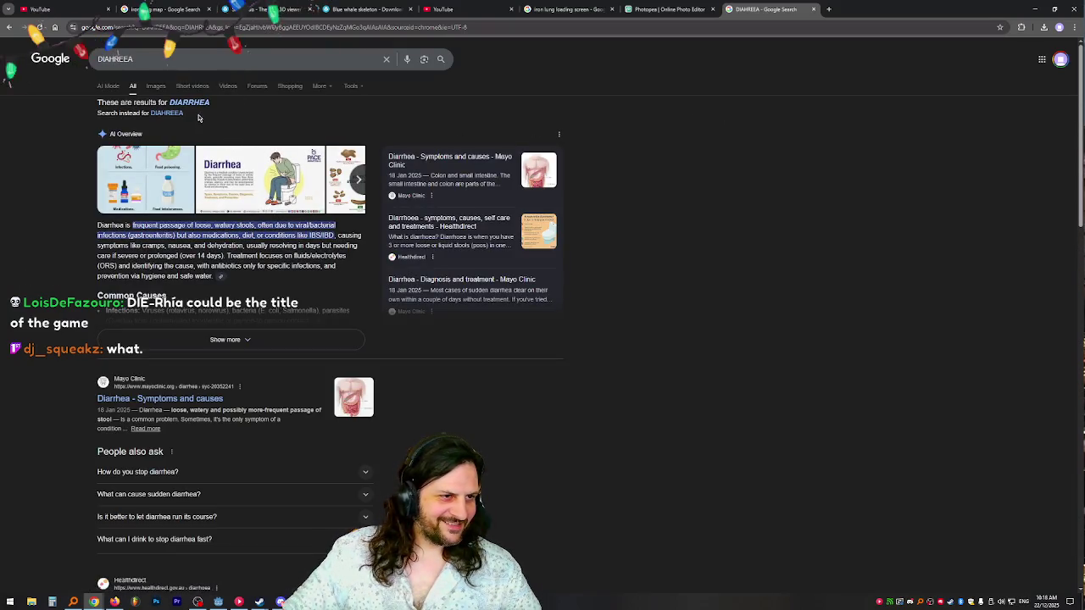
left_click_drag(216, 105, 174, 111)
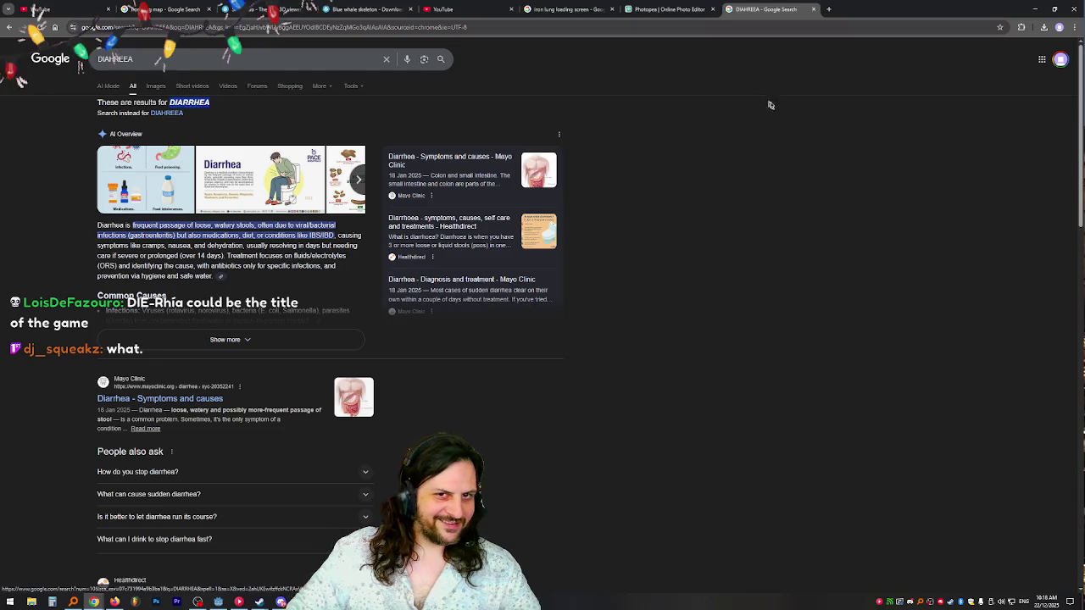
left_click(254, 180)
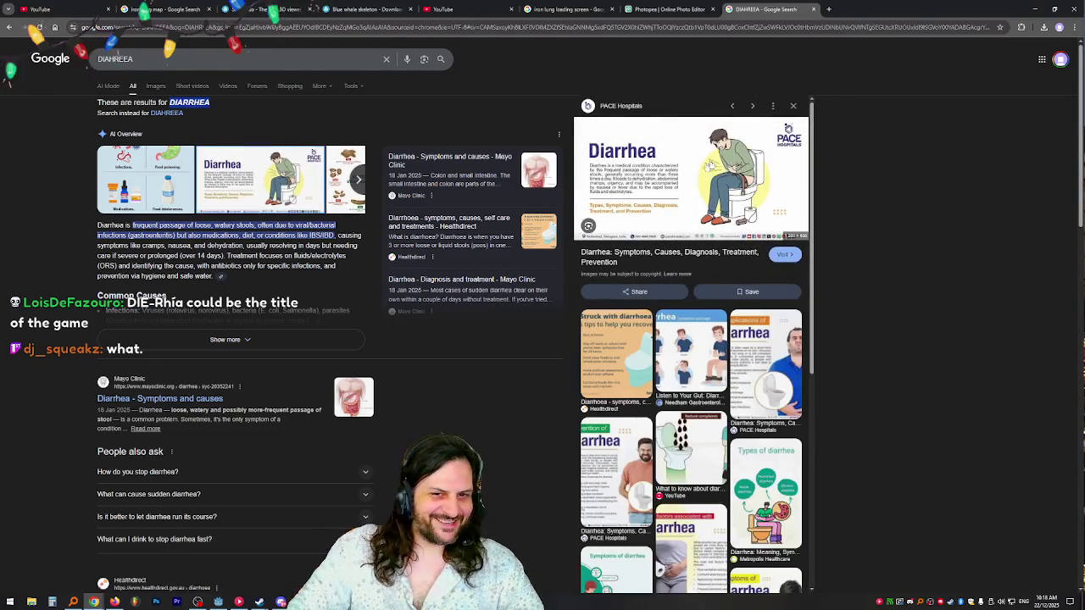
right_click(694, 174)
left_click(760, 288)
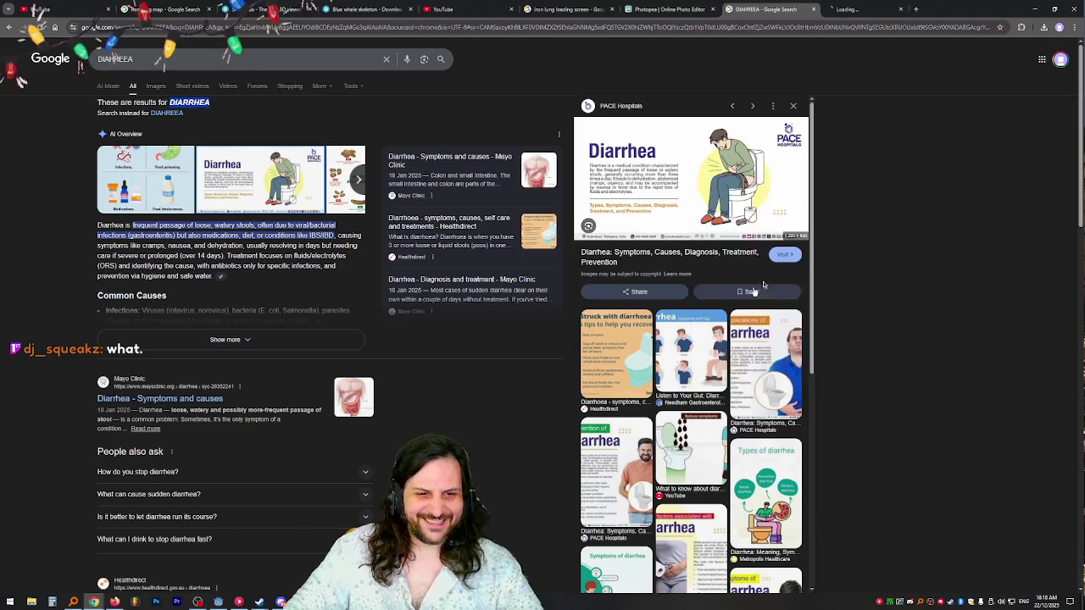
- Close the search results, look over the image, and return to the Photopea tab
middle_click(780, 5)
scroll(621, 322, "up", 9, "ctrl")
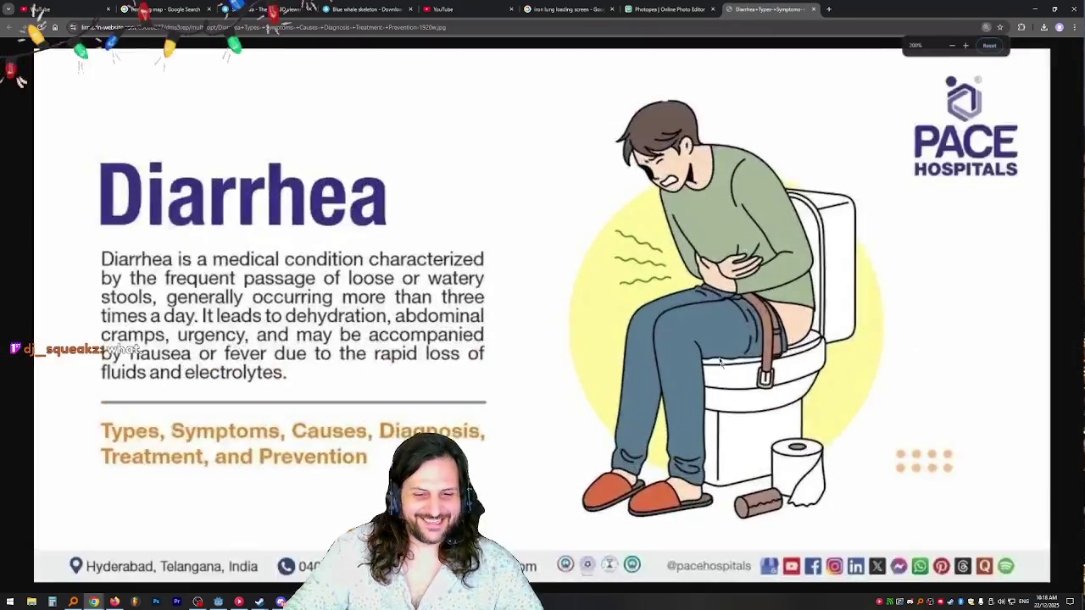
scroll(620, 322, "right", 10)
scroll(644, 297, "down", 3)
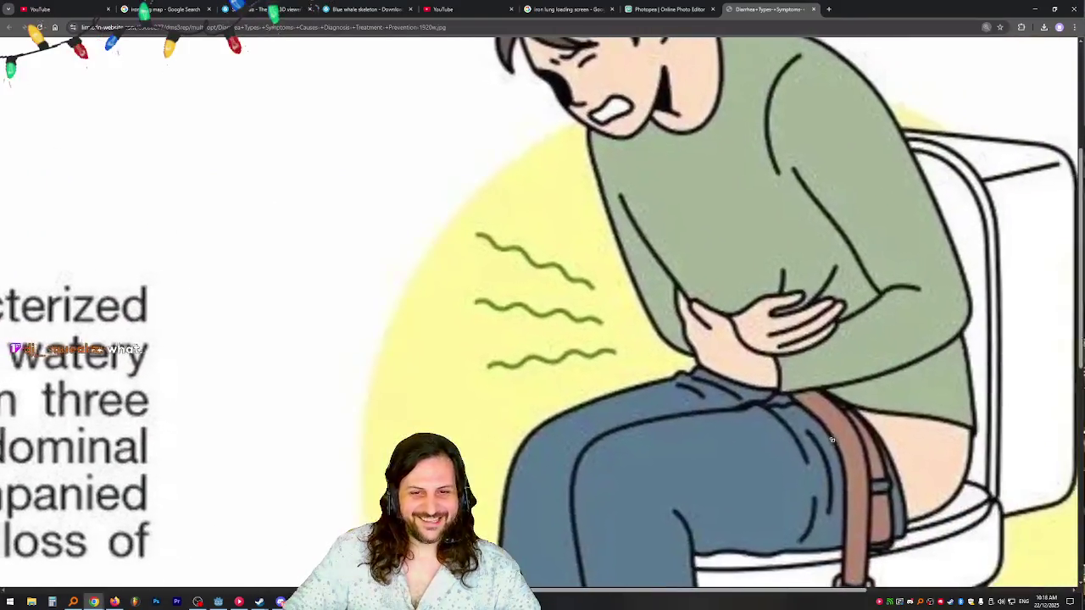
scroll(701, 252, "down", 2, "ctrl")
scroll(668, 223, "up", 1)
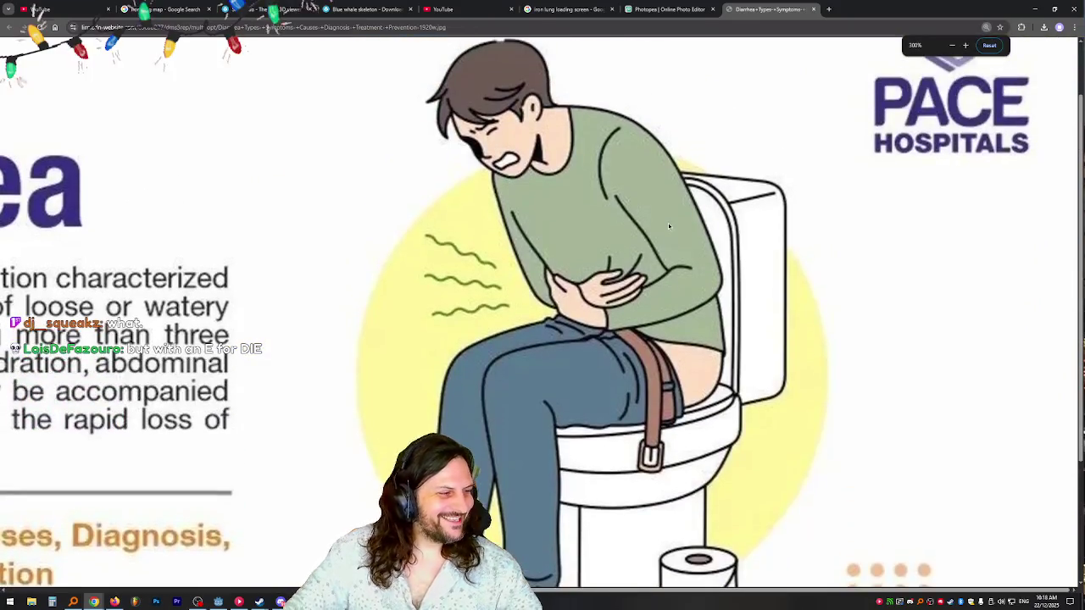
left_click(654, 9)
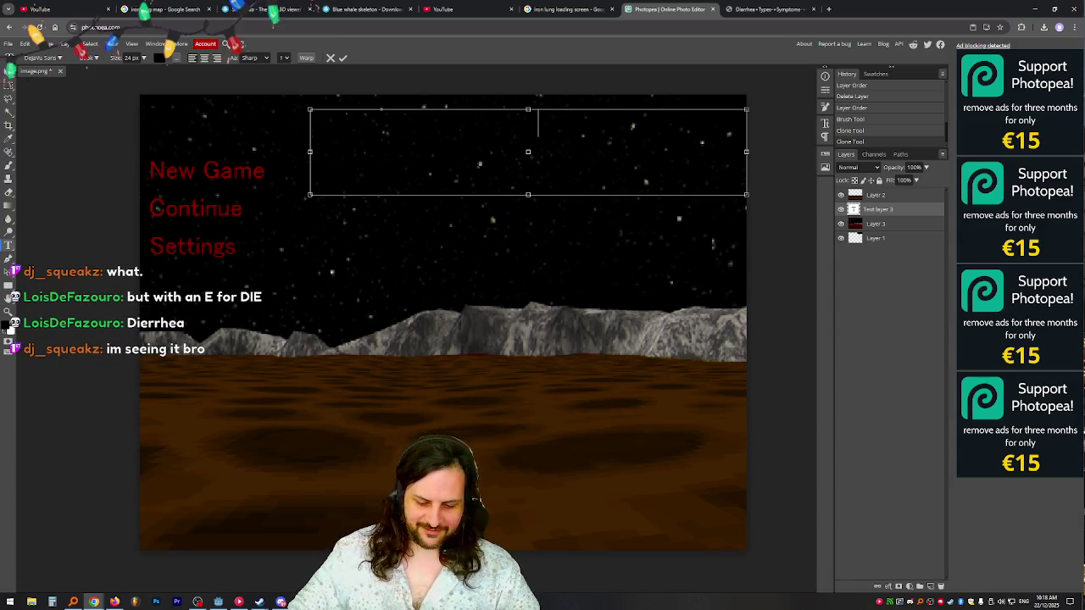
- Make the DIARRHEA LUNCH title white Dhurjati at about 53 px and commit it
key("BackSpace")
key("BackSpace")
key("BackSpace")
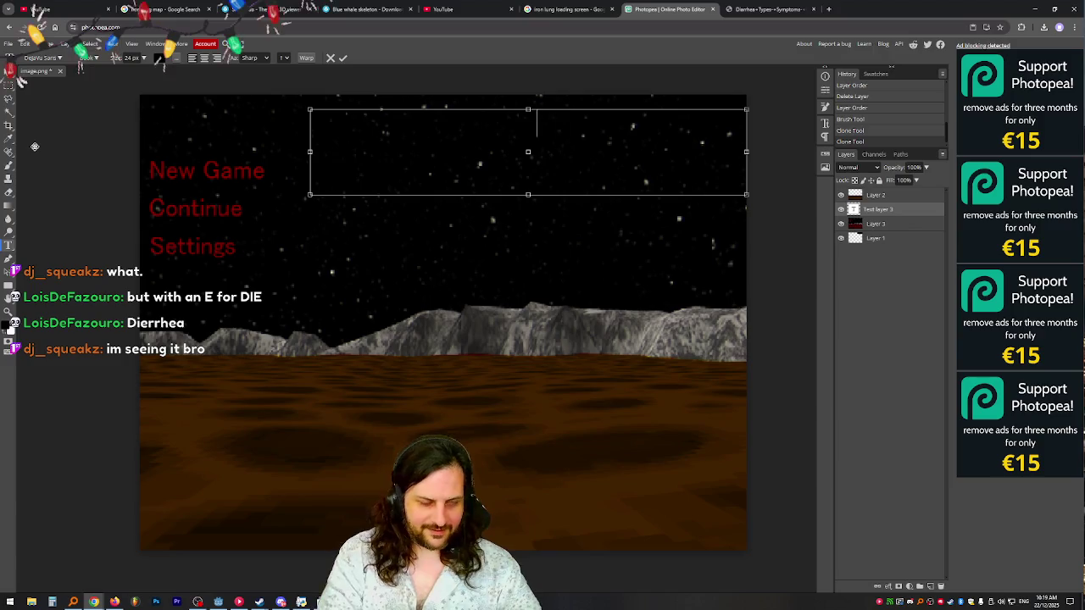
key("ctrl+a")
left_click(159, 58)
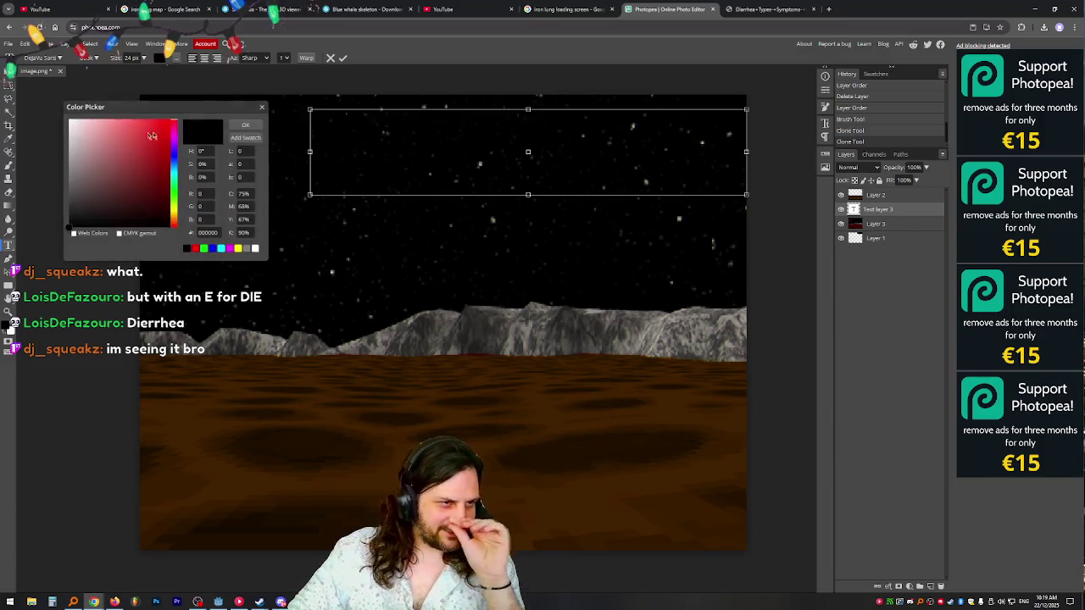
left_click_drag(152, 135, 52, 106)
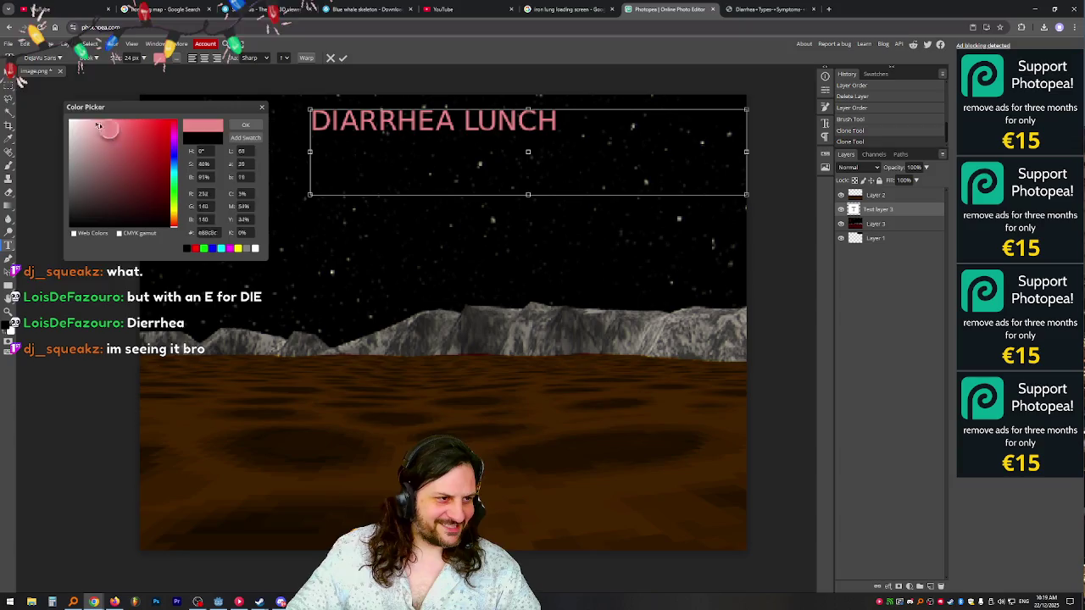
left_click(245, 124)
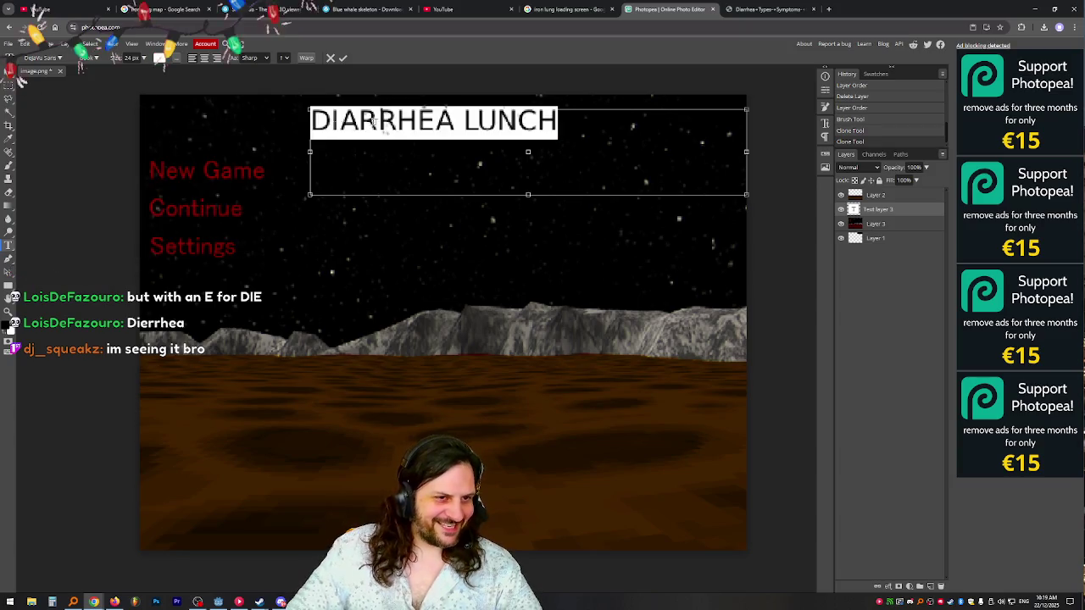
left_click(44, 57)
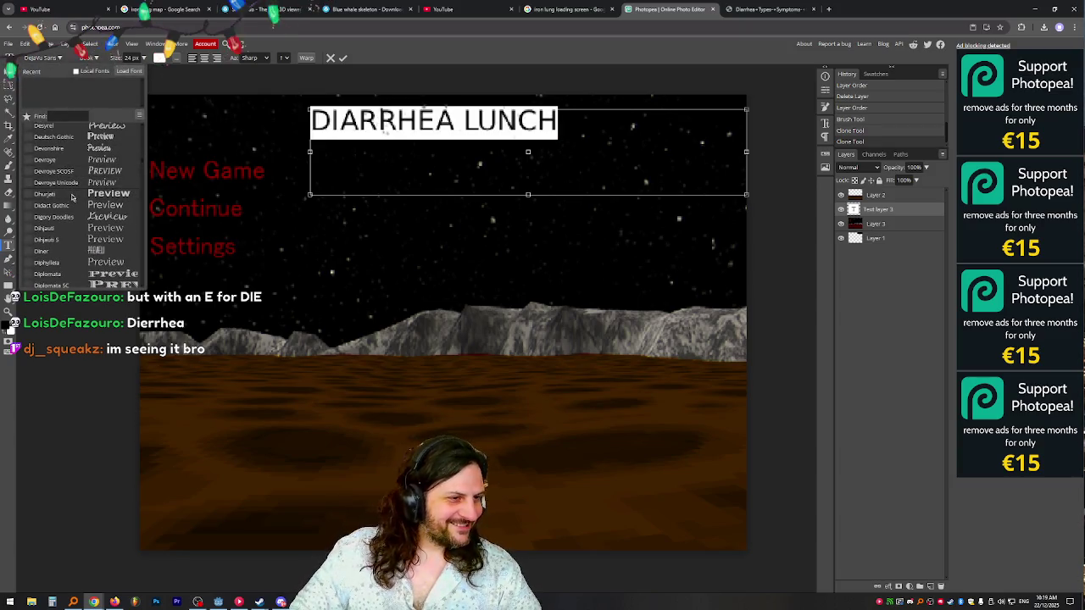
left_click(72, 198)
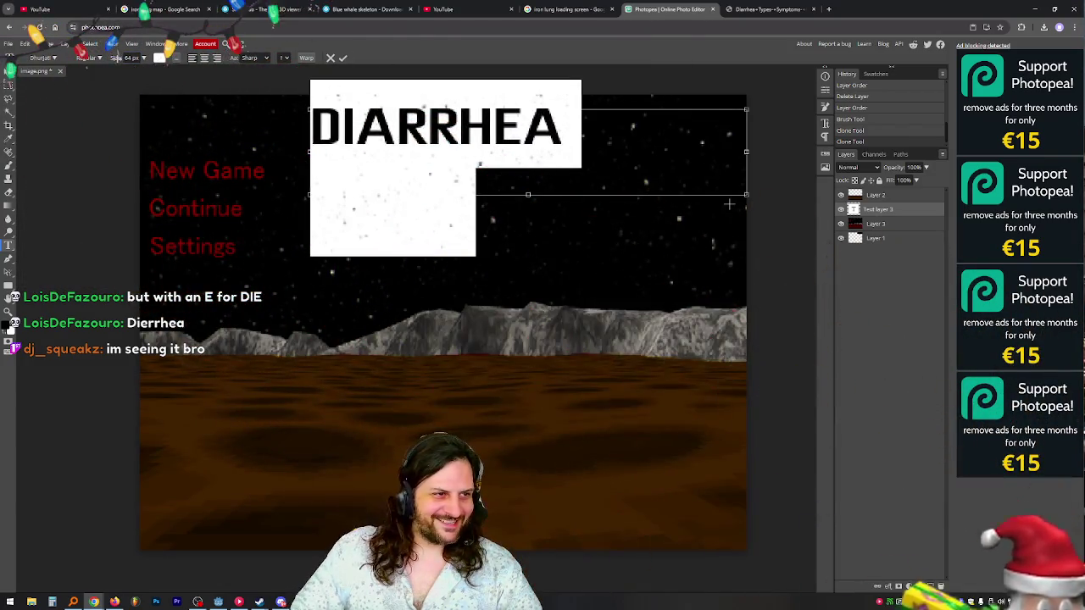
left_click_drag(119, 58, 113, 58)
type("LUNCH")
left_click_drag(528, 109, 530, 111)
left_click(884, 242)
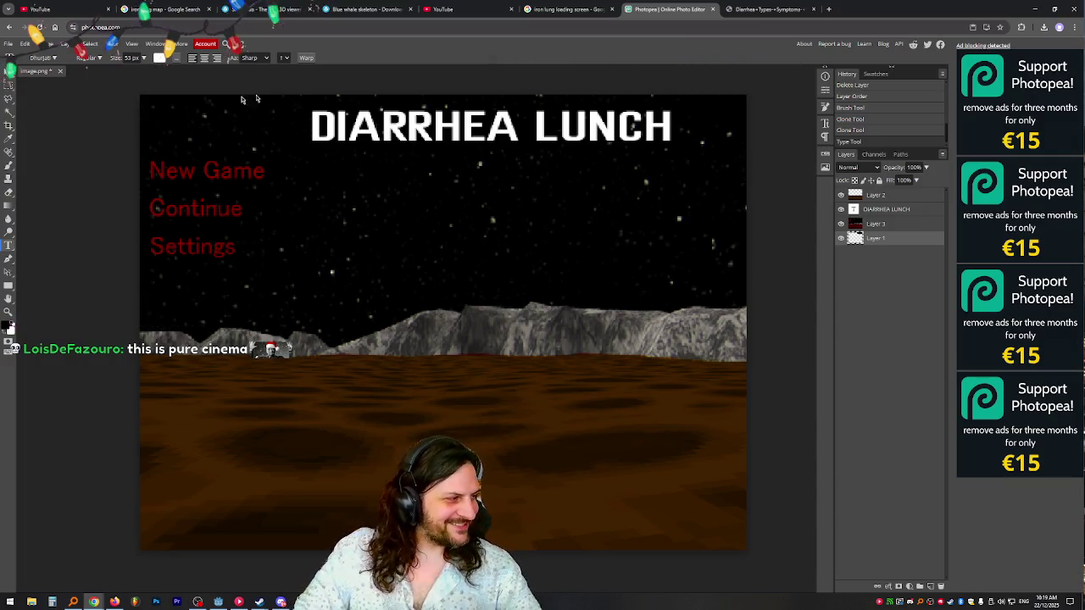
- Copy the toilet illustration from its browser tab and fit it to the window
left_click(775, 8)
right_click(532, 264)
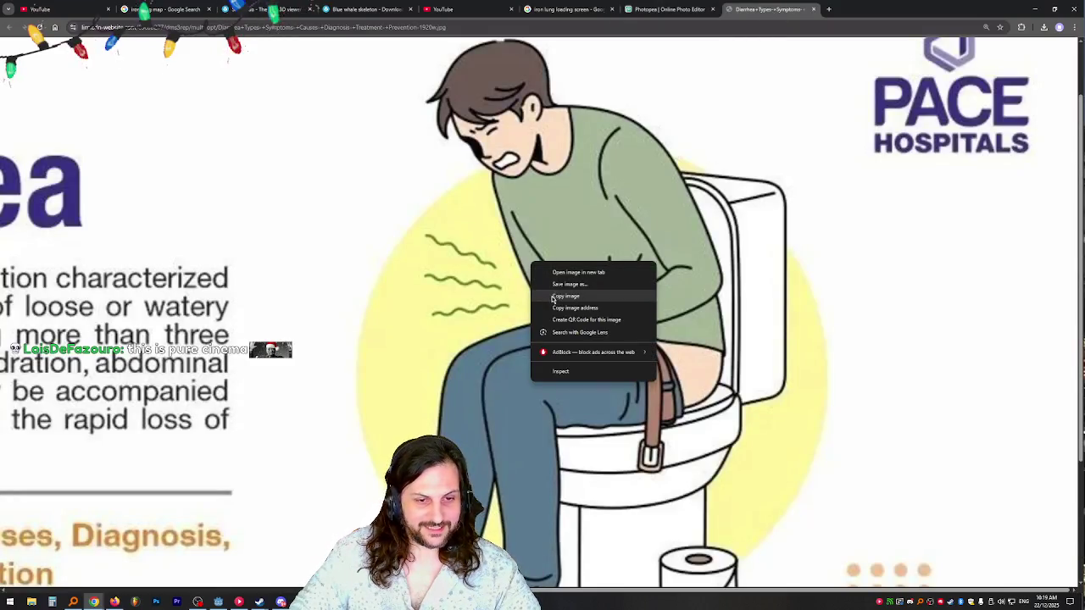
left_click(552, 296)
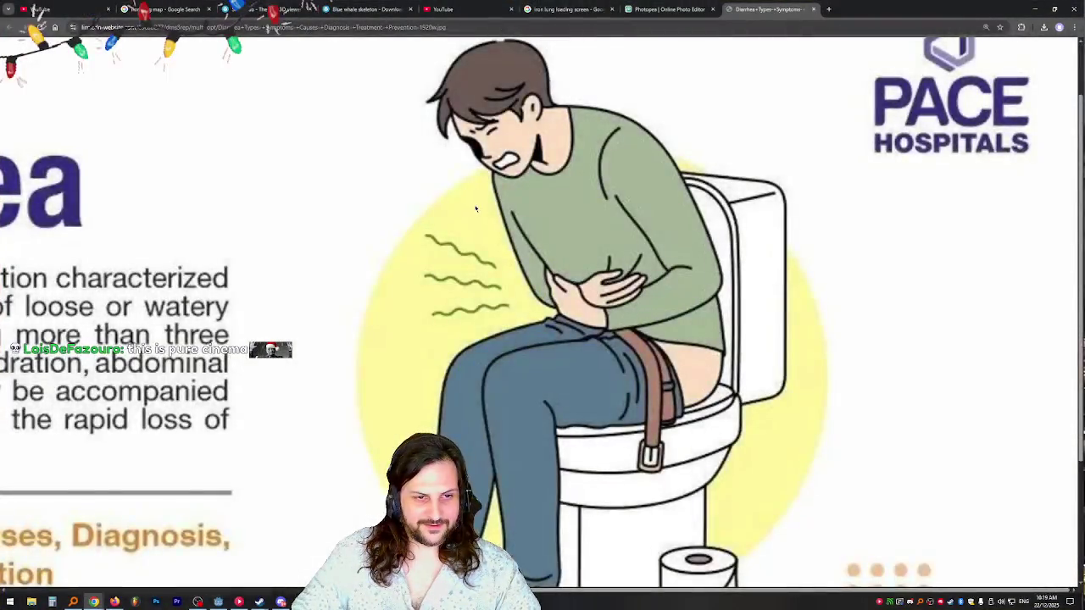
left_click(475, 208)
- Snip the toilet illustration and paste it in as the top layer
key("shift+super+s")
mouse_move(515, 84)
left_mouse_down()
mouse_move(820, 500)
mouse_move(888, 531)
left_mouse_up()
key("ctrl+shift+Tab")
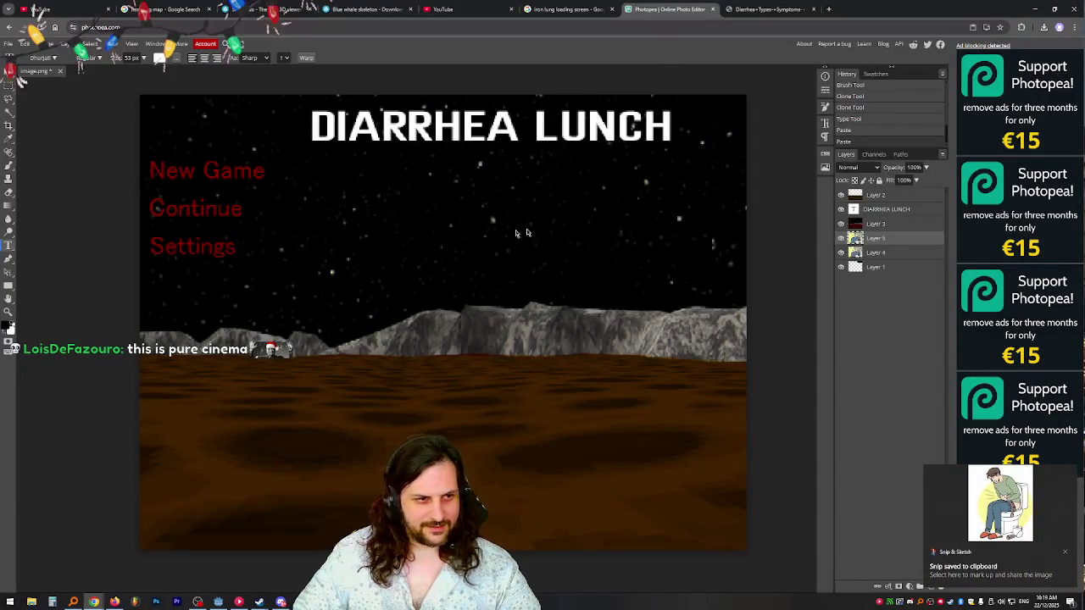
left_click_drag(877, 246, 869, 192)
key("v")
- Scale the illustration to about 50% and place it on the ground at right
scroll(532, 286, "down", 3)
mouse_move(464, 239)
left_mouse_down()
mouse_move(465, 393)
mouse_move(532, 305)
left_mouse_up()
left_click(100, 57)
mouse_move(327, 189)
left_mouse_down()
mouse_move(614, 508)
mouse_move(601, 592)
mouse_move(327, 230)
mouse_move(362, 231)
mouse_move(496, 436)
left_mouse_up()
left_click_drag(593, 509, 573, 332)
key("e")
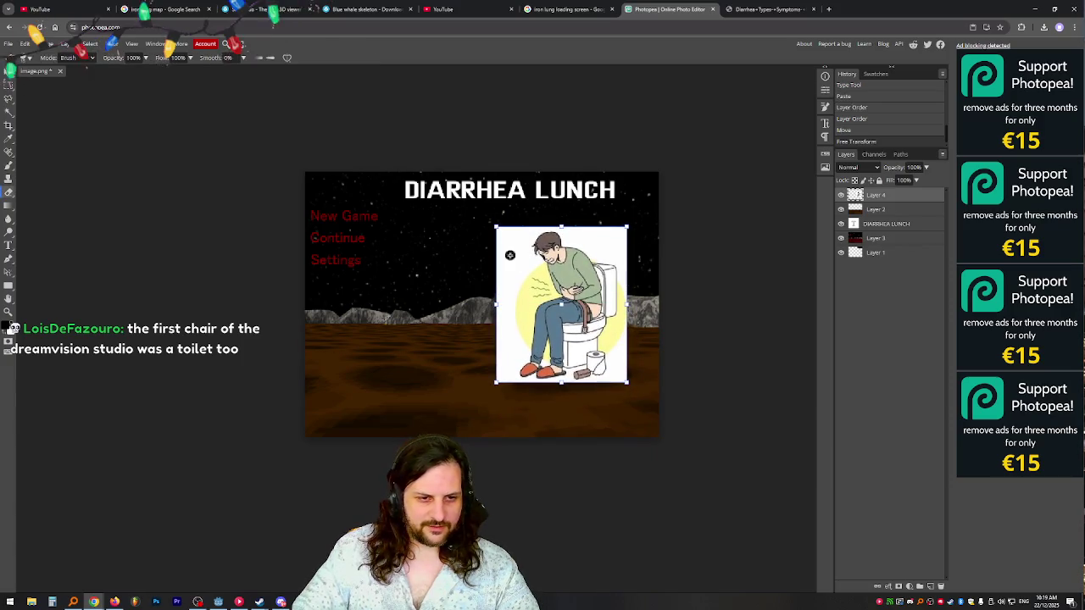
- Magic-erase the illustration's white background and yellow circle and patches
left_click(510, 251)
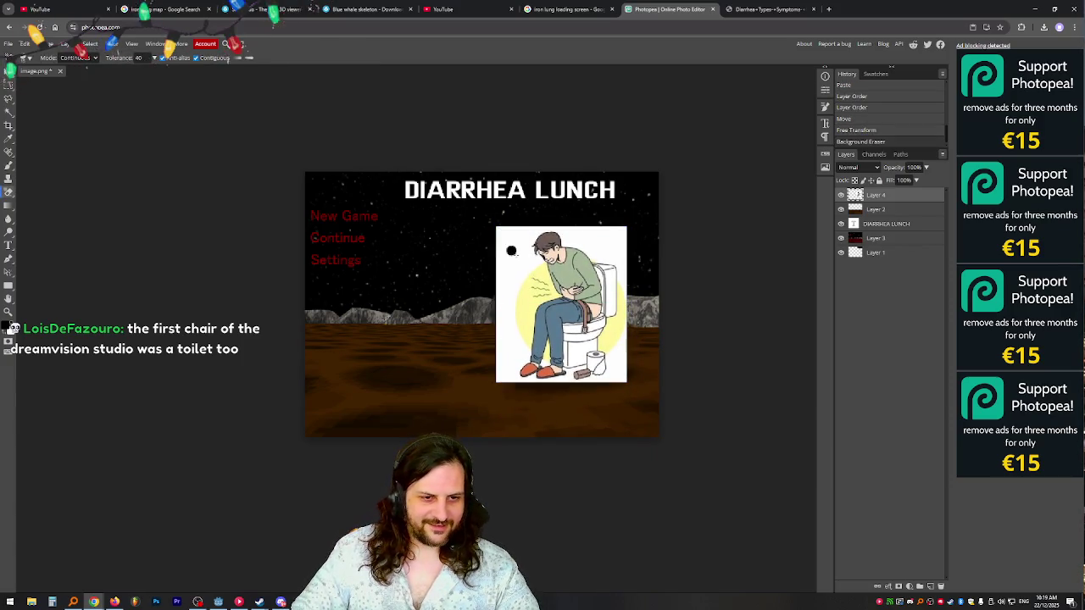
key("ctrl+z")
key("shift+e")
left_click(510, 251)
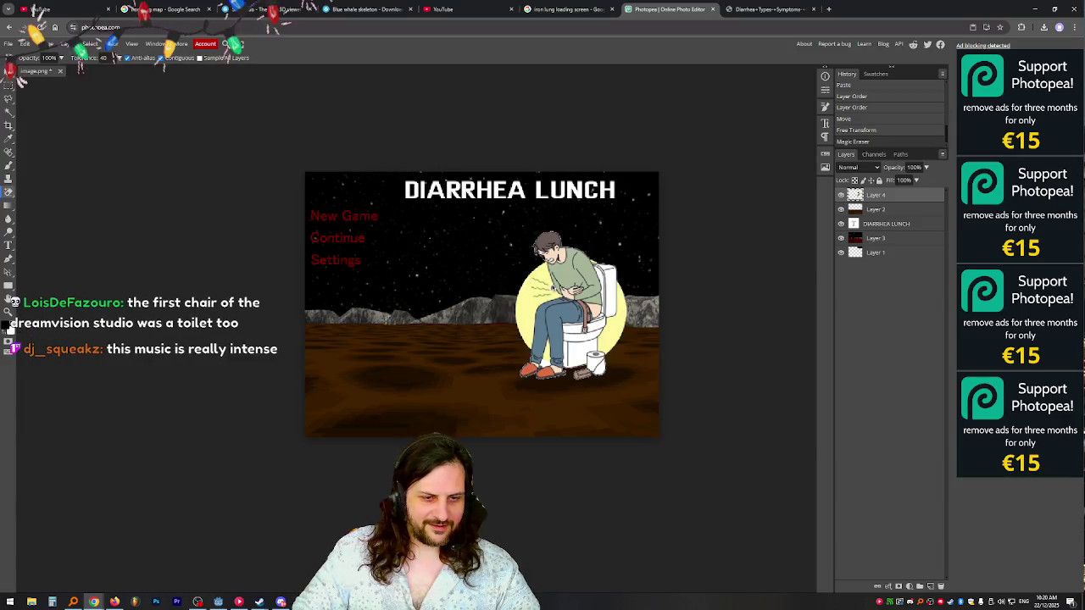
left_click(619, 324)
left_click(527, 307)
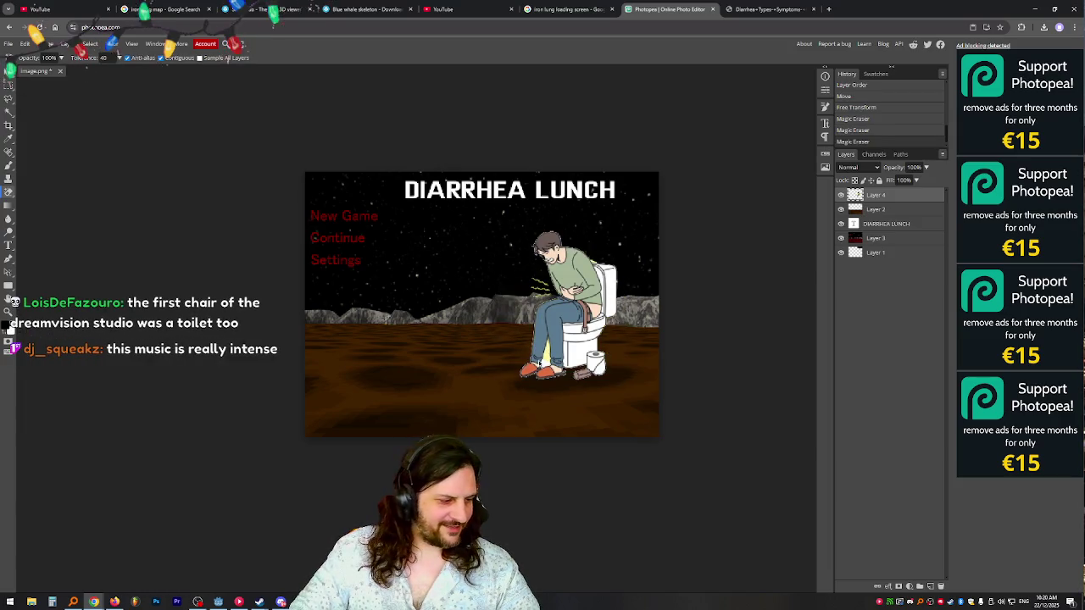
left_click(547, 351)
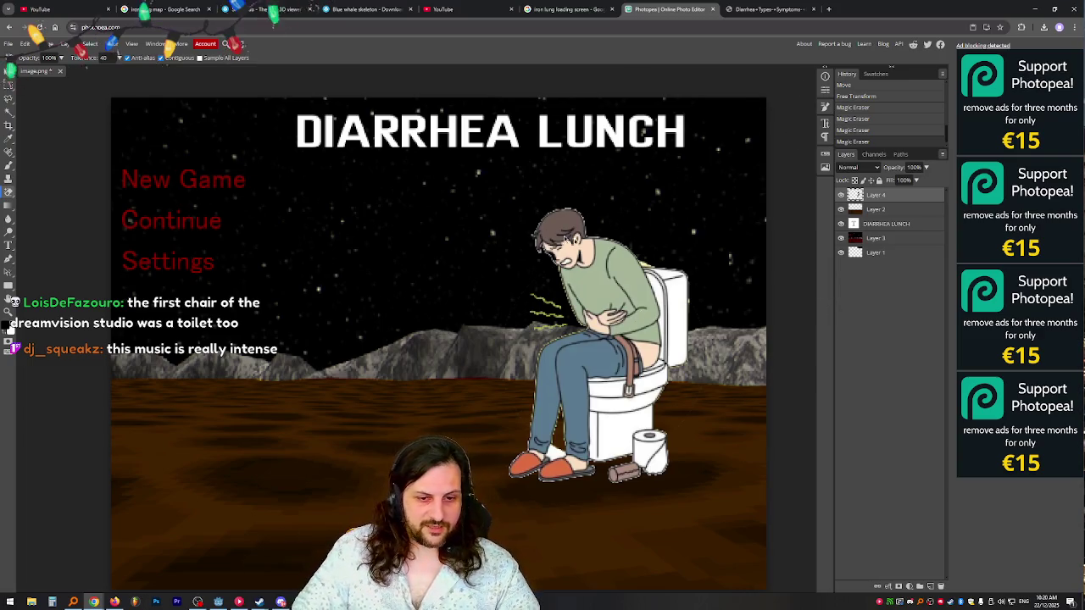
mouse_move(812, 242)
left_mouse_down()
mouse_move(792, 244)
mouse_move(799, 169)
mouse_move(794, 206)
left_mouse_up()
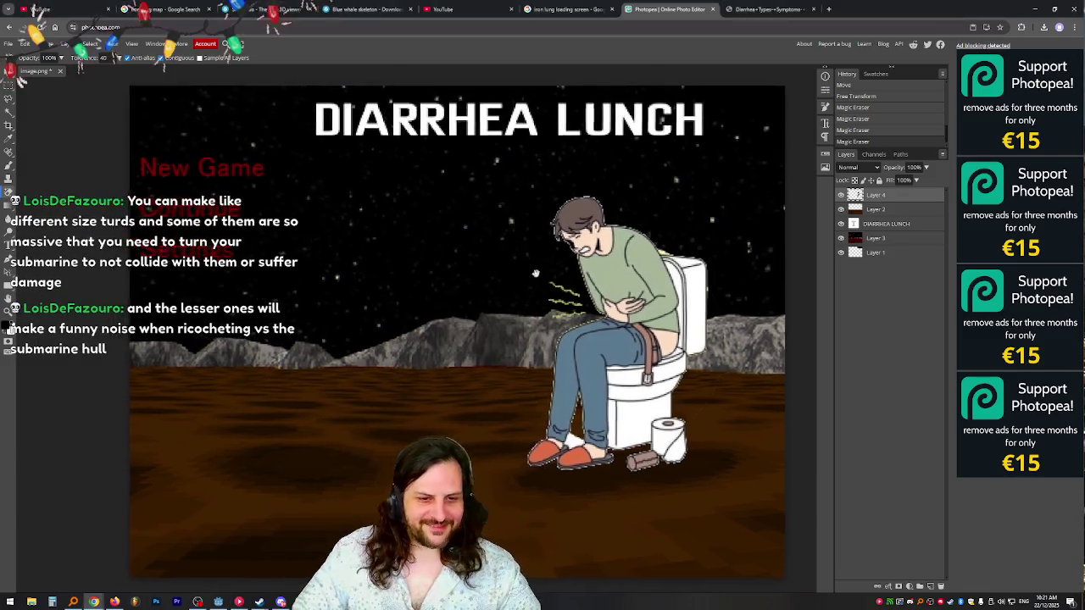
scroll(483, 272, "down", 1)
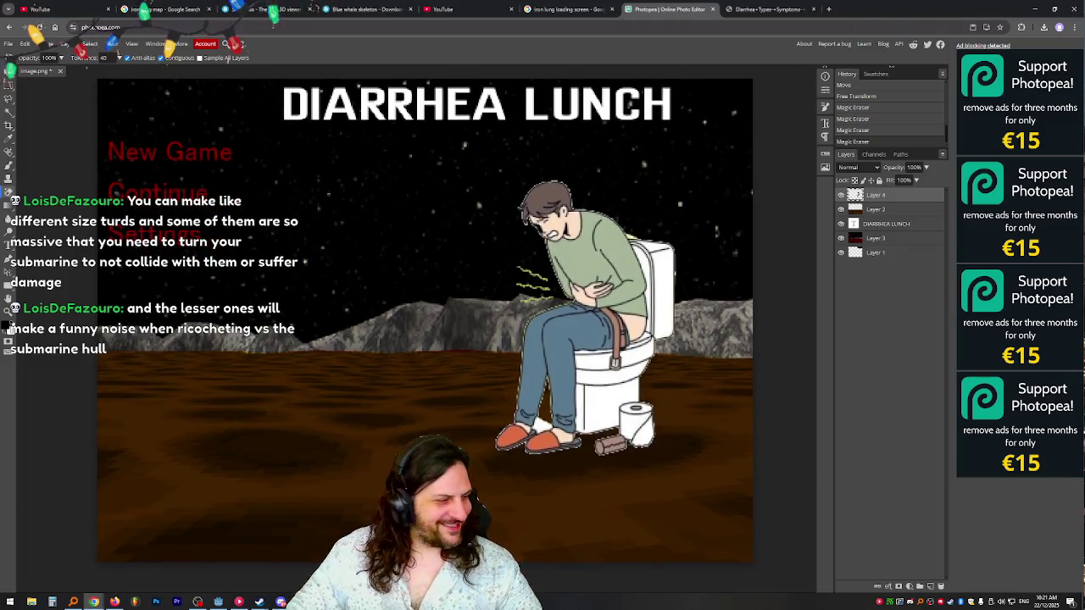
- Orbit and zoom around the submarine box and terrain edge in the Godot viewport, then go to godotshaders.com
left_click(1034, 9)
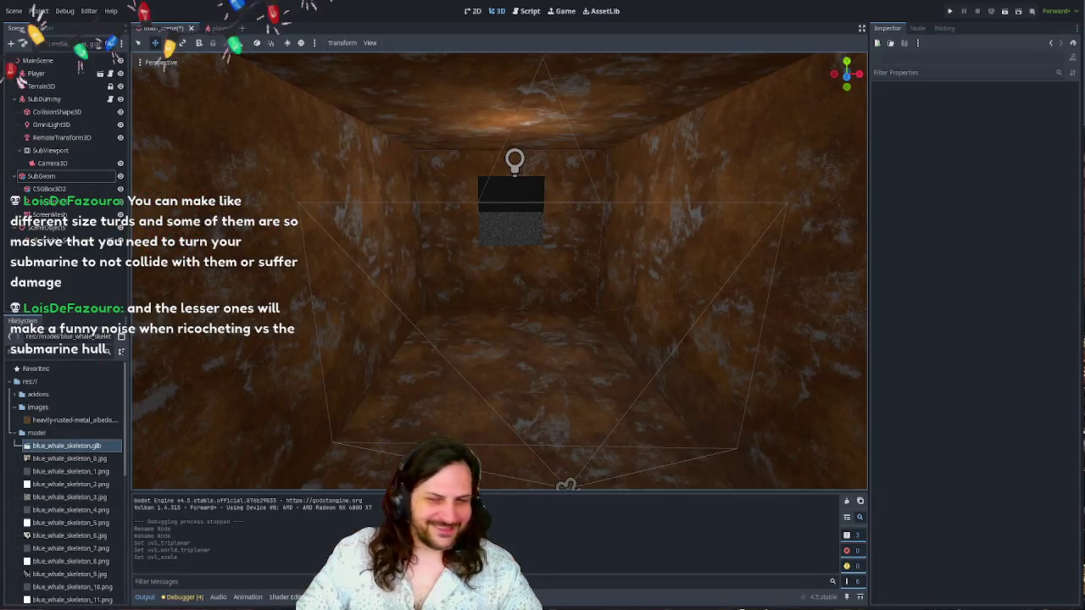
scroll(584, 439, "down", 3)
scroll(585, 439, "down", 5)
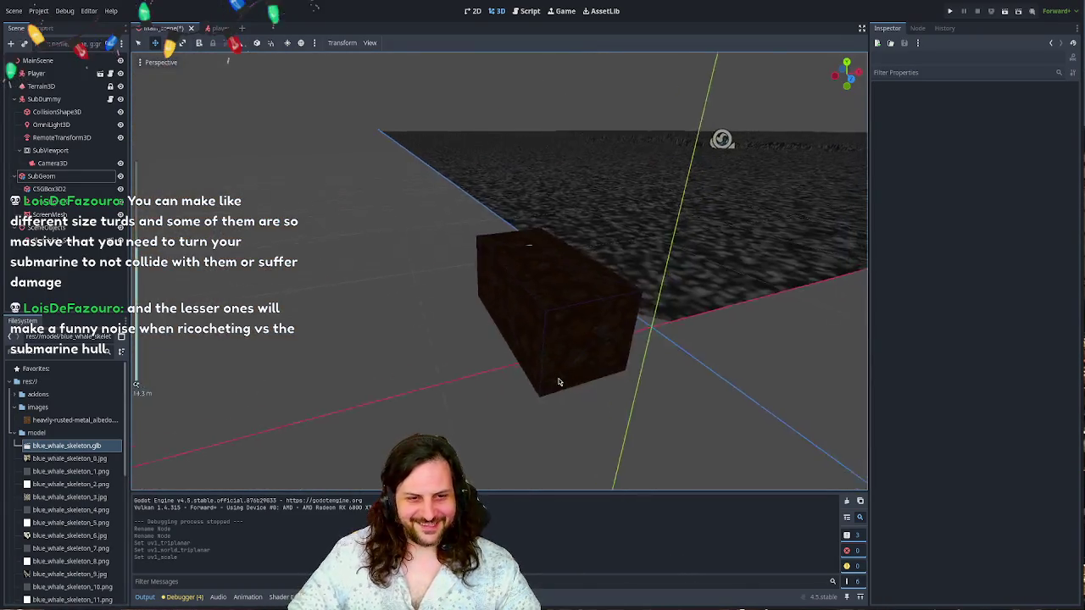
scroll(553, 307, "up", 10)
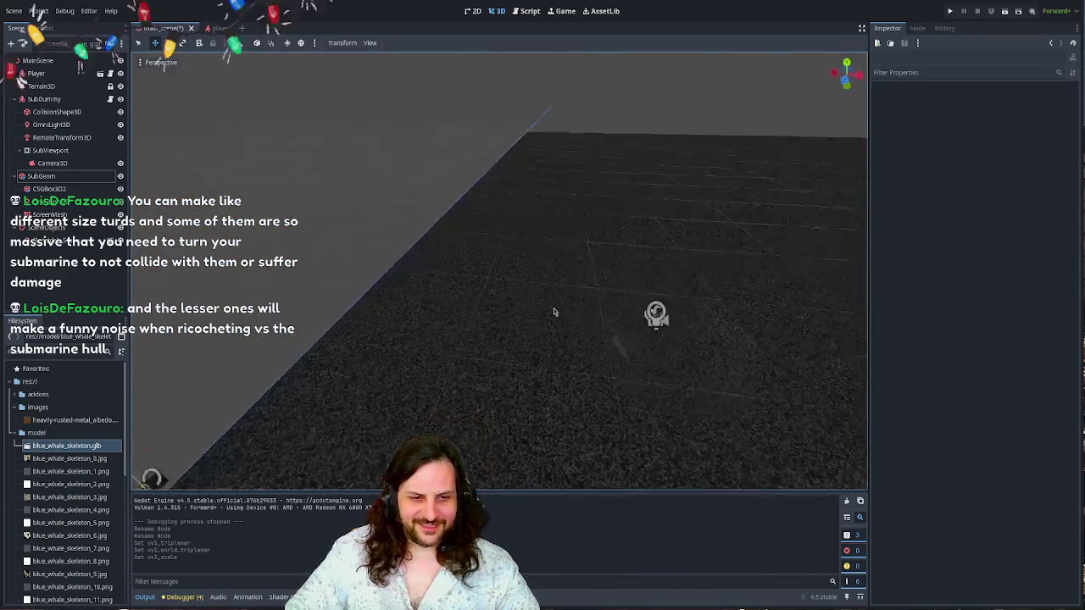
mouse_move(213, 88)
left_mouse_down()
mouse_move(372, 399)
mouse_move(351, 142)
mouse_move(603, 371)
mouse_move(542, 254)
mouse_move(554, 273)
mouse_move(525, 272)
left_mouse_up()
scroll(535, 240, "up", 5)
scroll(526, 279, "up", 3)
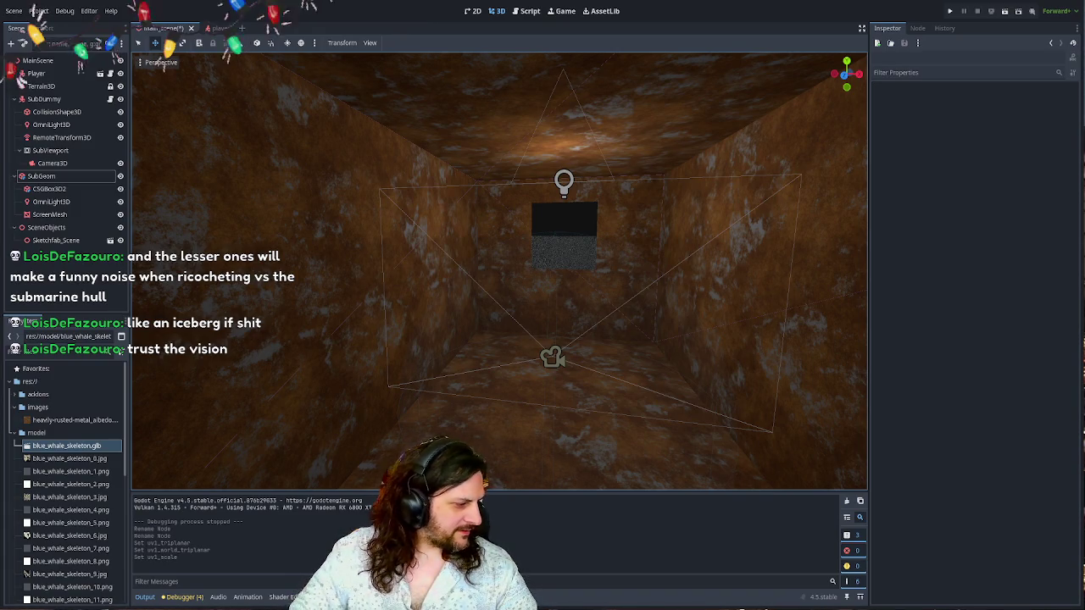
key("alt+Tab")
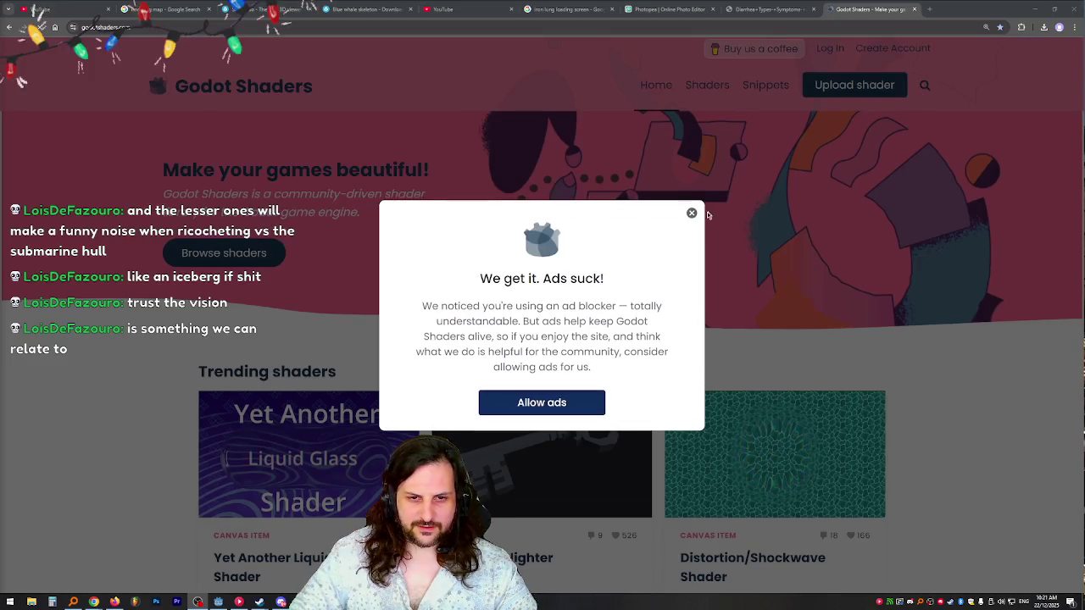
- Search Godot Shaders for 'black and white' shaders
left_click(921, 85)
left_click(921, 85)
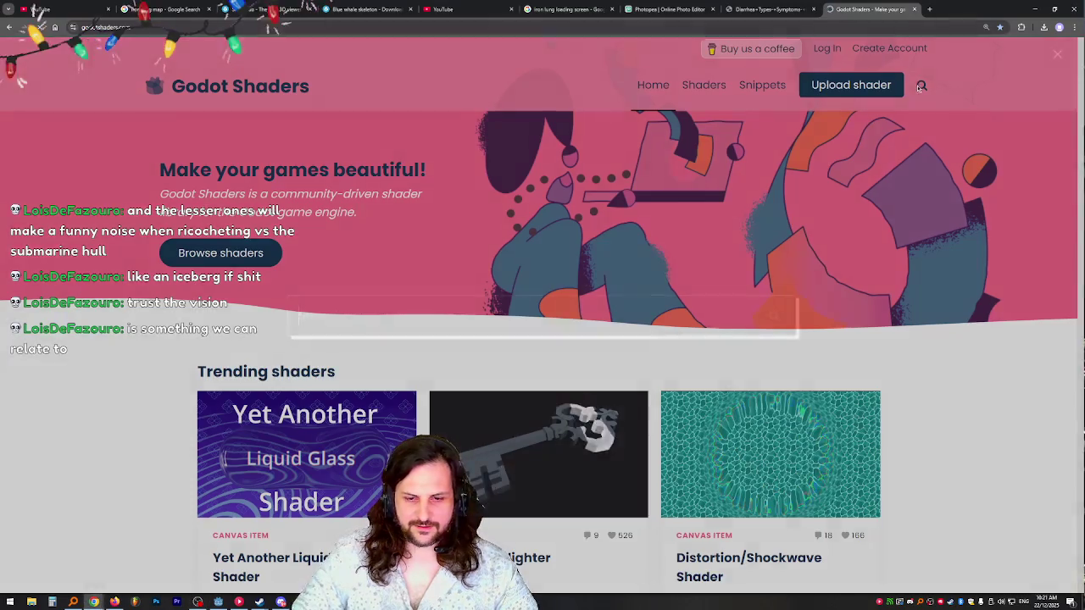
type("black and white")
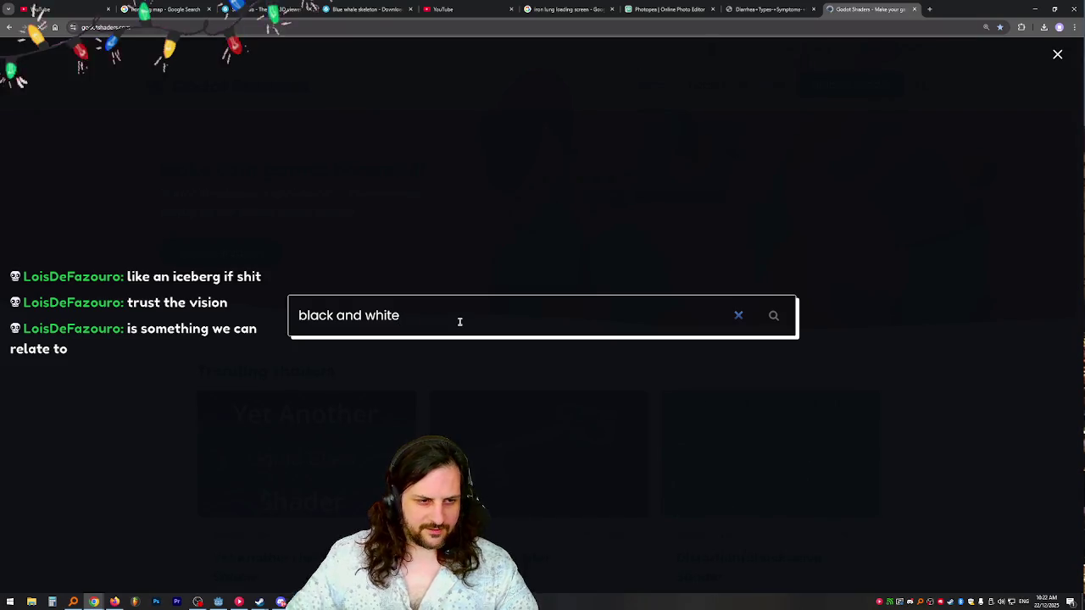
left_click(773, 315)
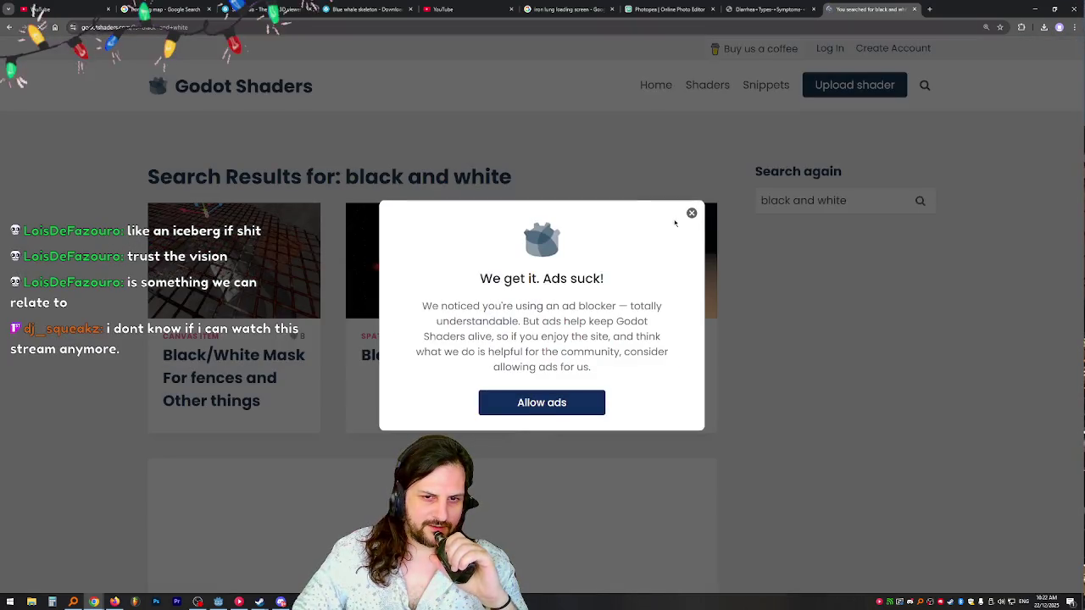
left_click(692, 213)
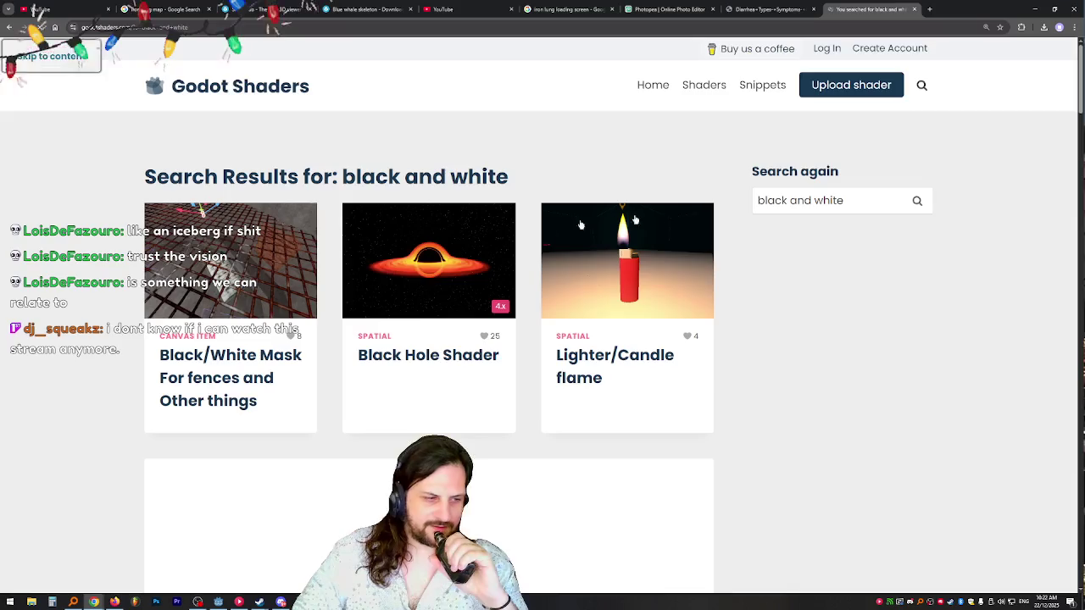
- Scroll through the results and open the Color reduction and dither shader
scroll(465, 269, "down", 2)
scroll(125, 199, "down", 3)
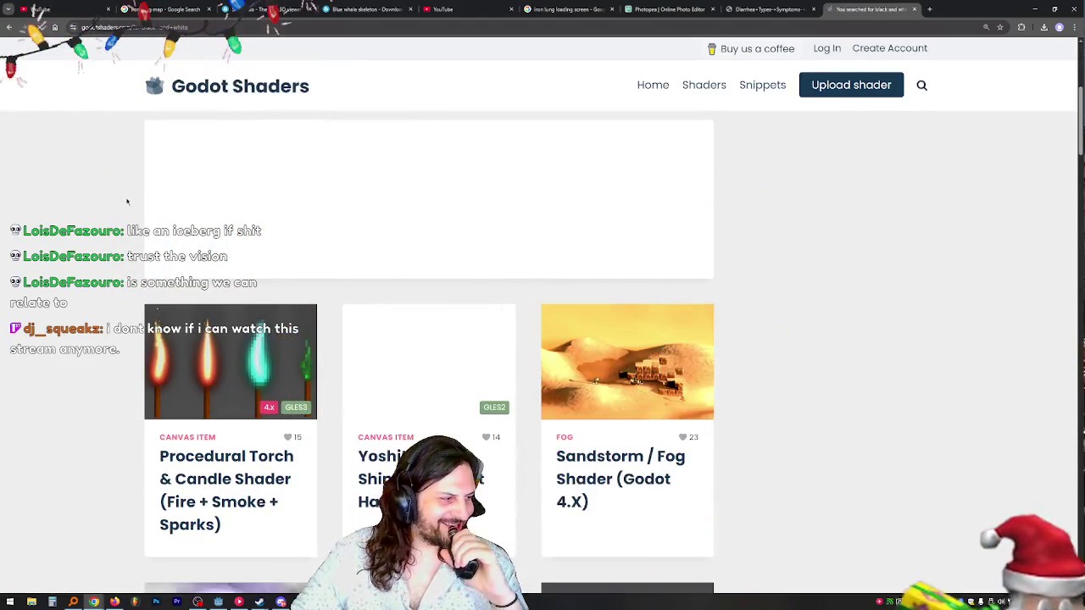
scroll(86, 195, "down", 1)
scroll(85, 195, "down", 2)
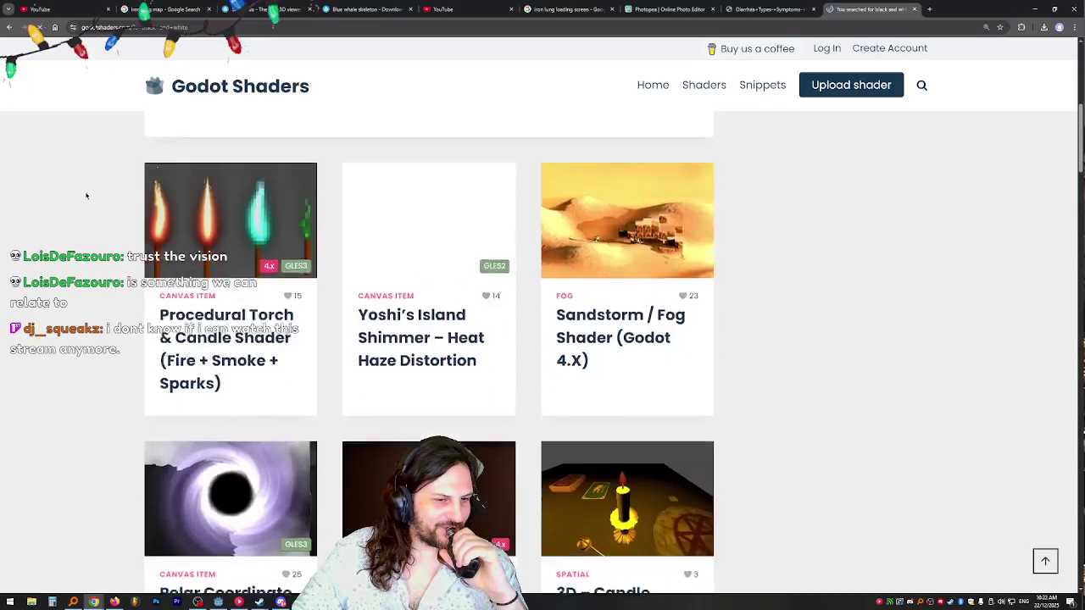
scroll(78, 195, "down", 1)
scroll(79, 196, "down", 8)
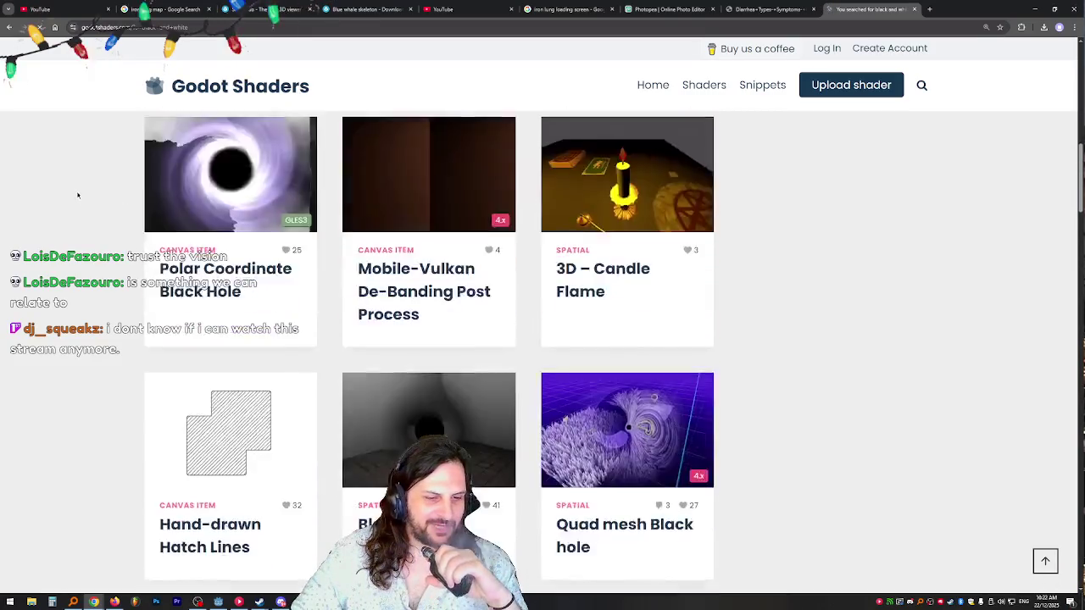
scroll(78, 195, "down", 2)
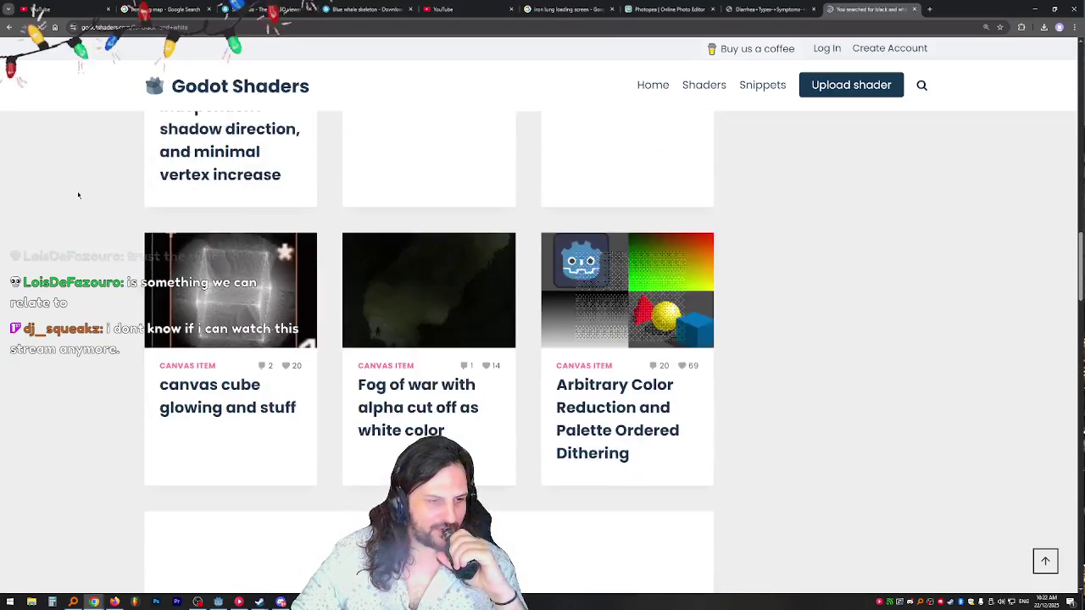
scroll(78, 194, "down", 8)
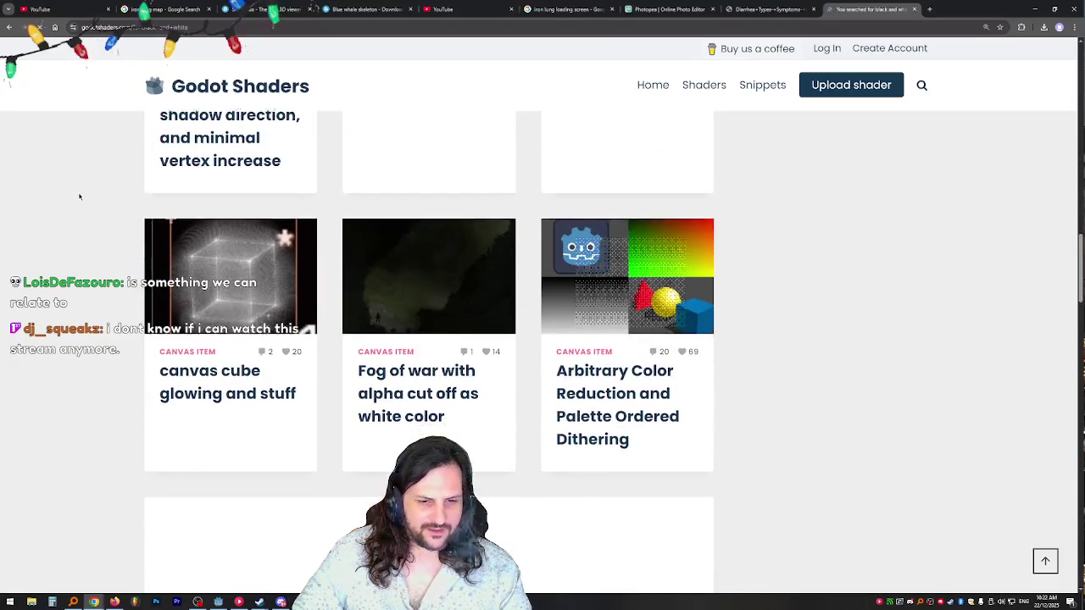
scroll(85, 187, "down", 2)
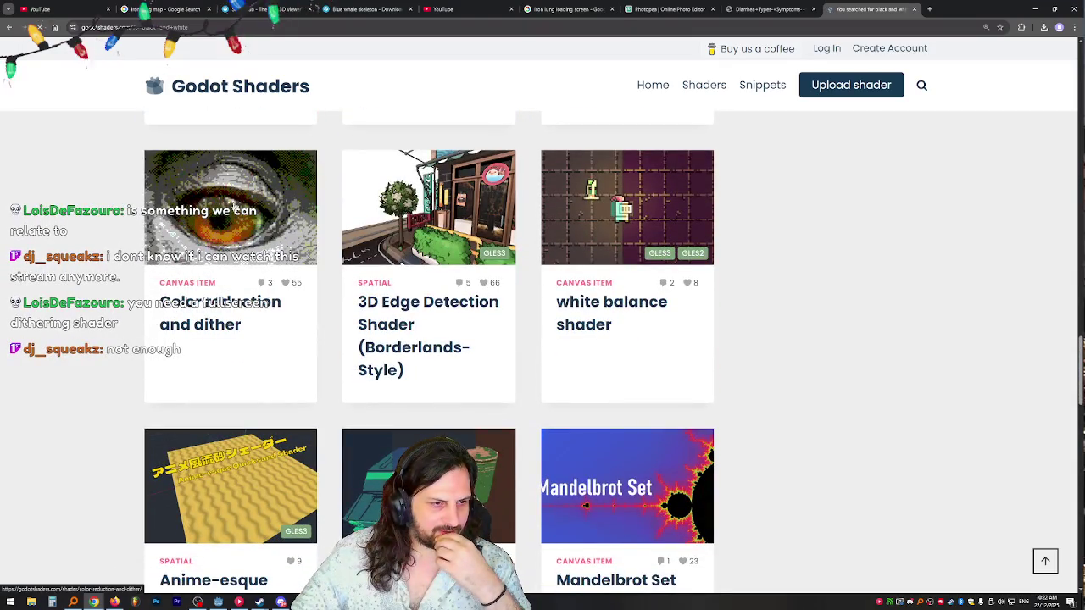
left_click(222, 219)
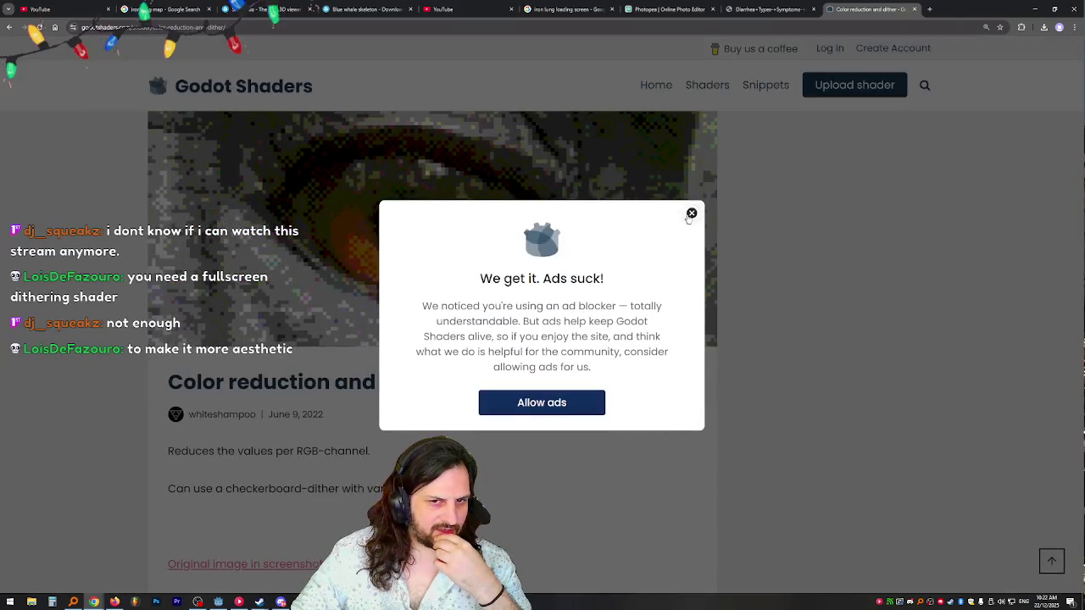
- Copy the shader's complete canvas_item code
left_click(348, 306)
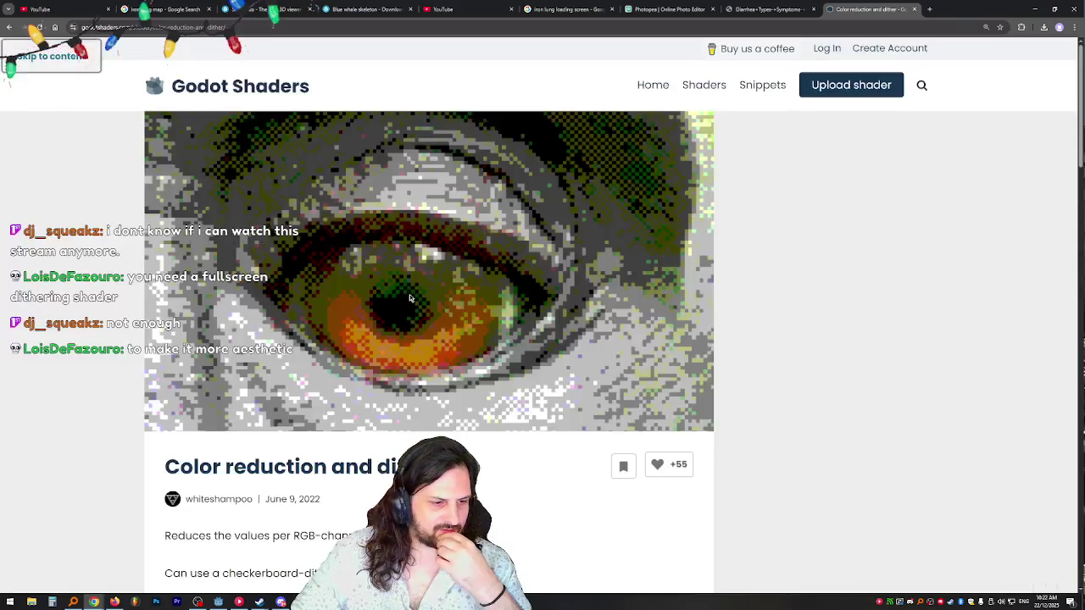
scroll(409, 297, "down", 10)
scroll(414, 274, "down", 2)
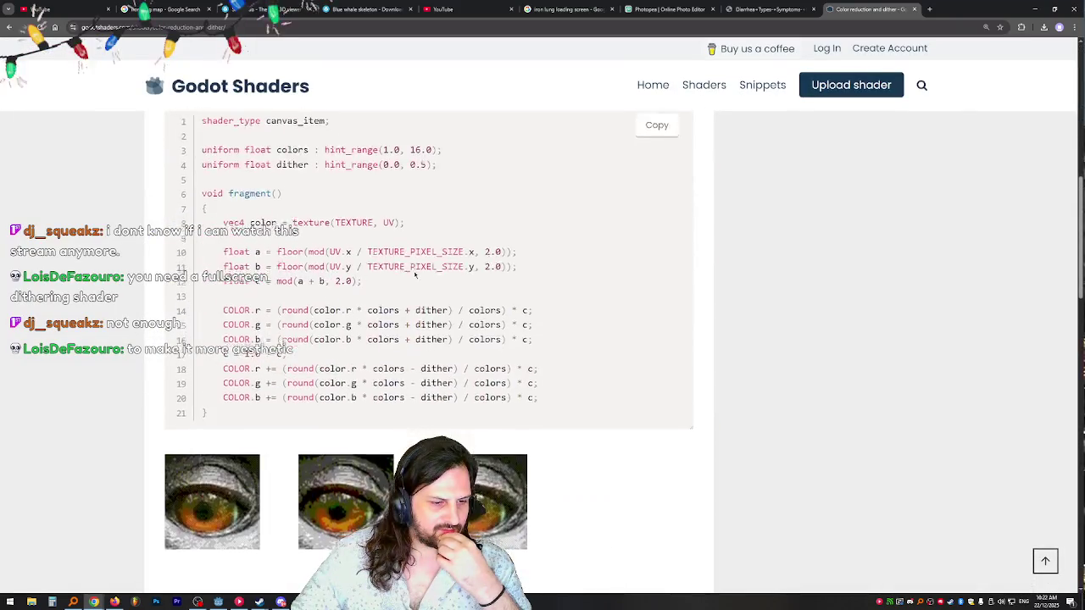
scroll(414, 274, "down", 1)
scroll(418, 279, "up", 2)
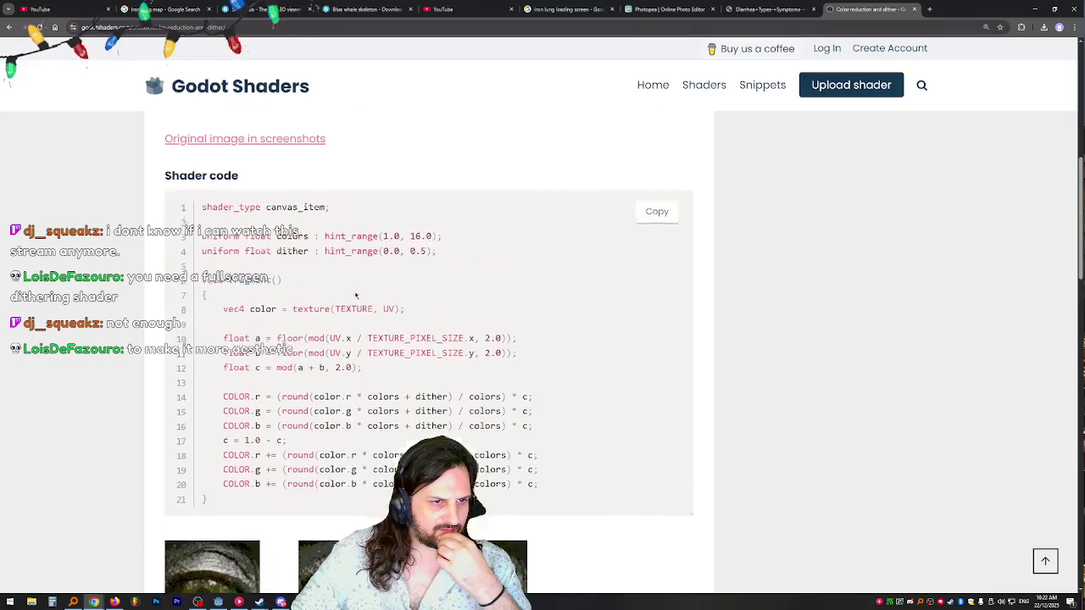
left_click_drag(342, 238, 212, 502)
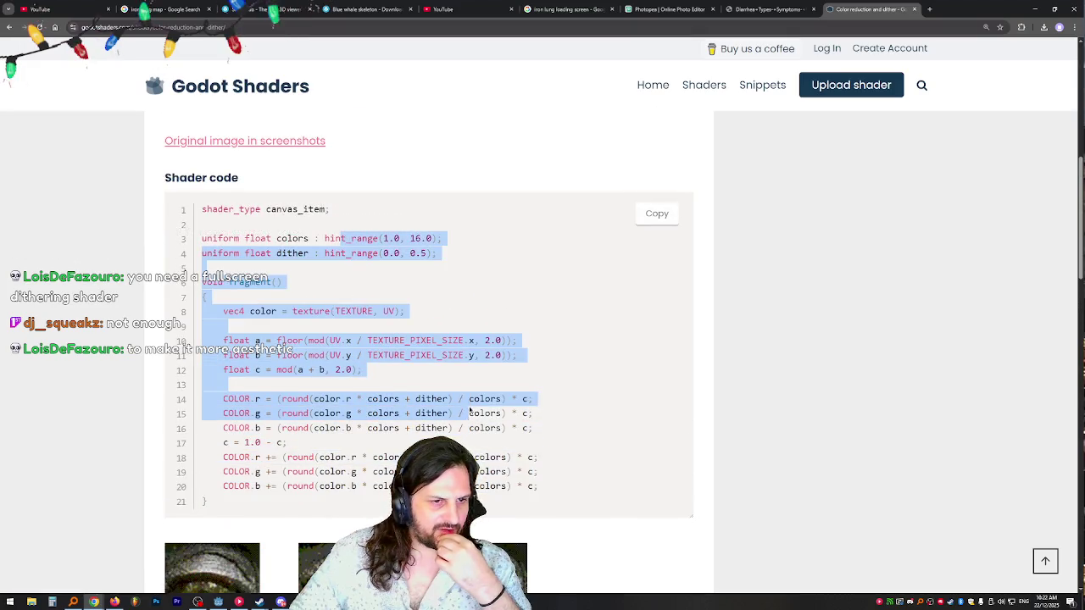
left_click(295, 239)
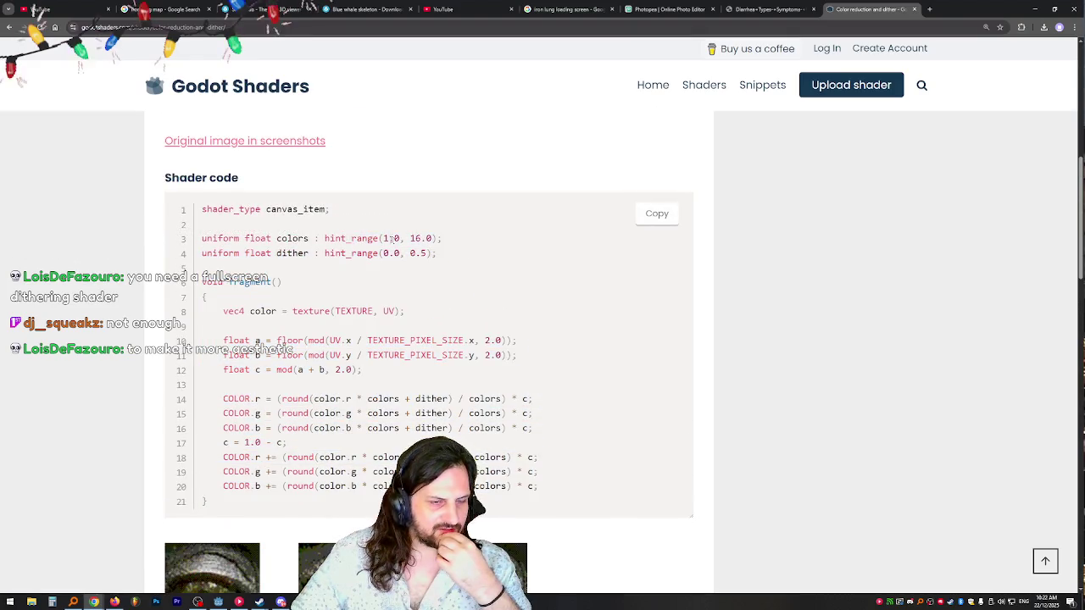
left_click(654, 216)
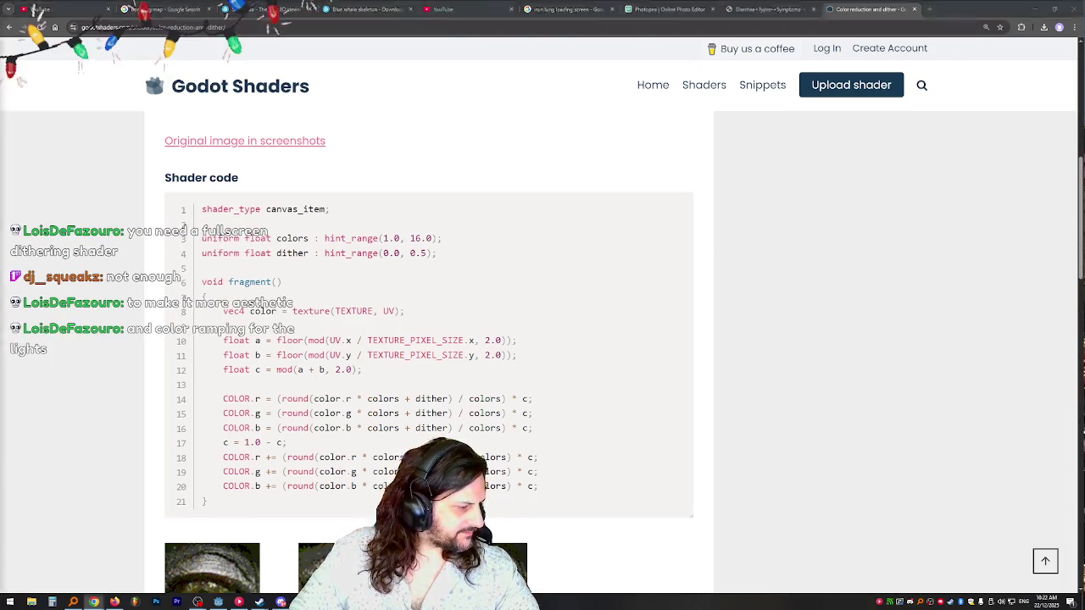
key("alt+Tab")
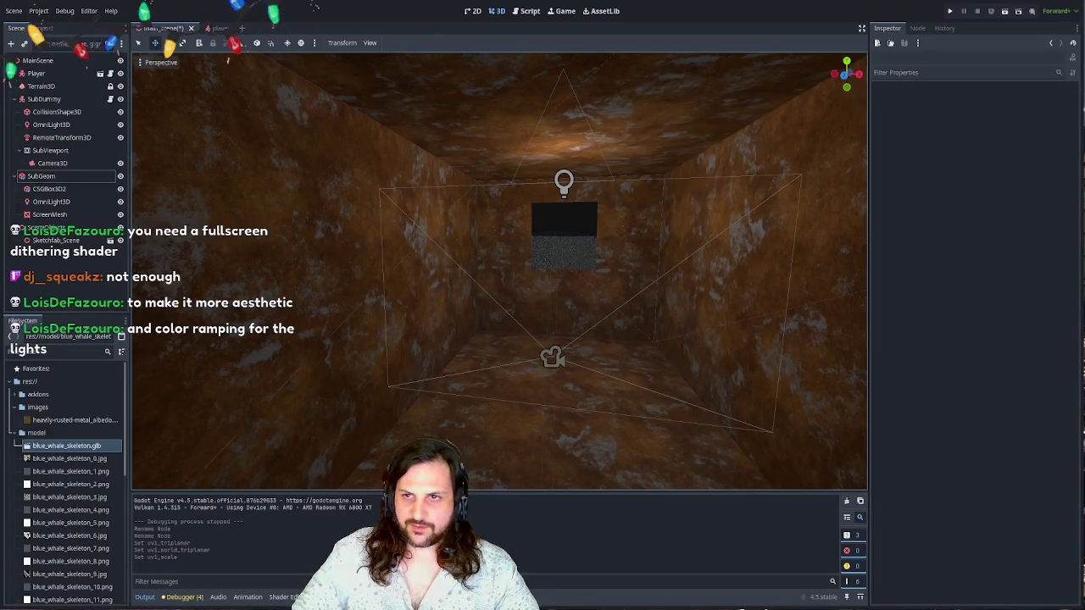
- Select and frame ScreenMesh, then inspect its Material Override
scroll(499, 271, "down", 3)
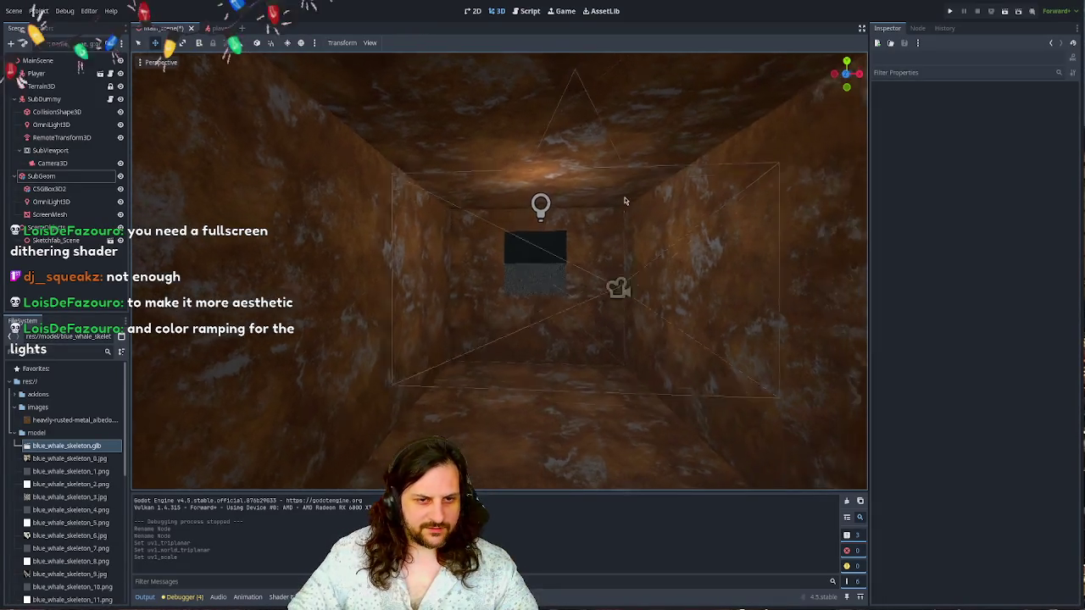
left_click(71, 218)
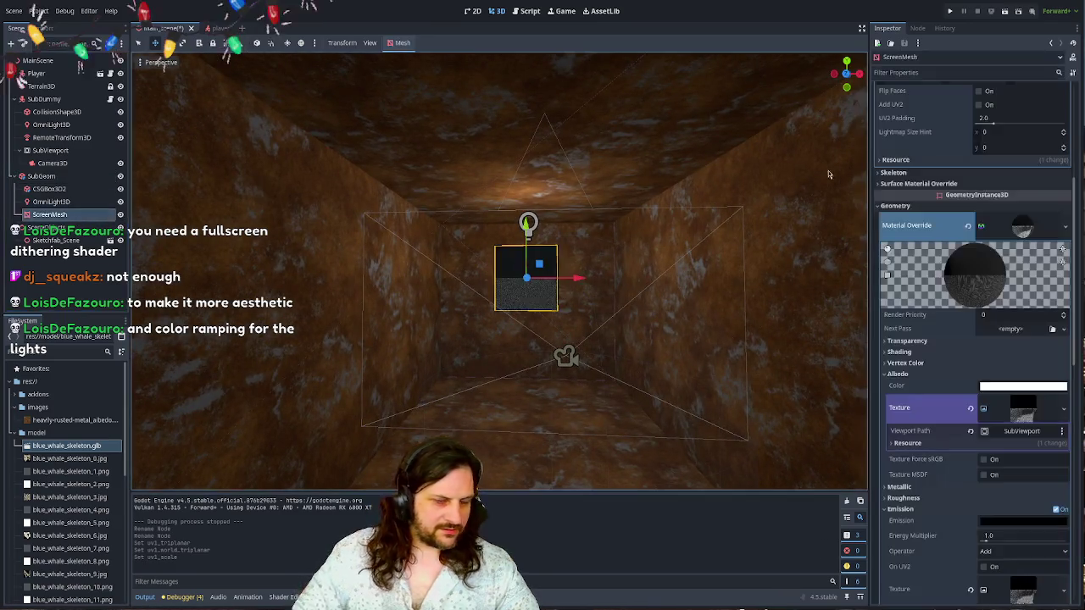
scroll(630, 324, "up", 1)
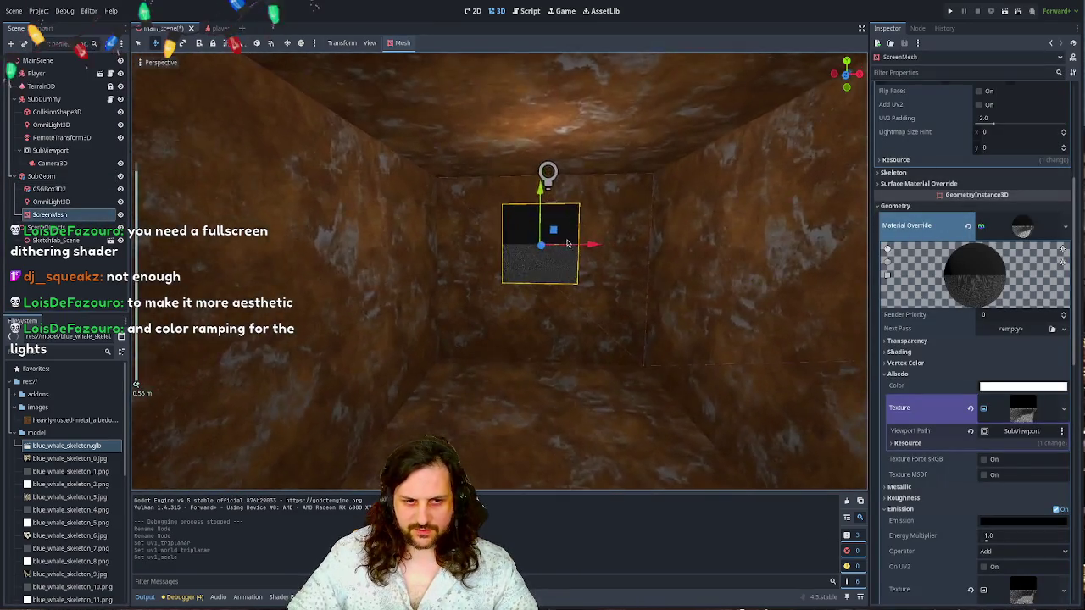
key("f")
scroll(595, 262, "down", 3)
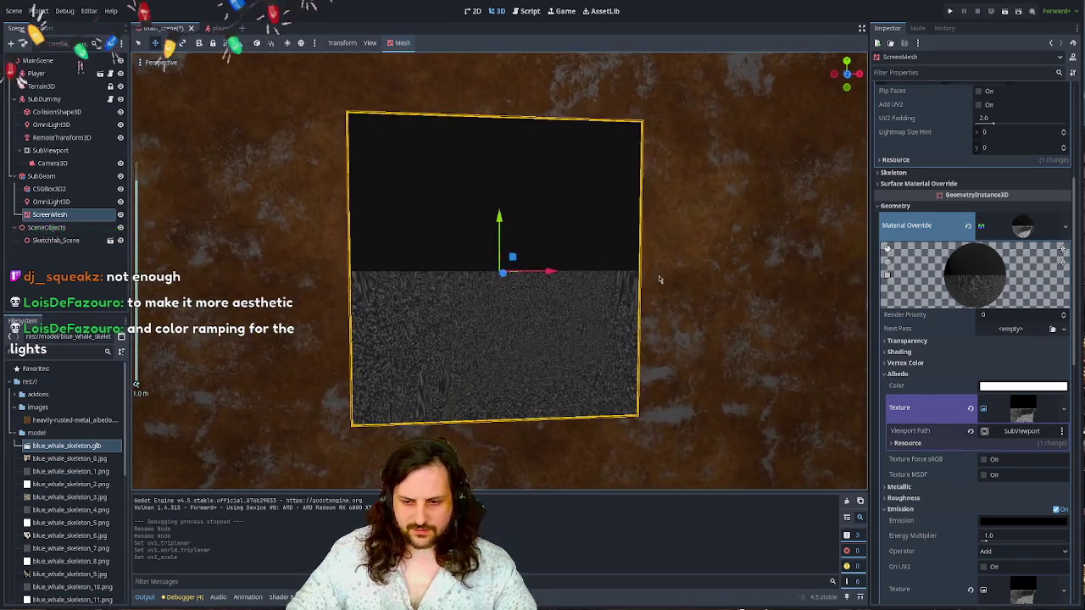
scroll(949, 339, "down", 3)
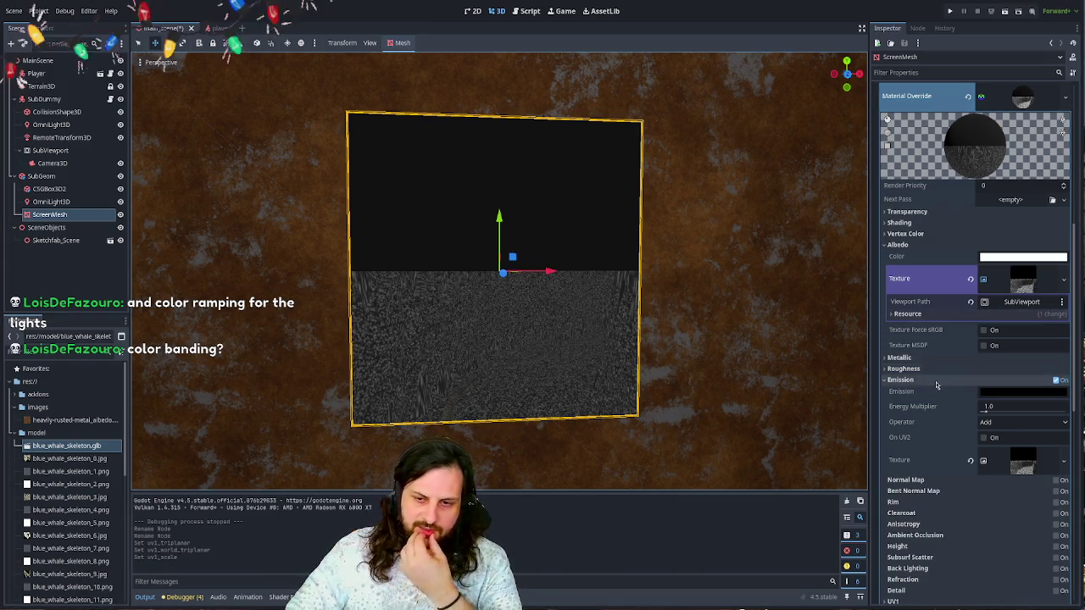
scroll(966, 254, "up", 6)
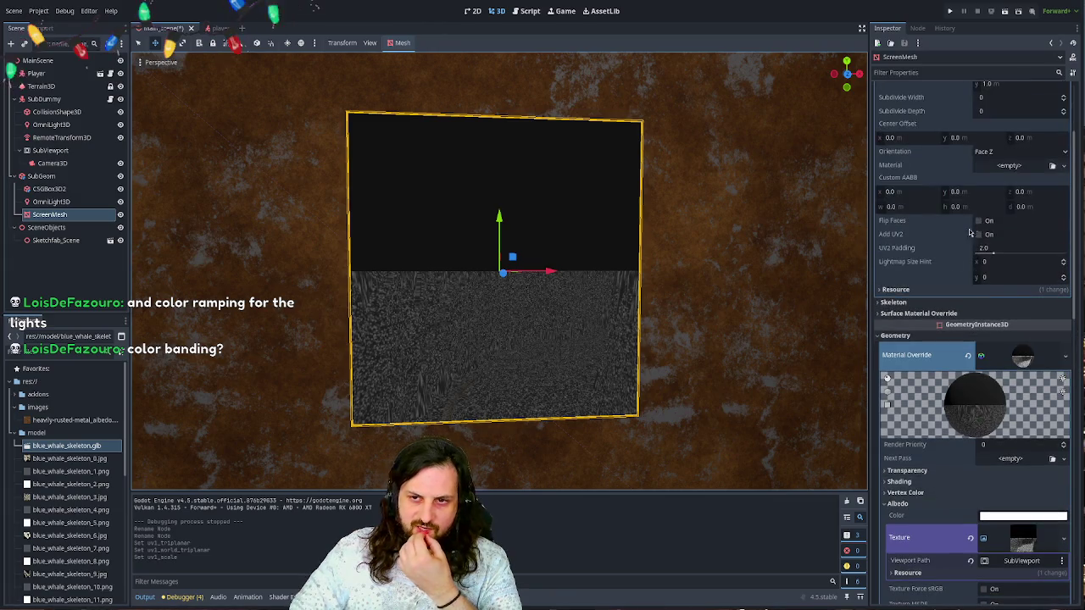
left_click(1011, 362)
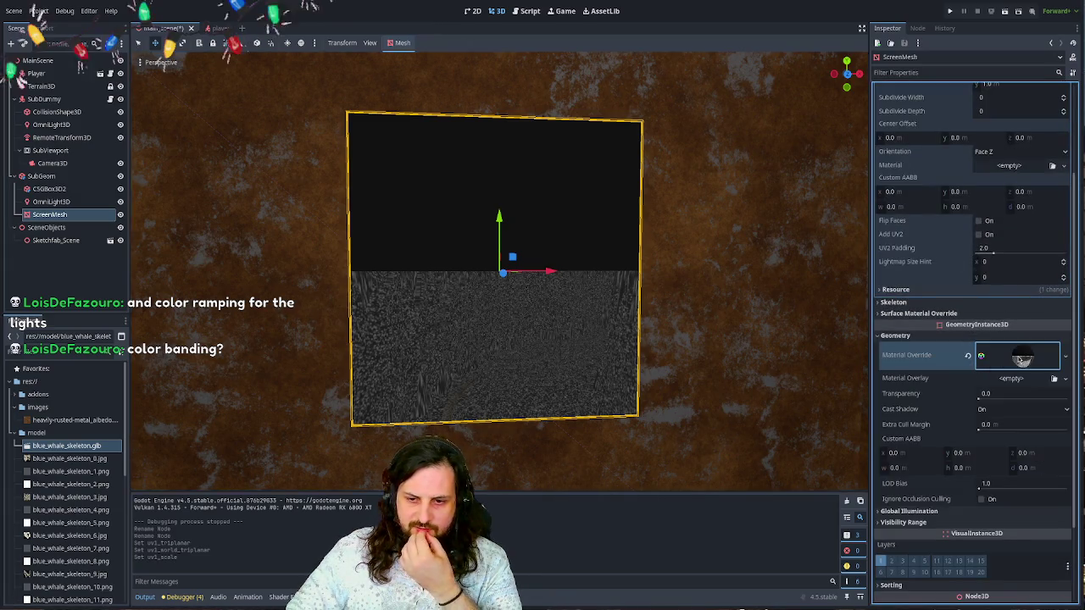
left_click(71, 253)
left_click(75, 216)
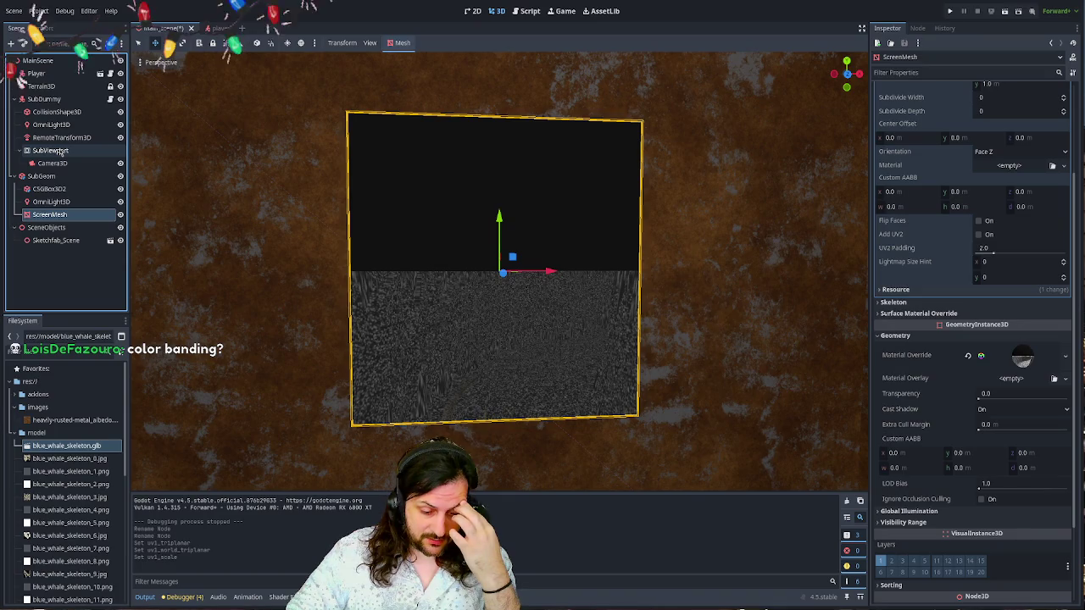
- Add a ColorRect child node under the SubViewport
left_click(54, 151)
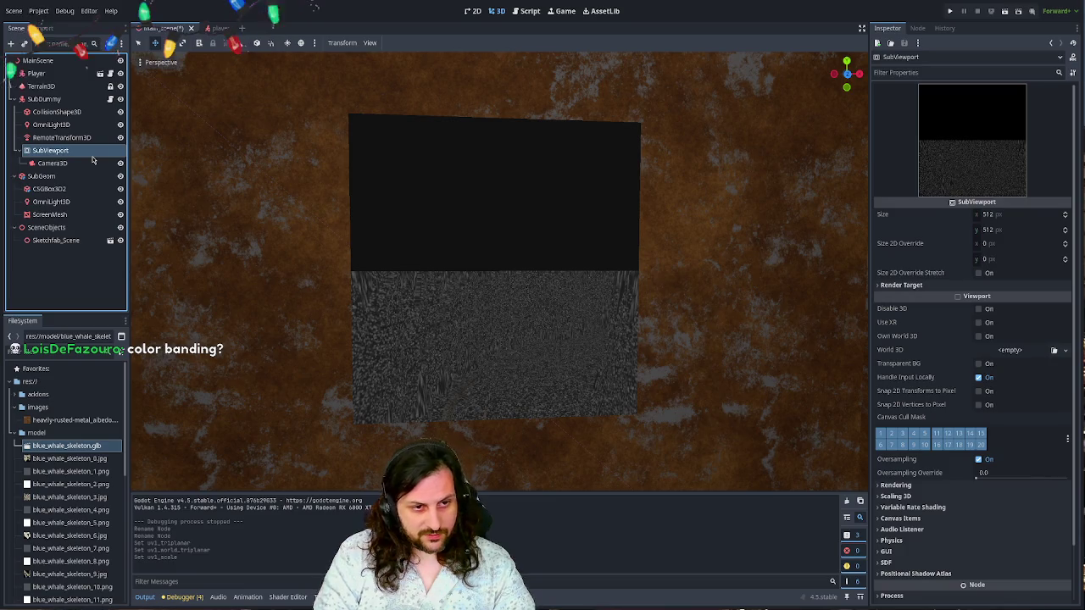
key("ctrl+a")
key("Return")
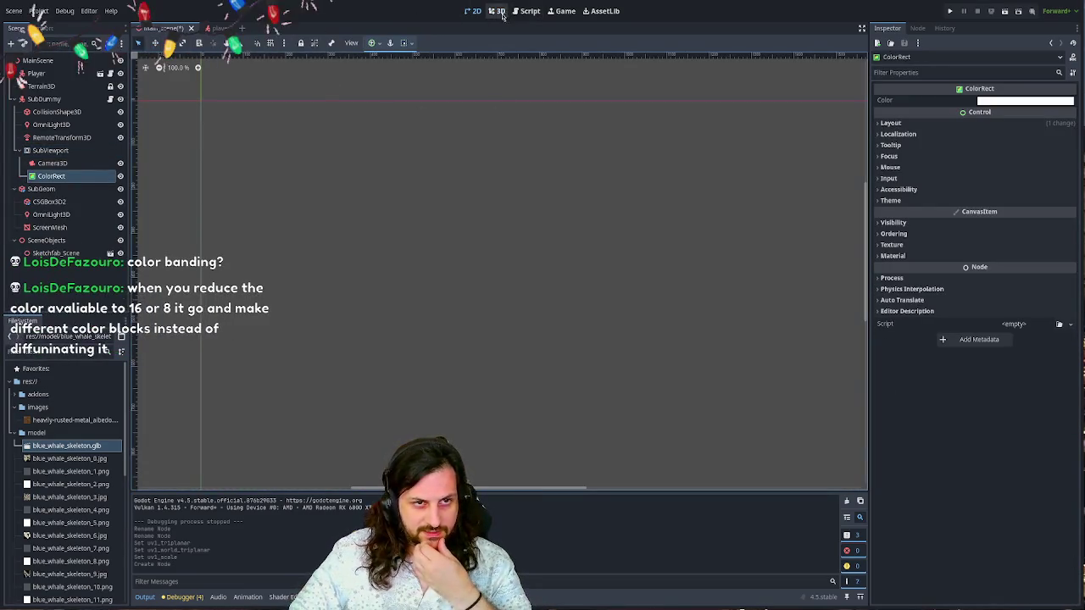
- Check the Camera3D preview in the 3D view, then go back to the ColorRect
left_click(500, 12)
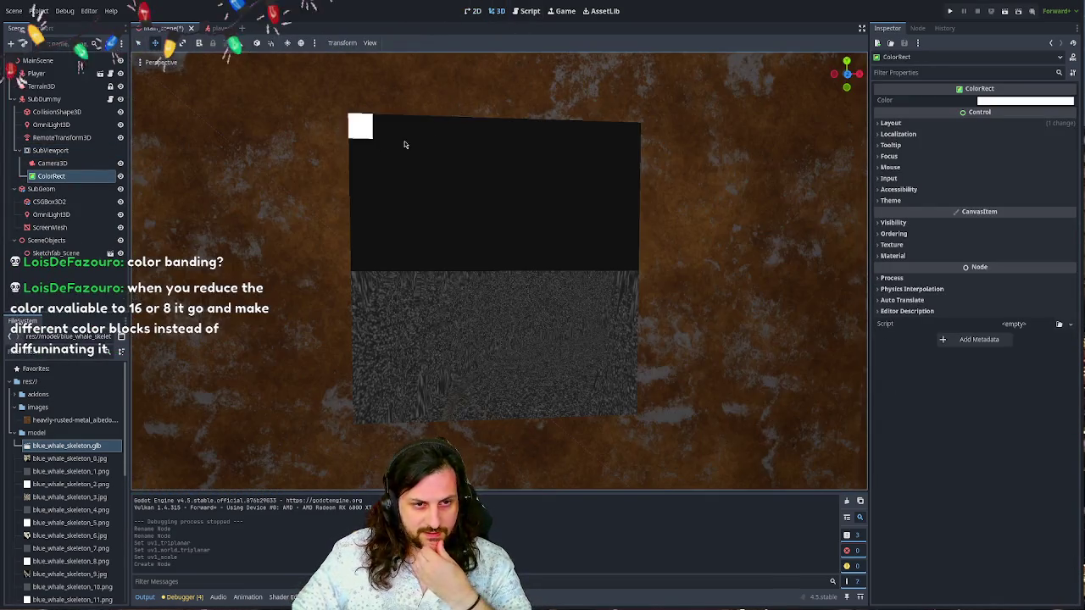
left_click(51, 163)
left_click(52, 177)
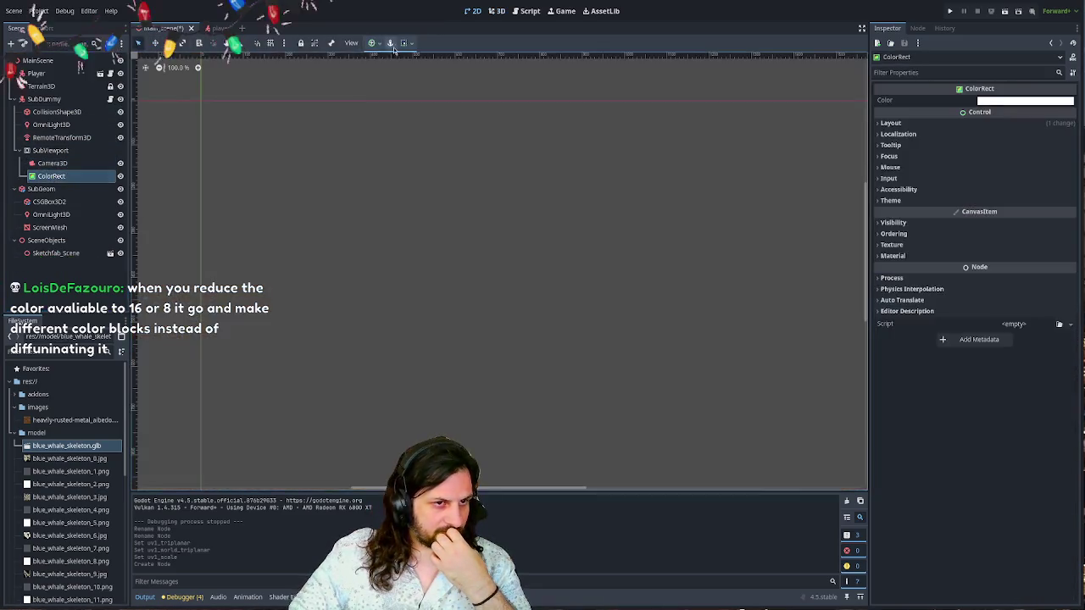
left_click(496, 11)
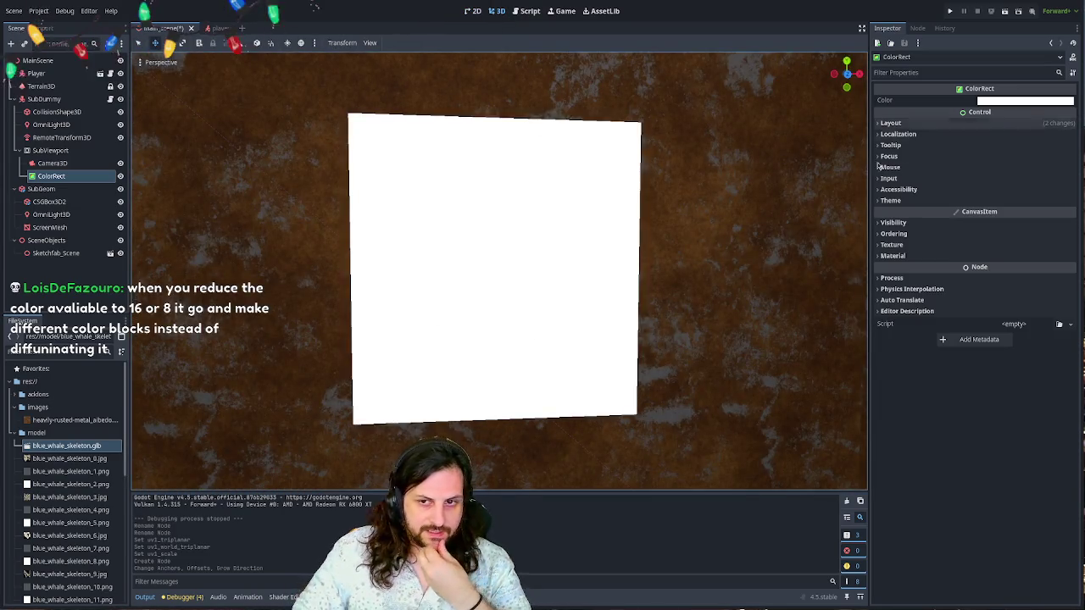
- Give the ColorRect a new ShaderMaterial using dither.gdshader, and delete the plus sign on line 22
left_click(892, 255)
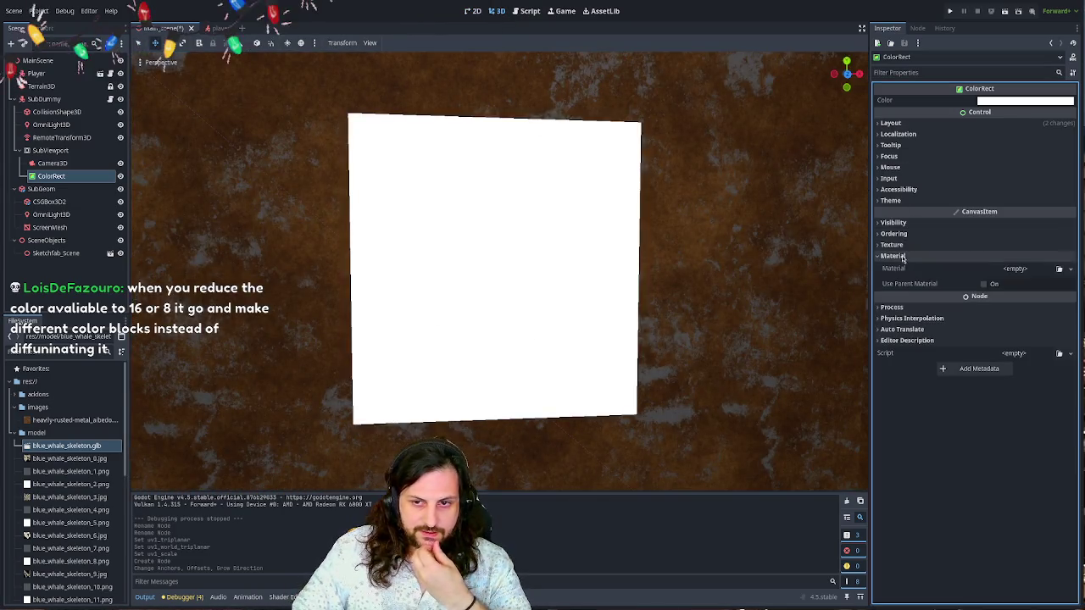
left_click(1029, 313)
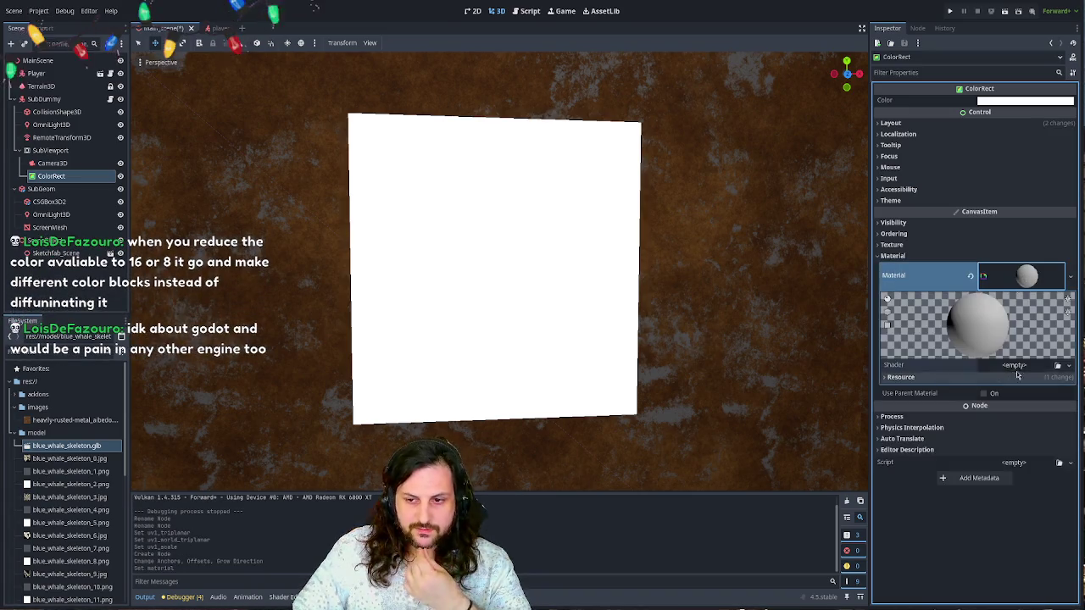
left_click(1016, 371)
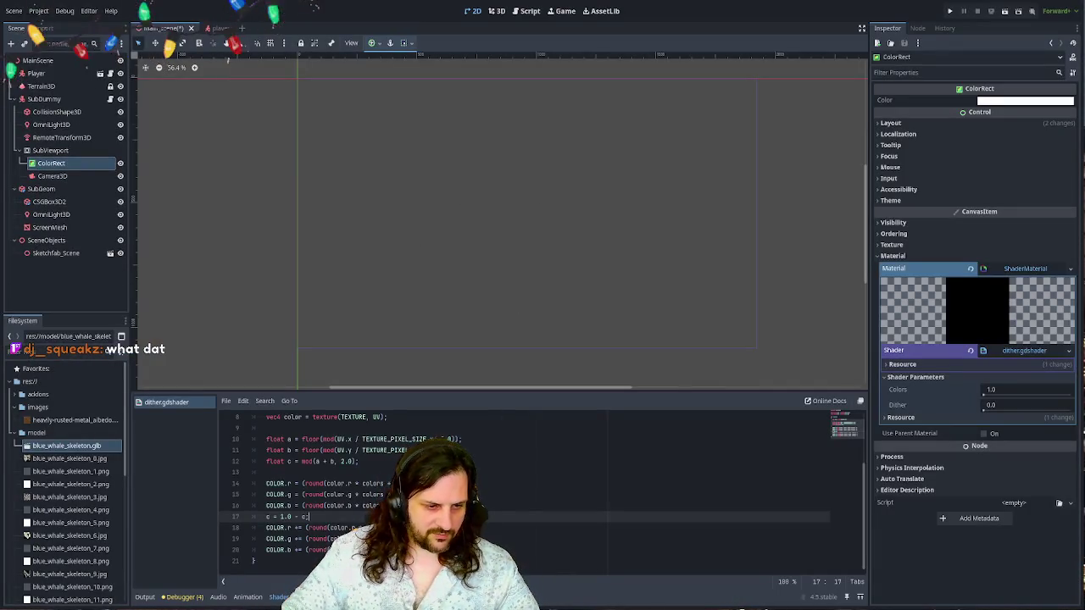
left_click(519, 471)
key("BackSpace")
- Put a '-' on line 22 of dither.gdshader, save it, and run the game to preview the dither
type("-")
key("ctrl+s")
left_click(607, 450)
key("F5")
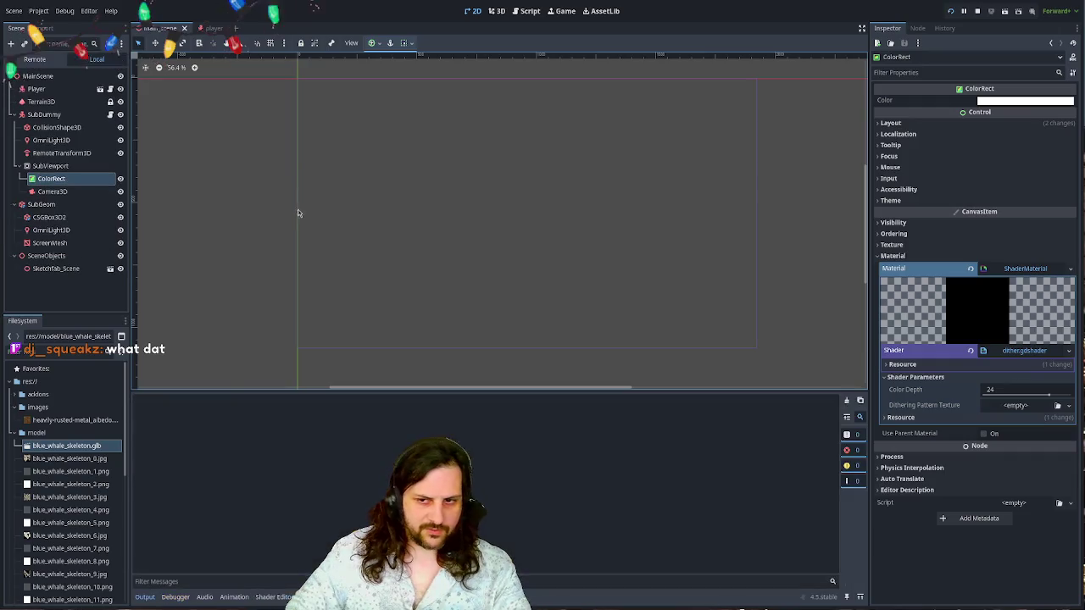